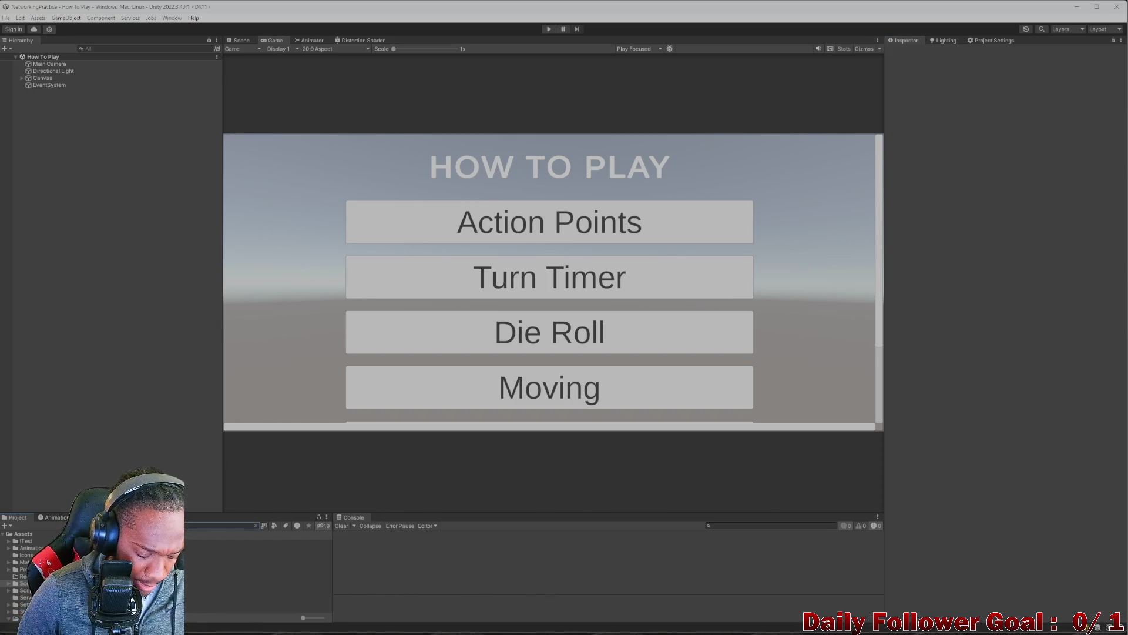
# - Open the ToDo script from the Project panel in Visual Studio
pyautogui.doubleClick(247, 543)
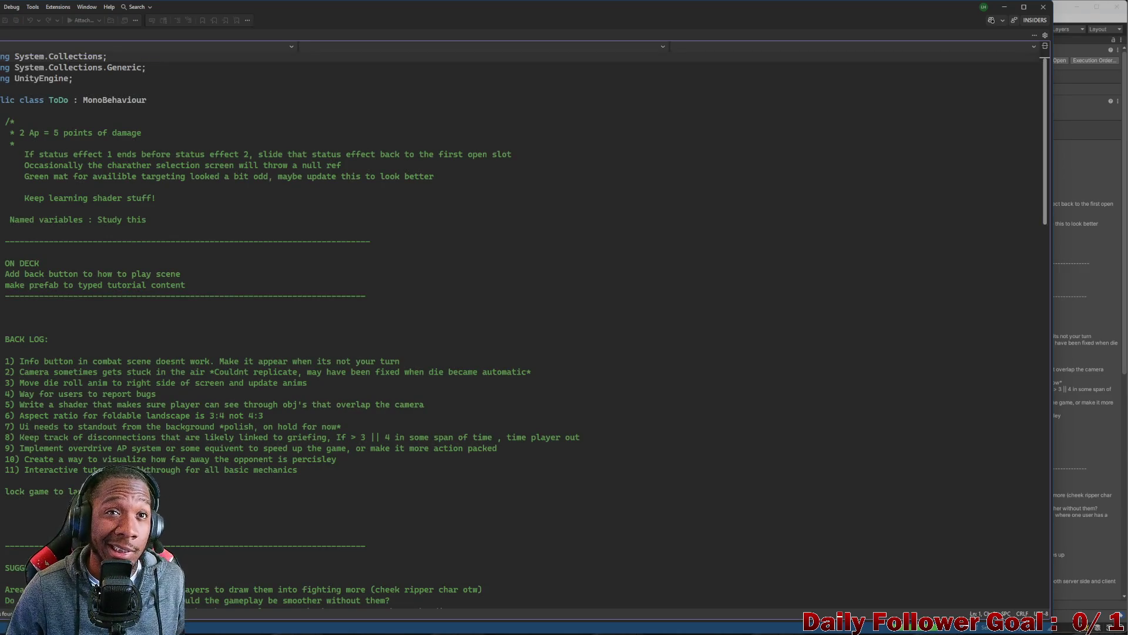
# - Review the ON DECK notes in ToDo.cs, then minimize Visual Studio to return to Unity
pyautogui.moveTo(456, 9); pyautogui.dragTo(729, 28)
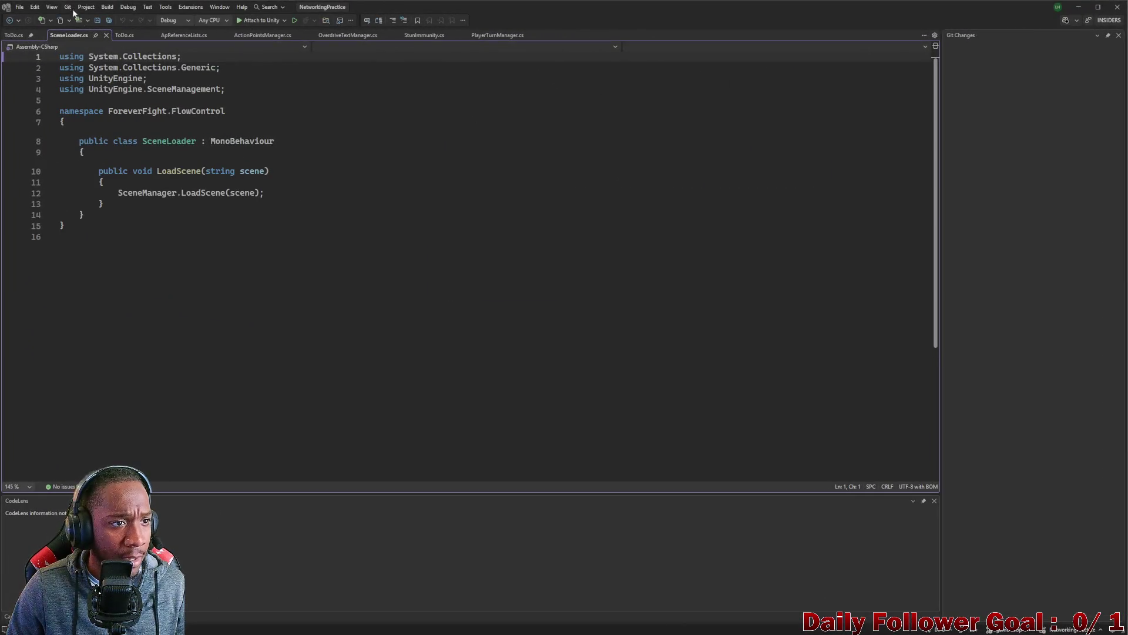
pyautogui.click(26, 37)
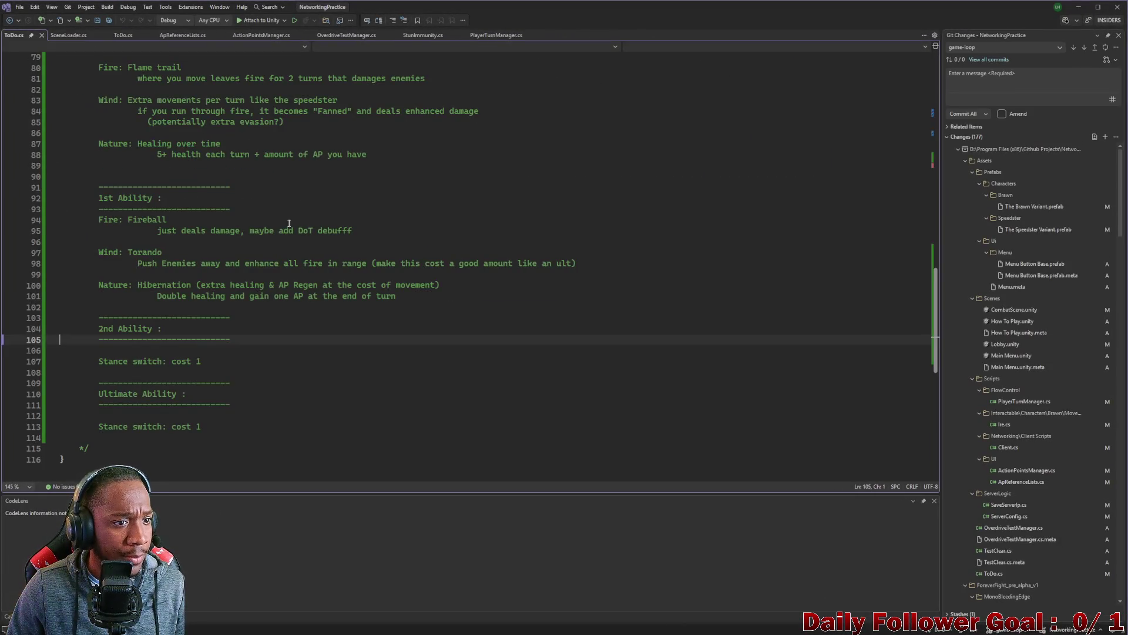
pyautogui.scroll(15, 214, 251)
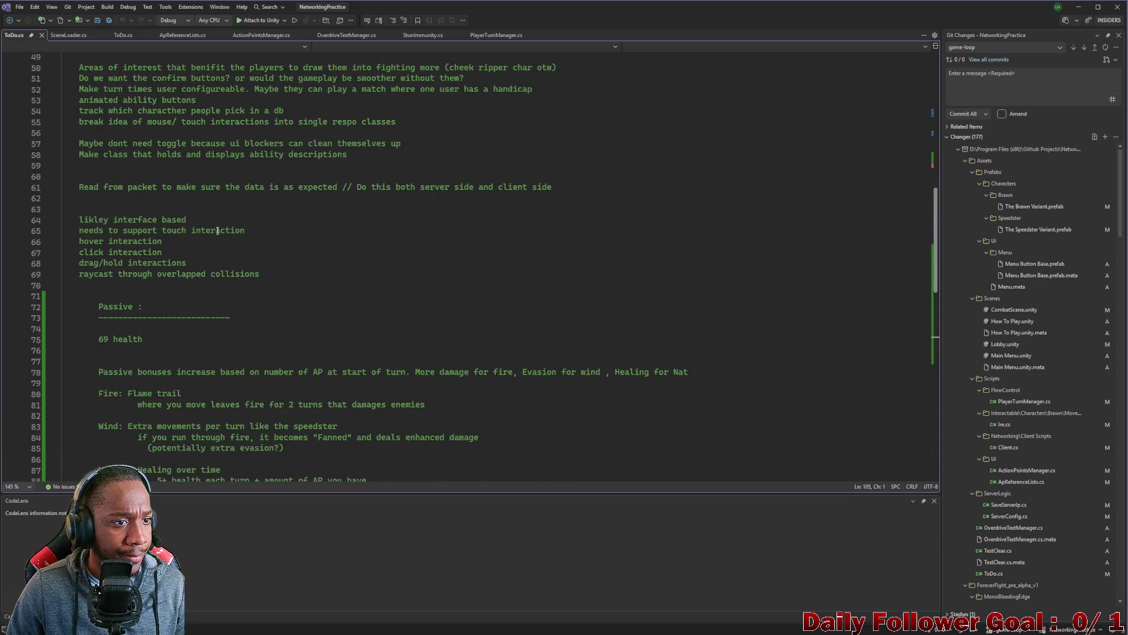
pyautogui.scroll(10, 218, 231)
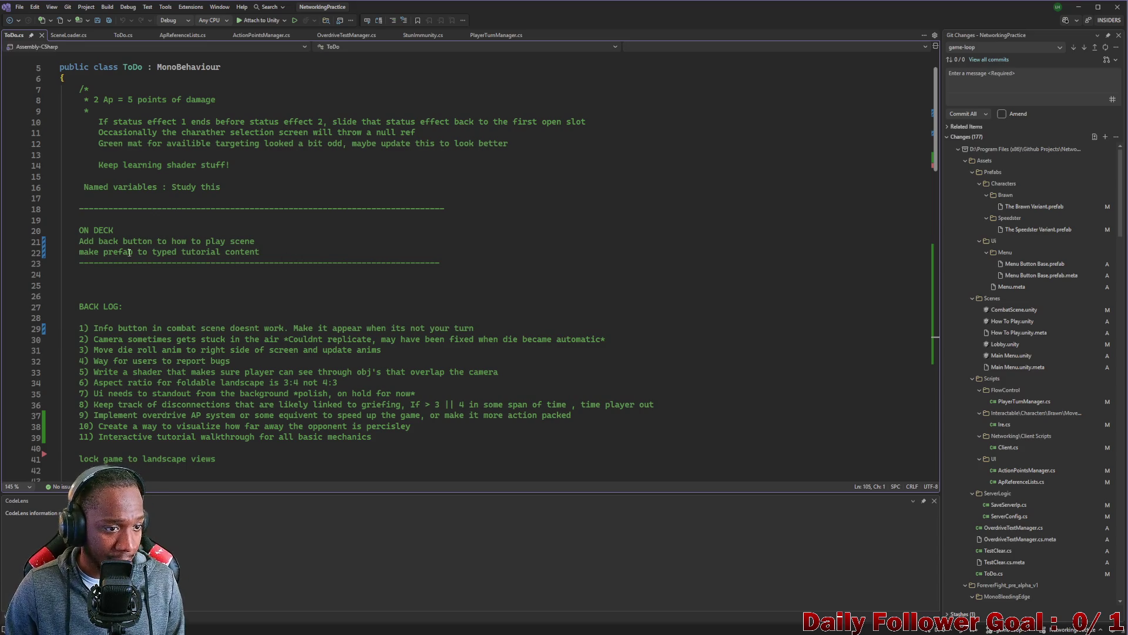
pyautogui.click(1081, 8)
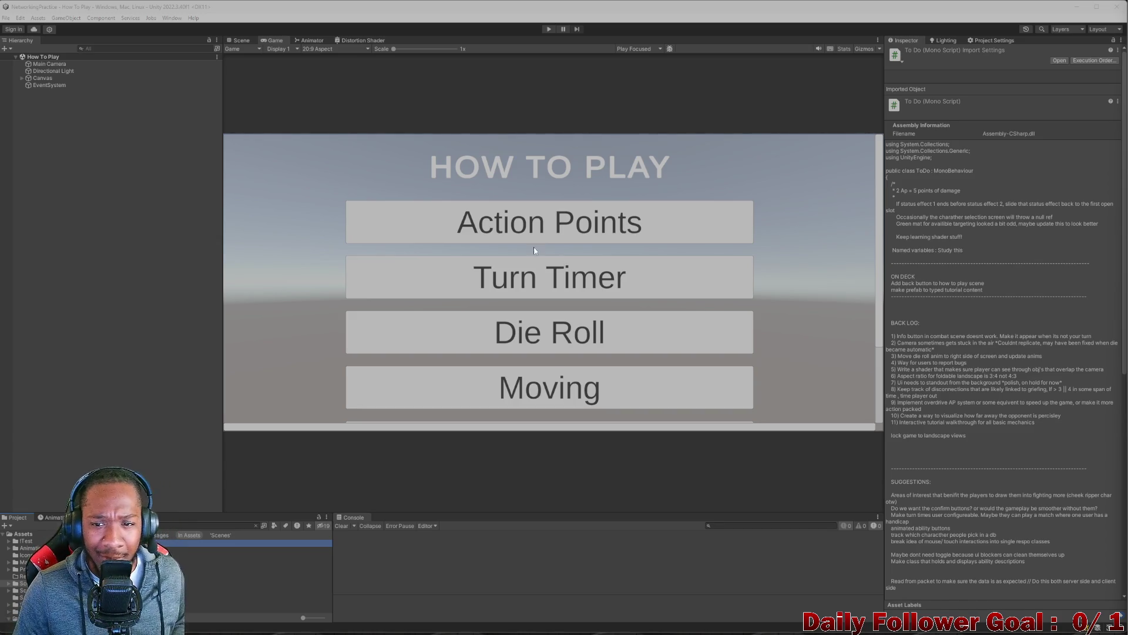
# - Run the How To Play scene in the Game view
pyautogui.click(598, 175)
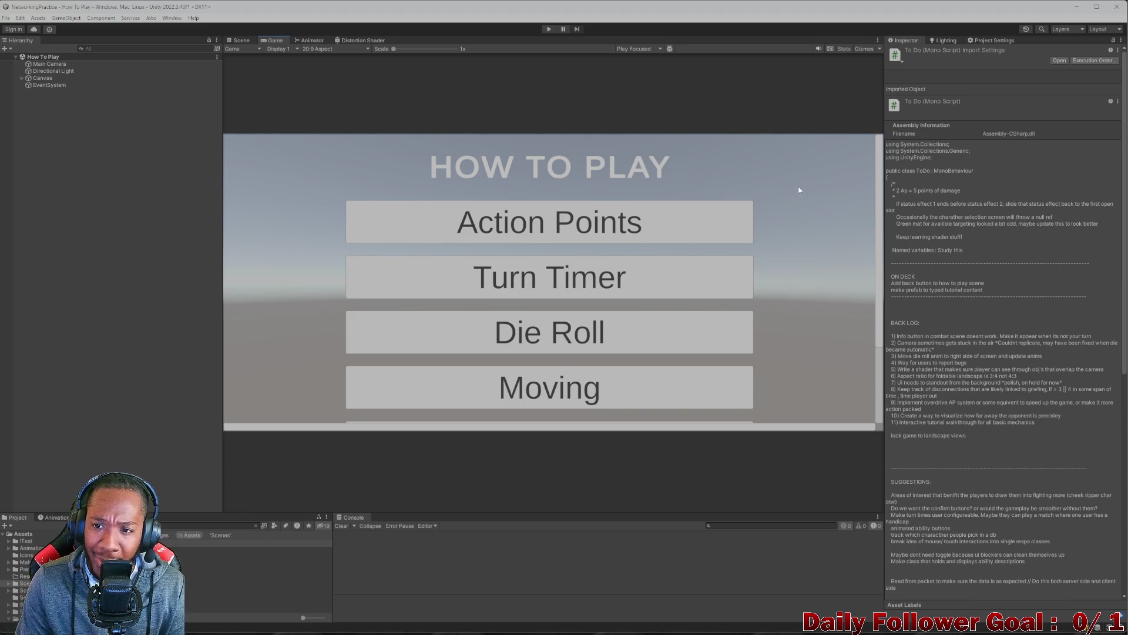
pyautogui.click(549, 28)
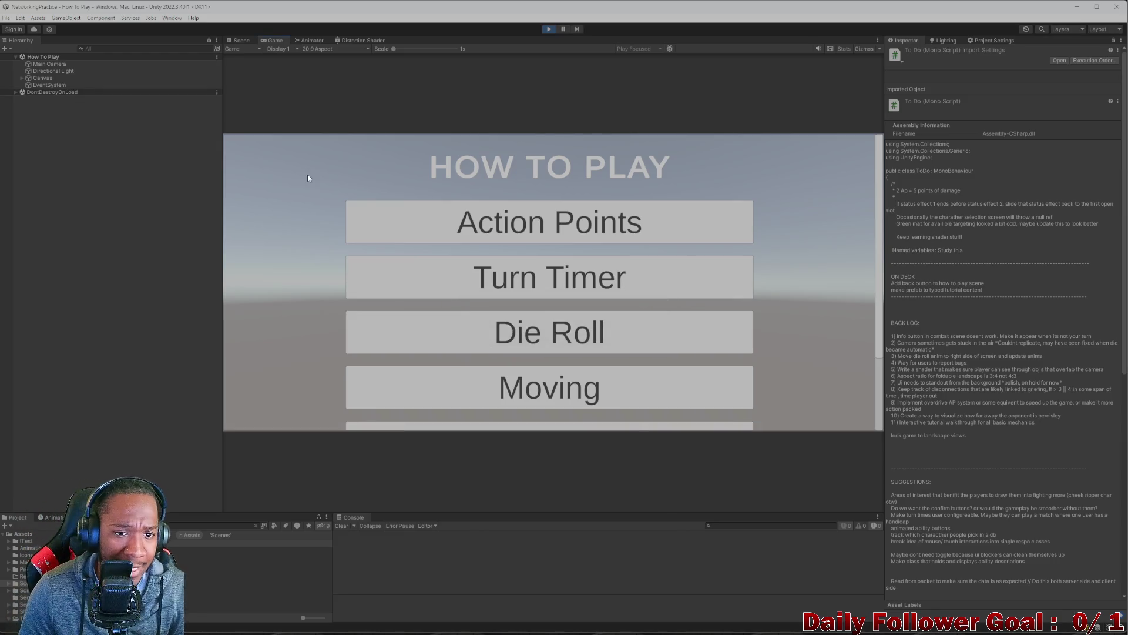
pyautogui.scroll(-5, 390, 201)
pyautogui.moveTo(407, 182); pyautogui.dragTo(460, 374)
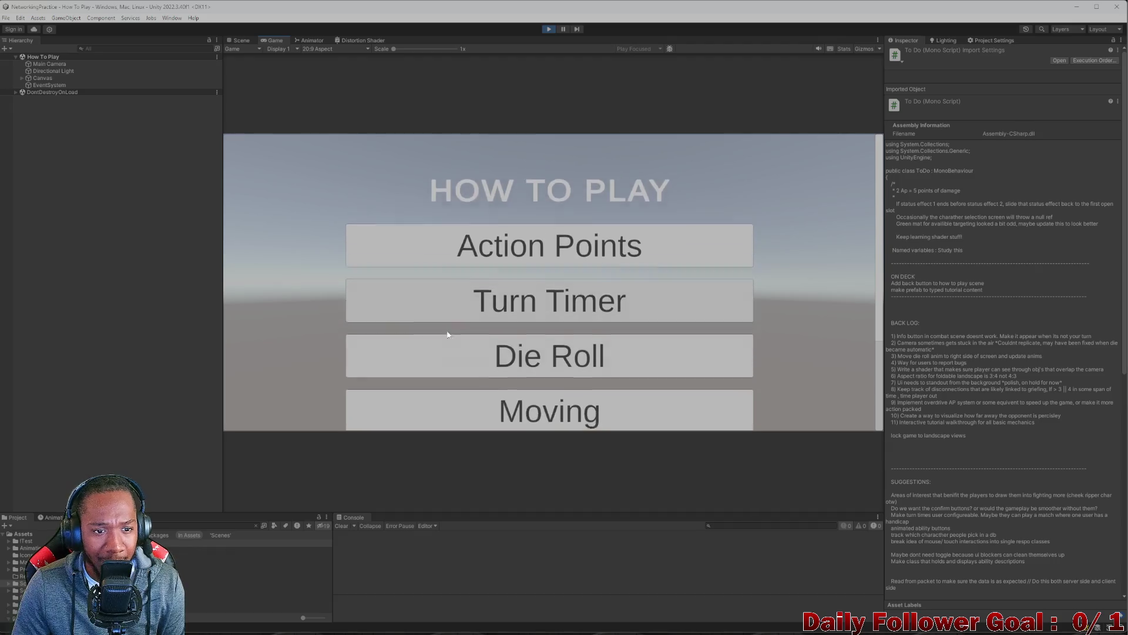
# - Scroll the topic button list up and down to confirm it scrolls
pyautogui.scroll(-3, 449, 335)
pyautogui.scroll(3, 484, 300)
pyautogui.scroll(2, 512, 259)
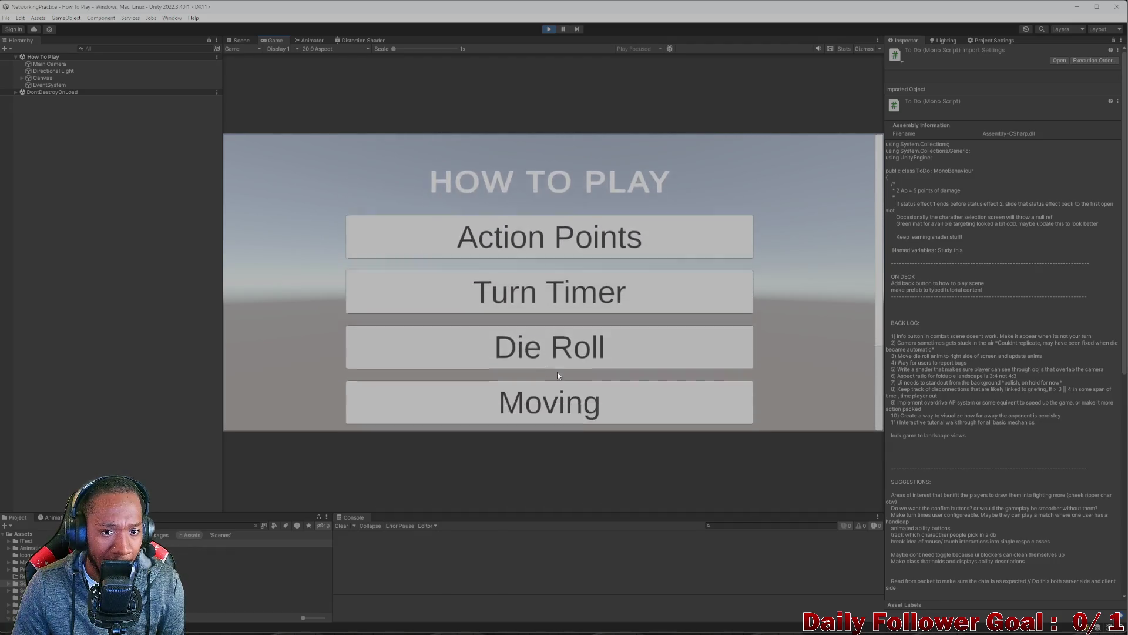
pyautogui.scroll(-3, 540, 253)
pyautogui.scroll(3, 564, 244)
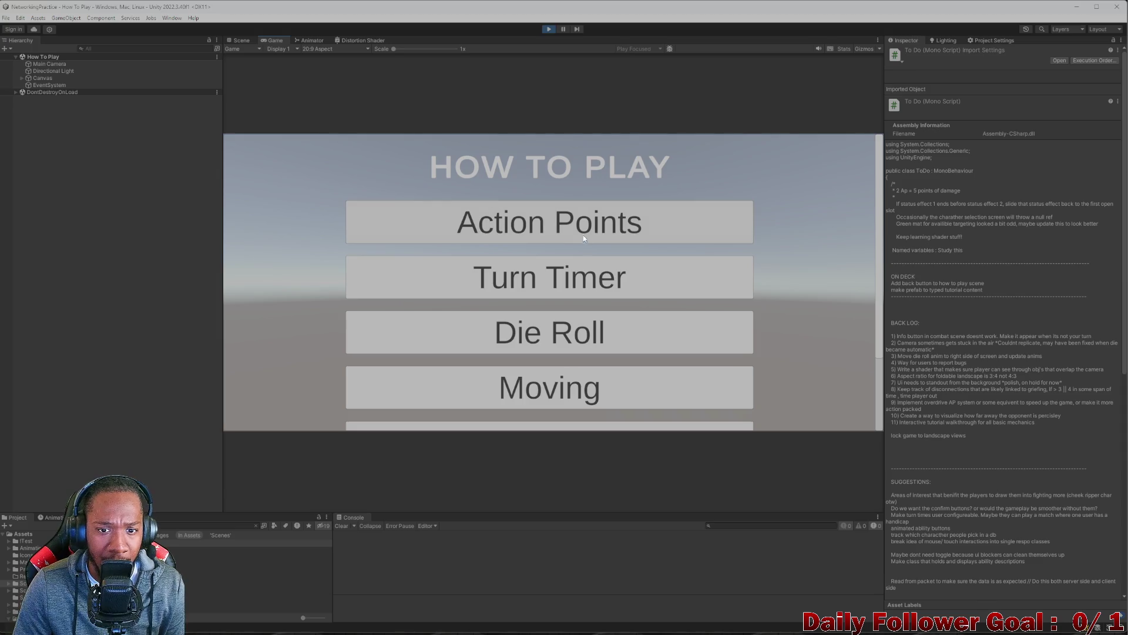
pyautogui.scroll(-2, 587, 271)
pyautogui.scroll(2, 599, 310)
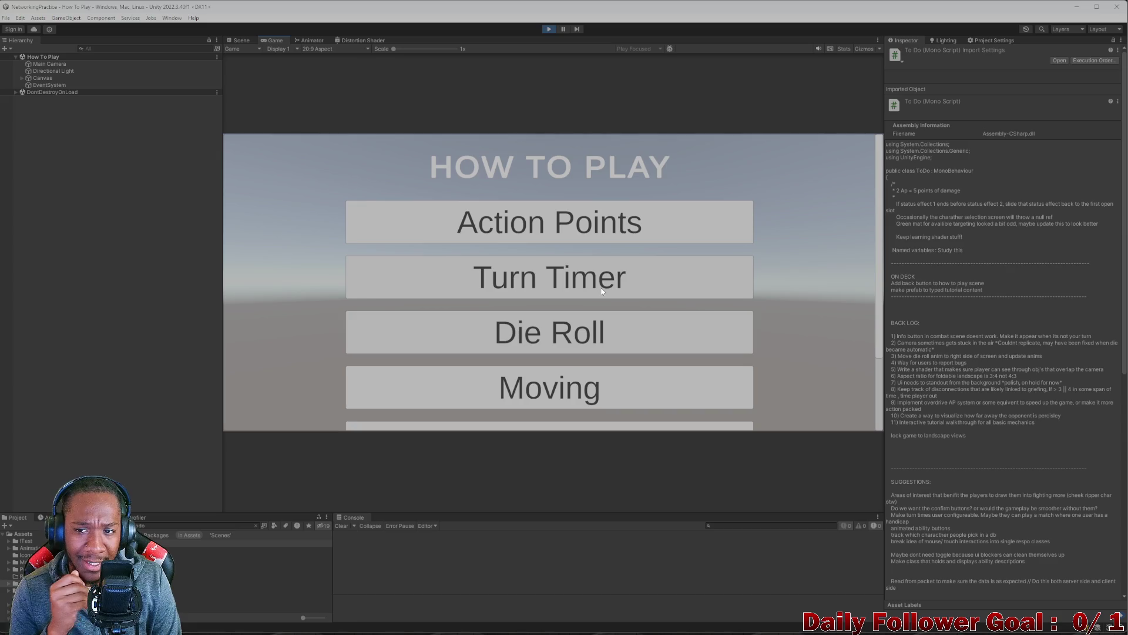
pyautogui.scroll(-3, 601, 288)
pyautogui.scroll(3, 829, 169)
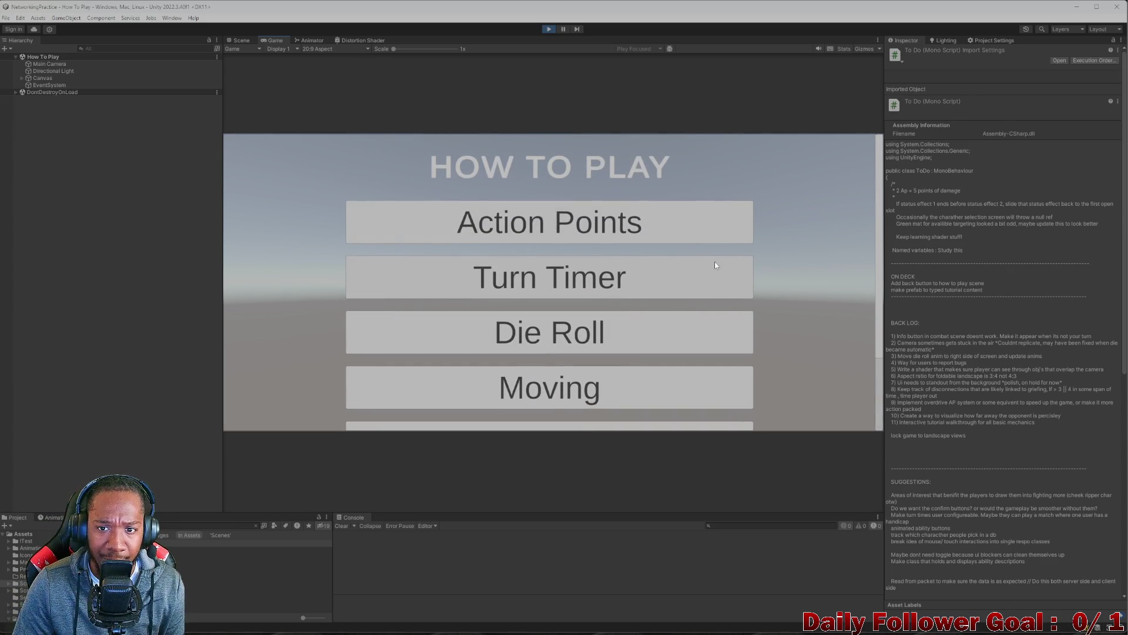
pyautogui.scroll(-5, 822, 165)
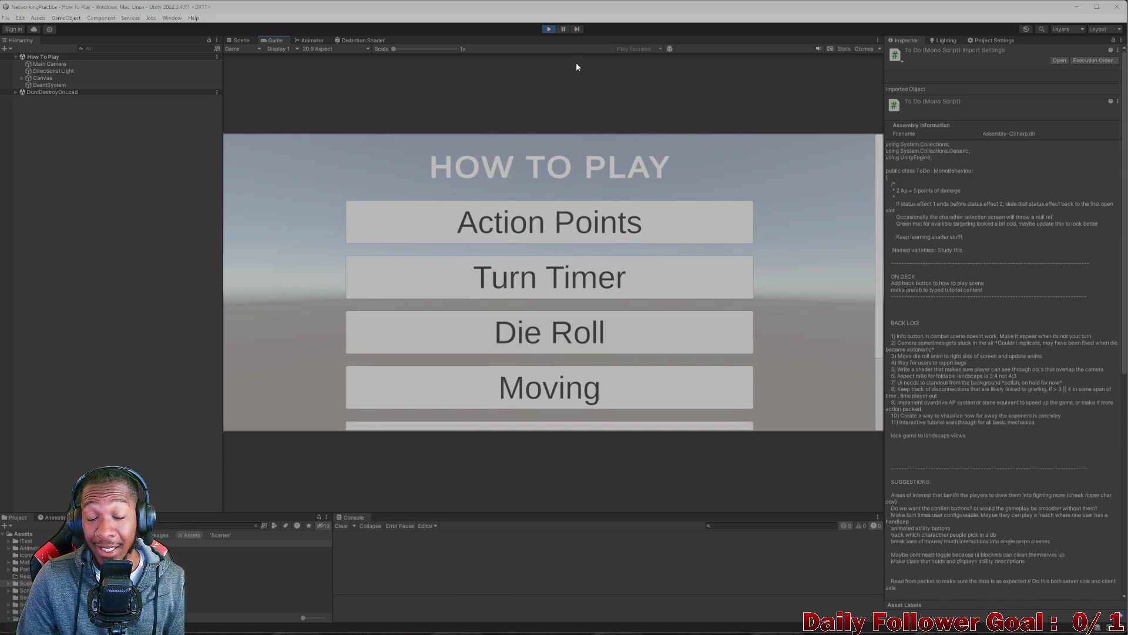
pyautogui.scroll(-3, 563, 300)
pyautogui.scroll(-3, 563, 164)
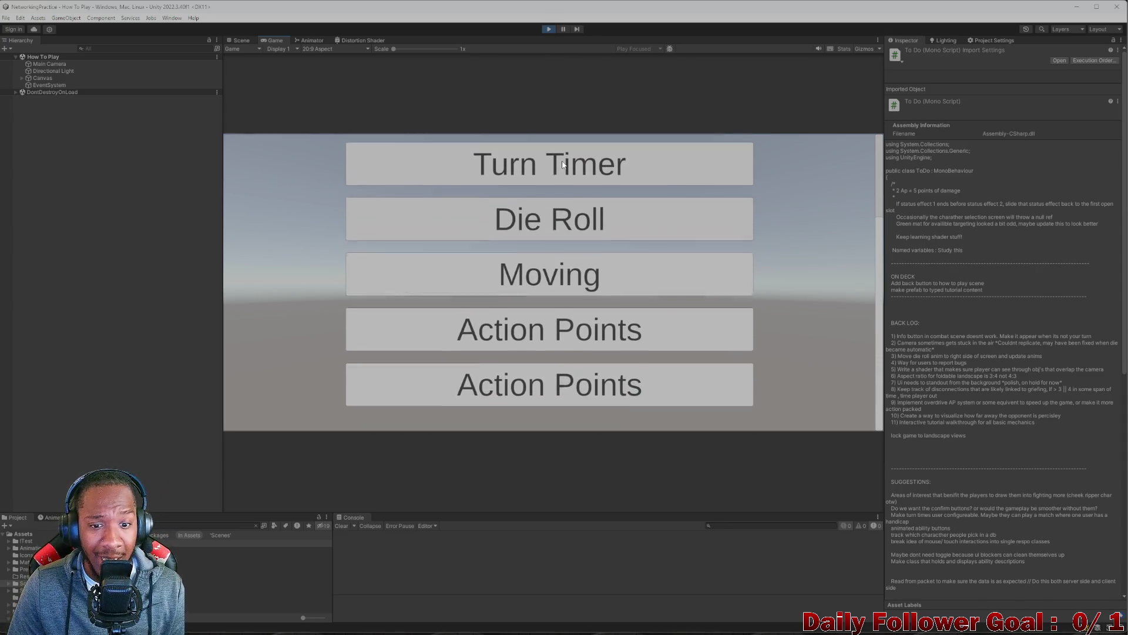
pyautogui.scroll(3, 563, 164)
pyautogui.scroll(-3, 568, 220)
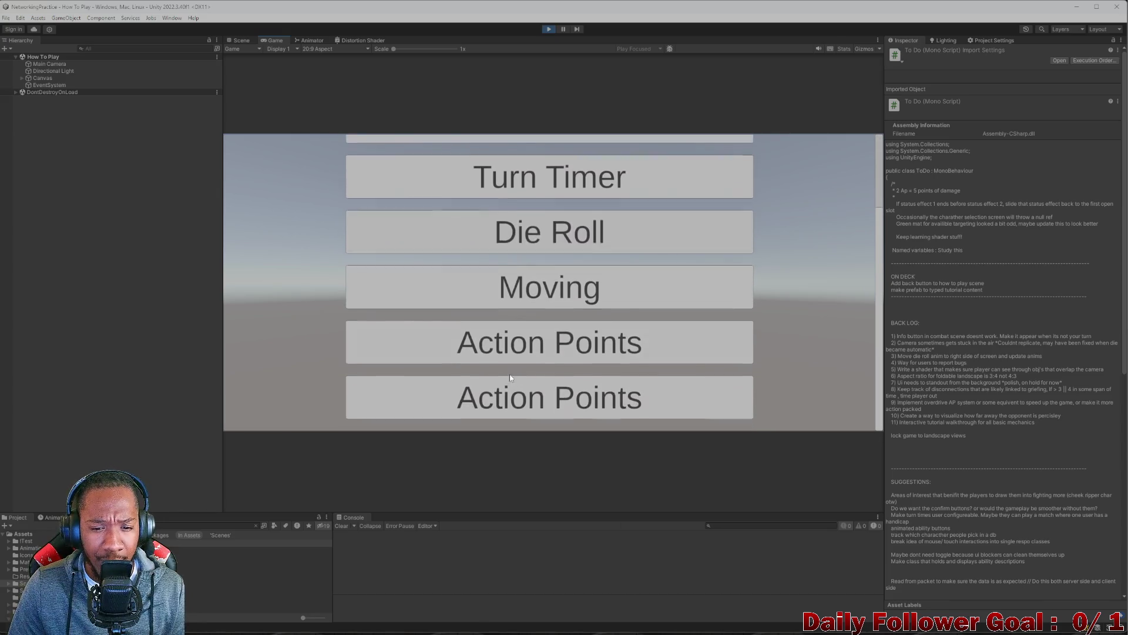
pyautogui.scroll(3, 564, 388)
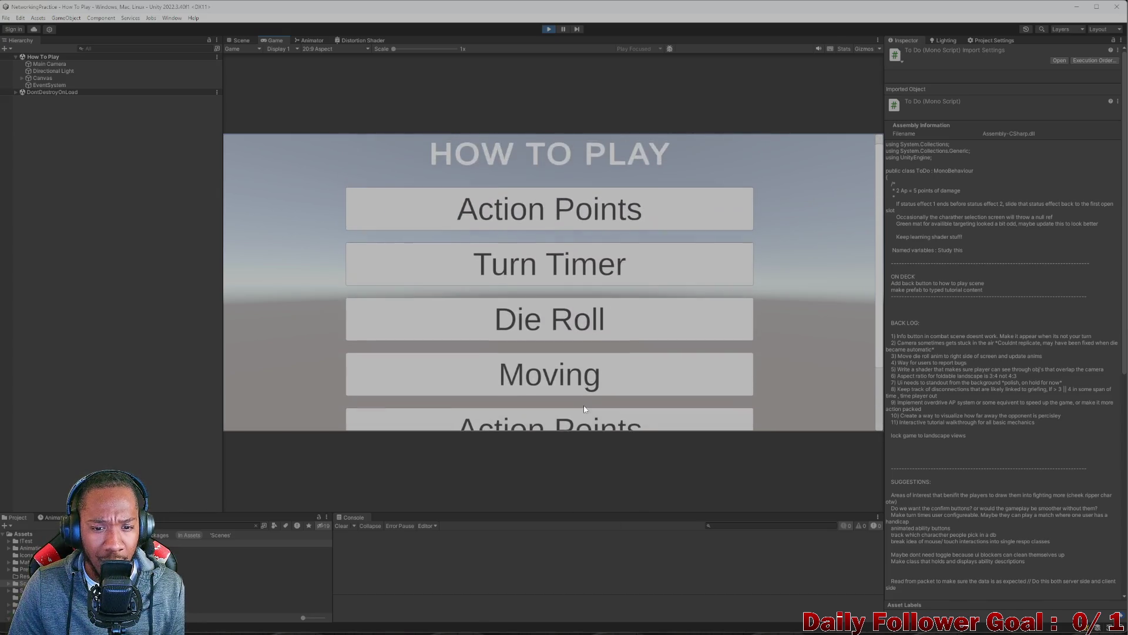
pyautogui.scroll(1, 588, 352)
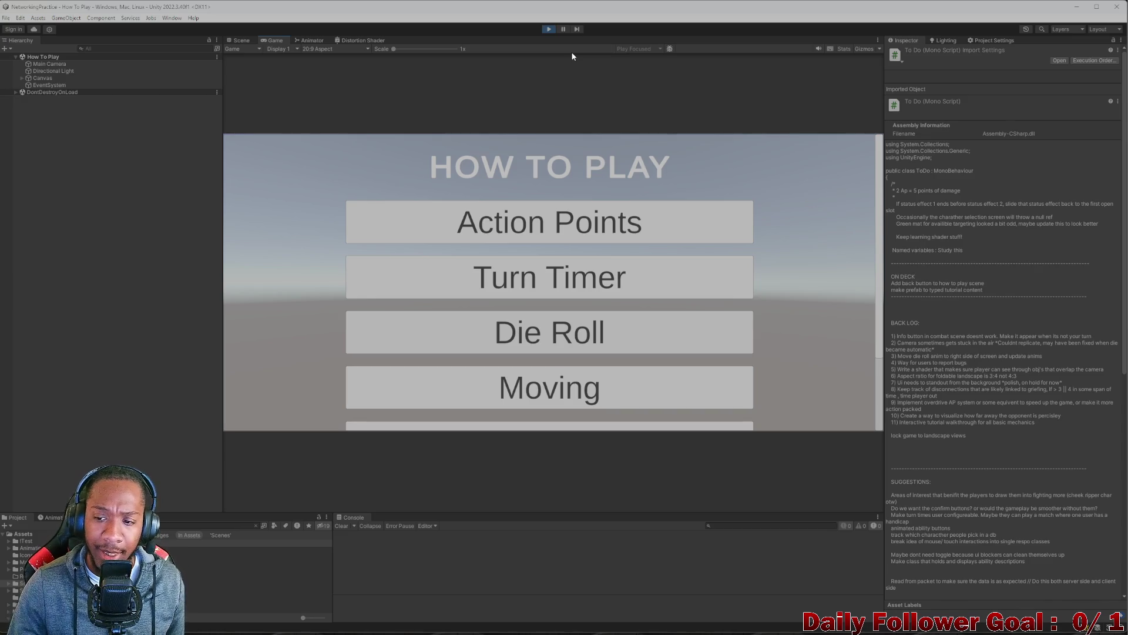
# - Stop play mode and expand Canvas > Scroll View > Viewport > Content to inspect the title and button rows
pyautogui.click(549, 28)
pyautogui.click(248, 44)
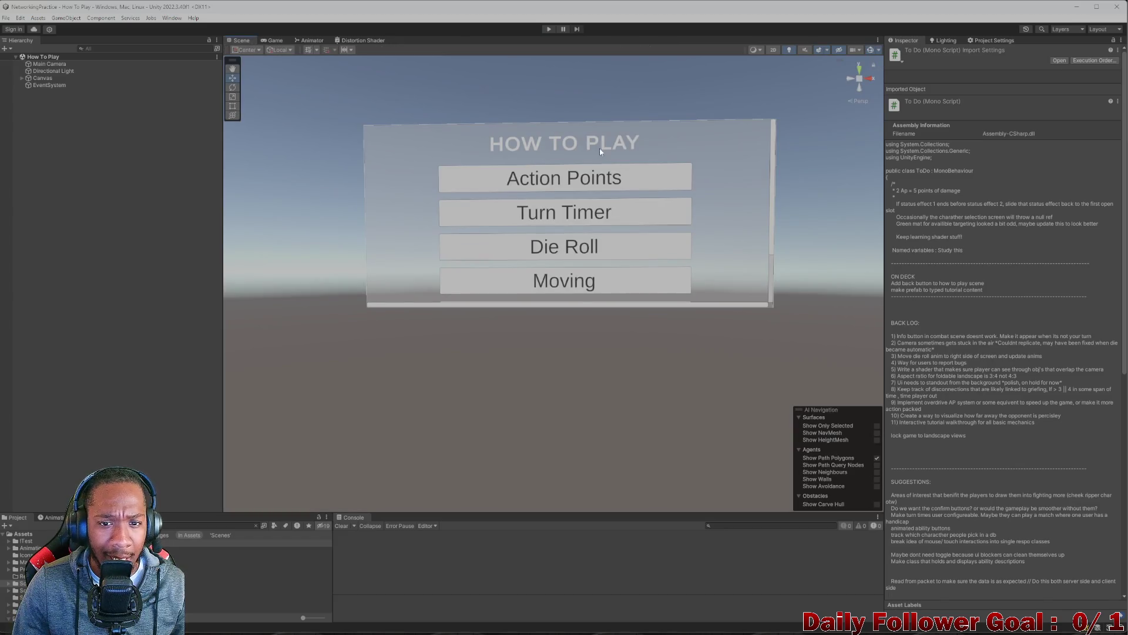
pyautogui.click(595, 150)
pyautogui.click(602, 146)
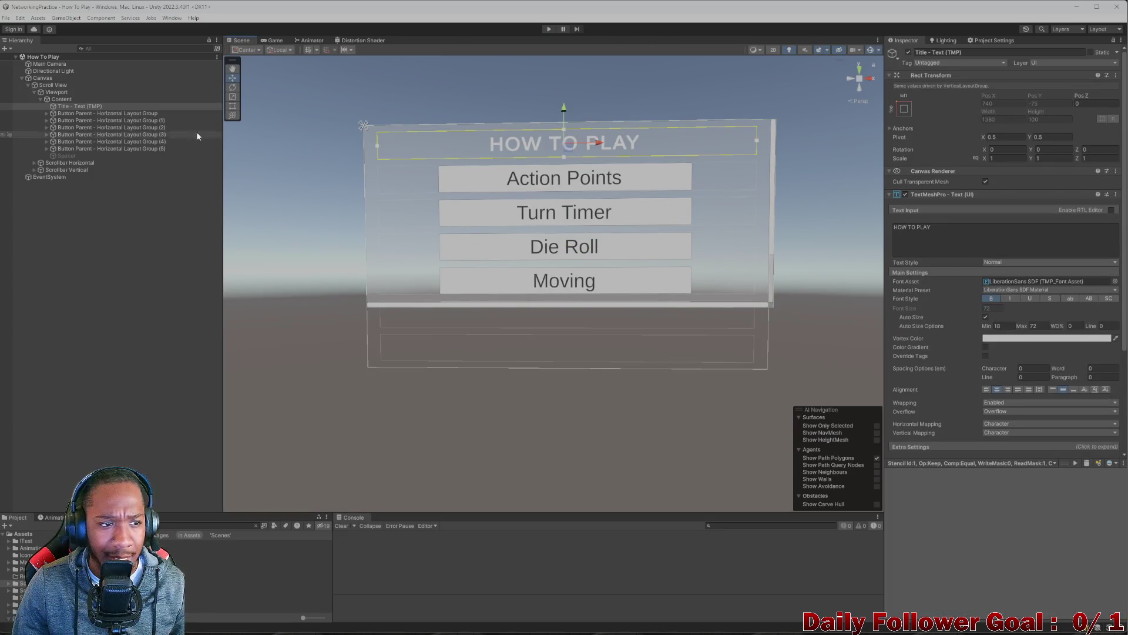
pyautogui.click(76, 100)
pyautogui.click(75, 107)
pyautogui.click(80, 113)
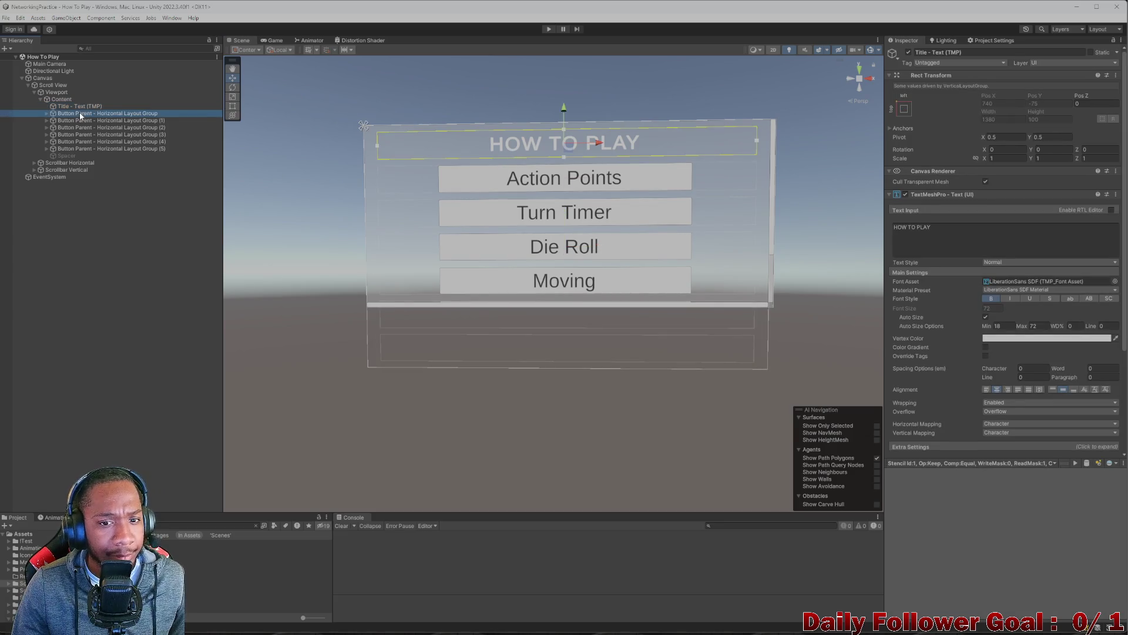
pyautogui.click(77, 106)
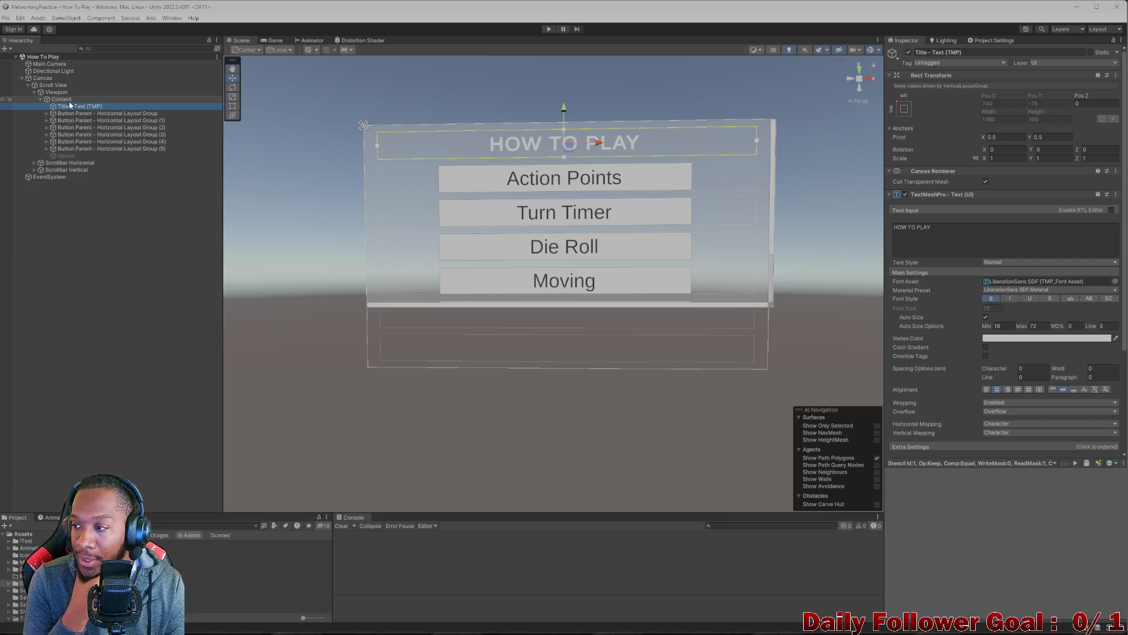
pyautogui.scroll(1, 632, 249)
pyautogui.scroll(-2, 560, 249)
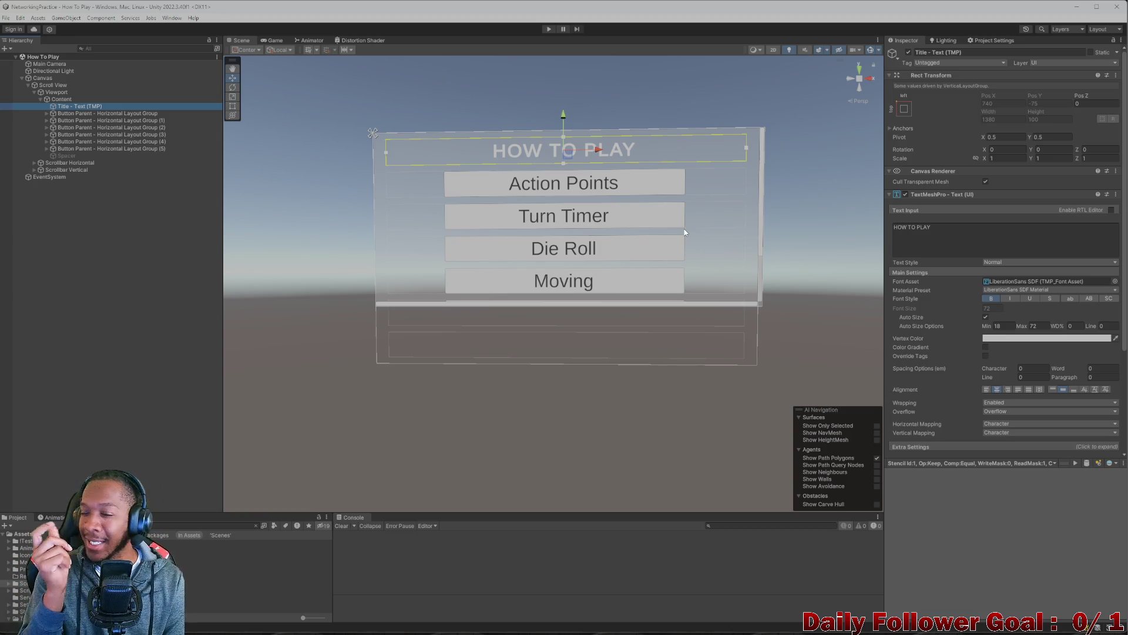
# - Compare the menu in the Game and Scene views, then bring up the Content object's actions
pyautogui.click(275, 41)
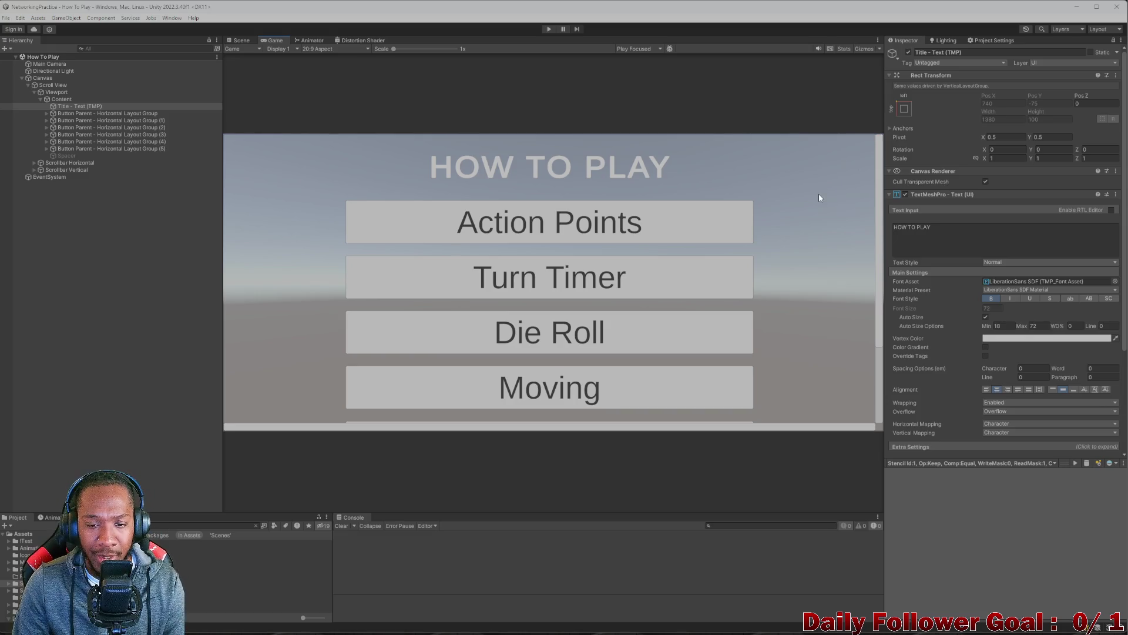
pyautogui.click(242, 41)
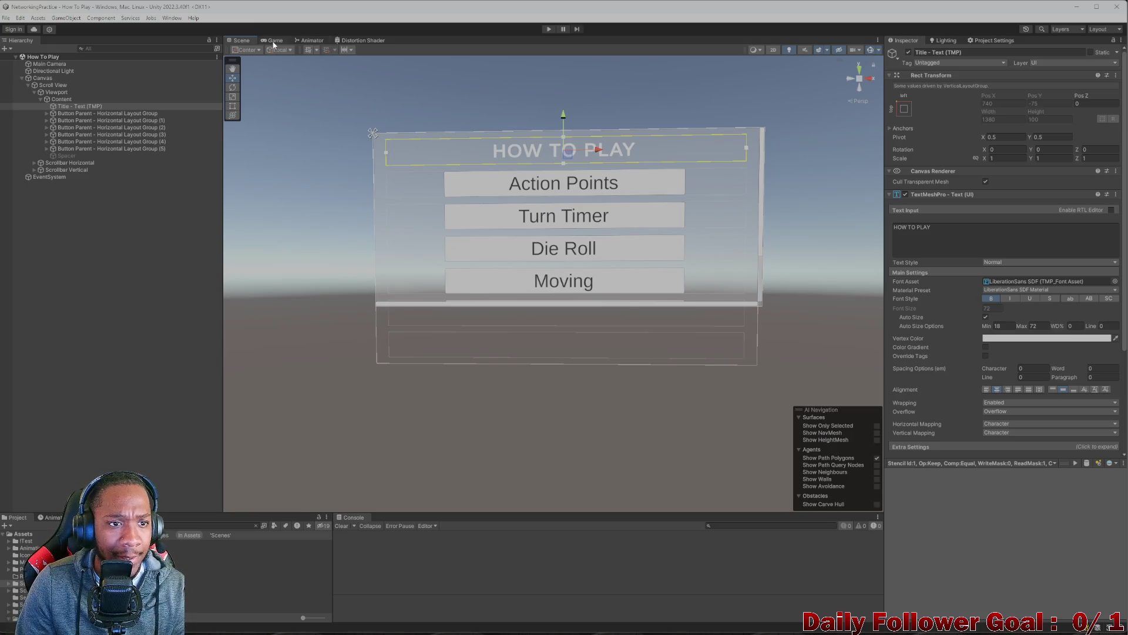
pyautogui.click(275, 40)
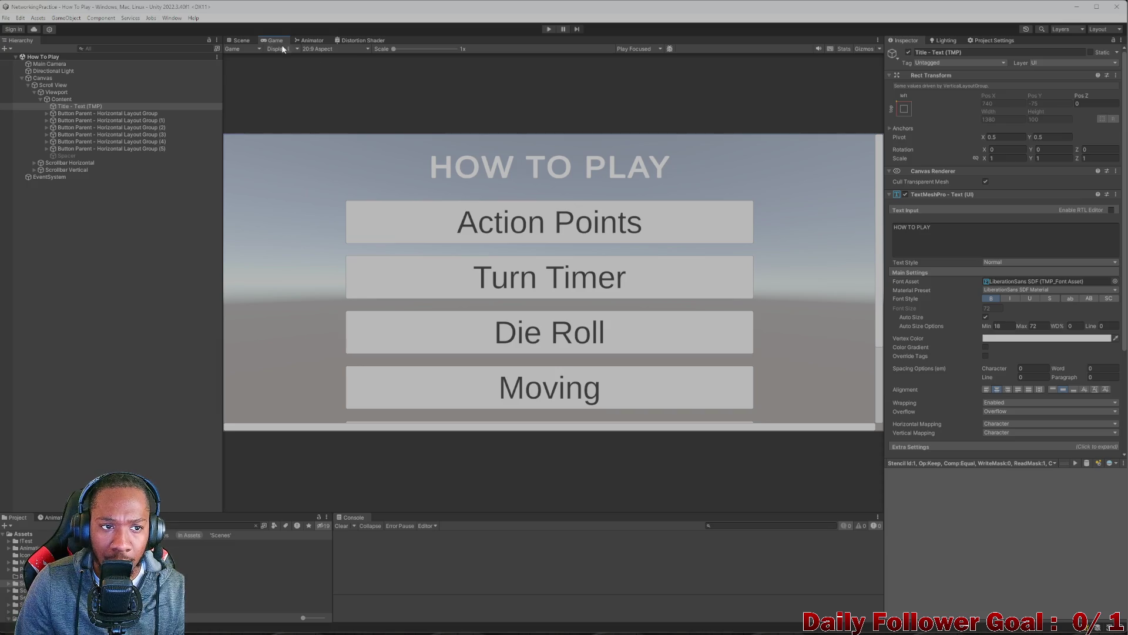
pyautogui.click(241, 41)
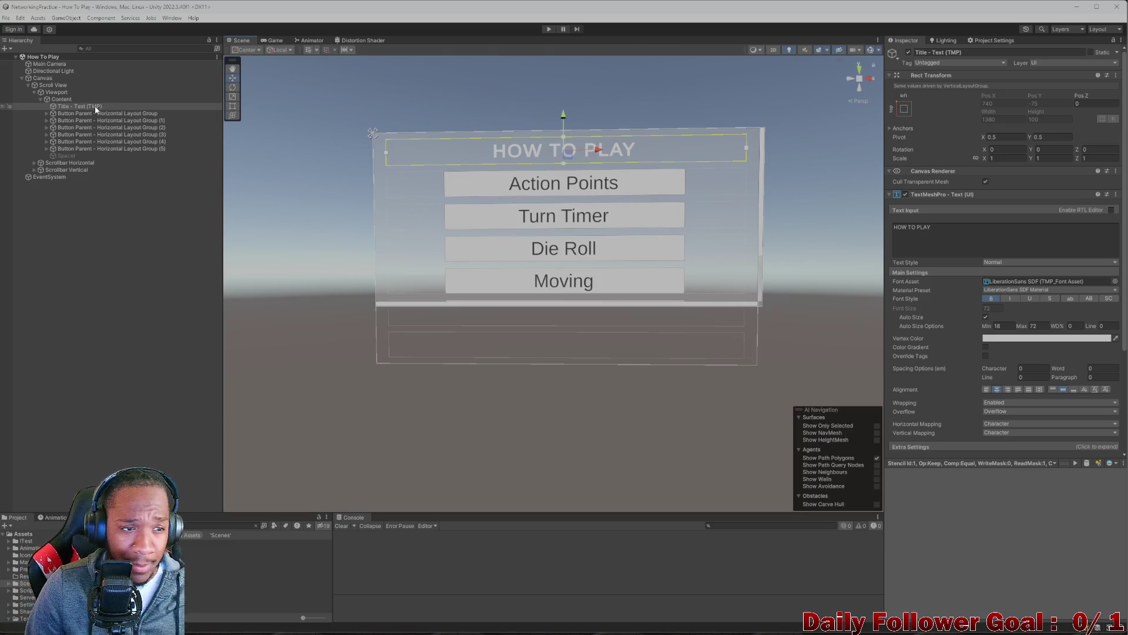
pyautogui.rightClick(58, 100)
# - Create an empty GameObject under Content, move it above the title, and begin naming it
pyautogui.click(91, 234)
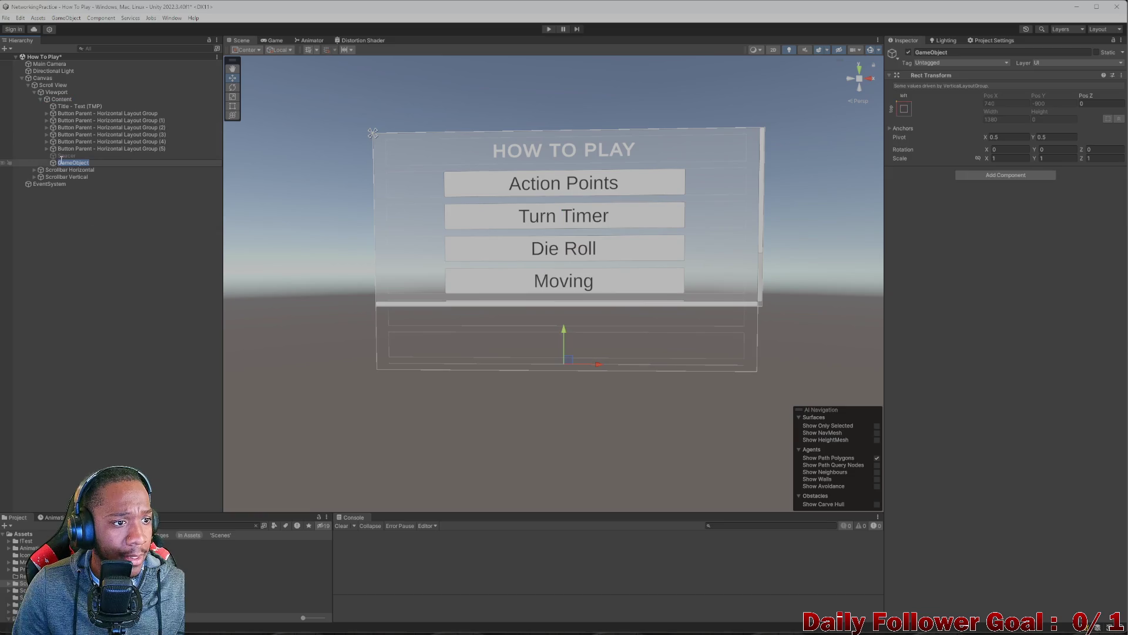
pyautogui.moveTo(55, 164); pyautogui.dragTo(59, 105)
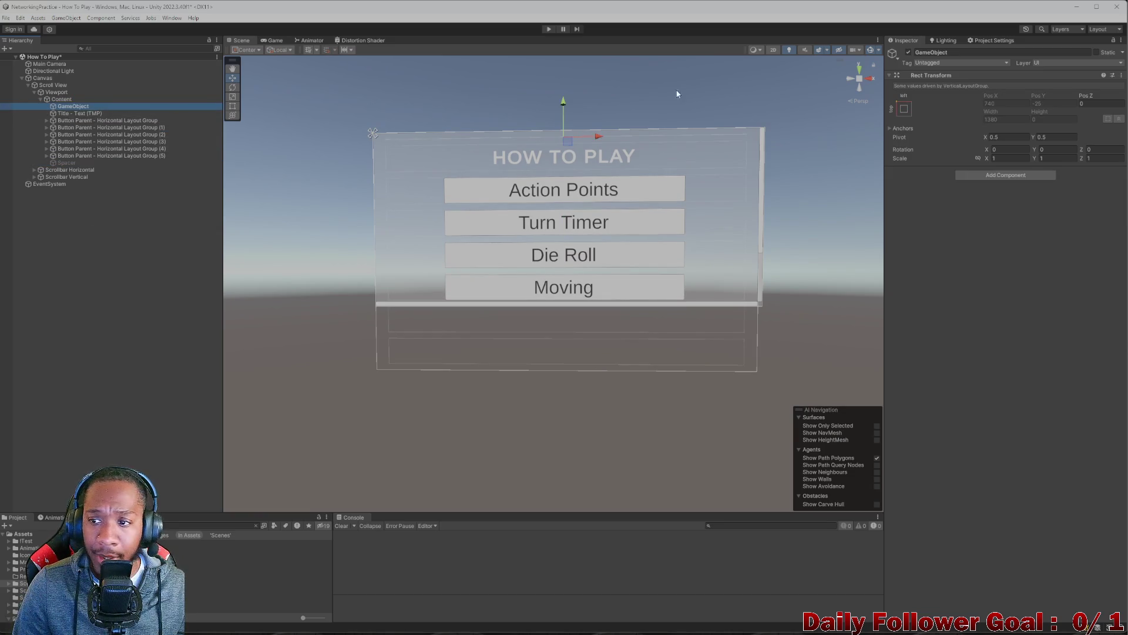
pyautogui.click(961, 54)
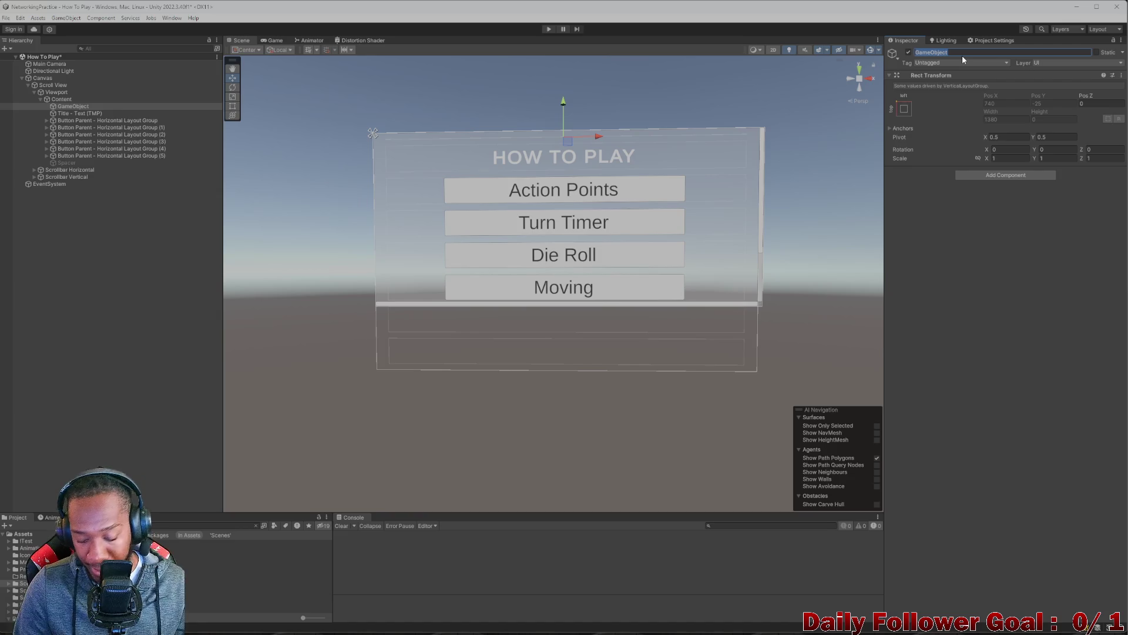
pyautogui.press('BackSpace')
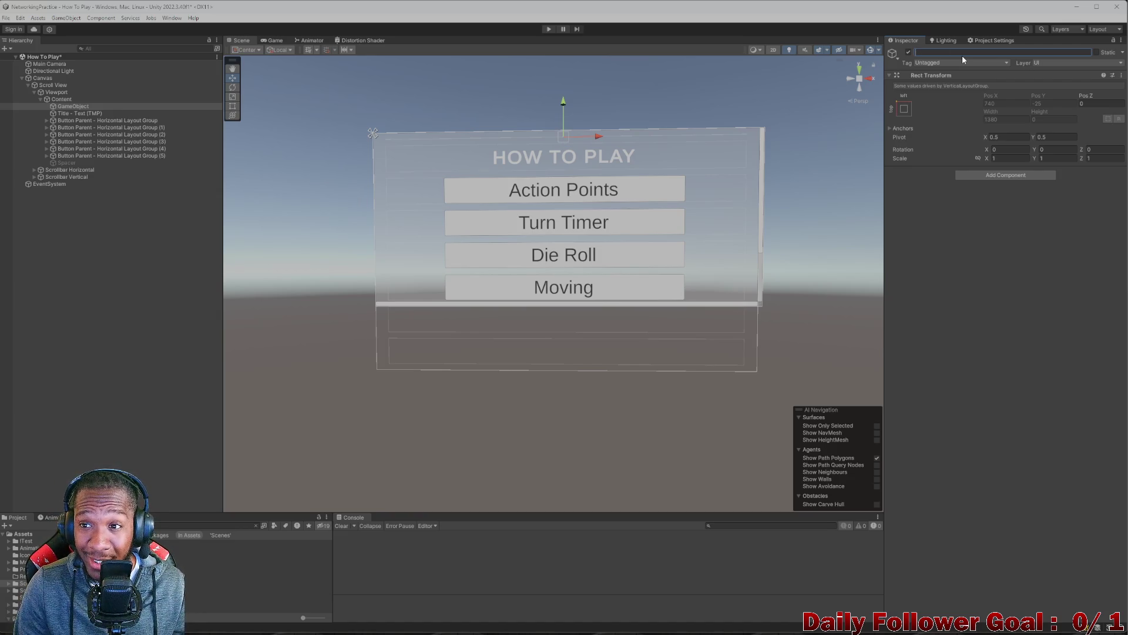
pyautogui.write('T')
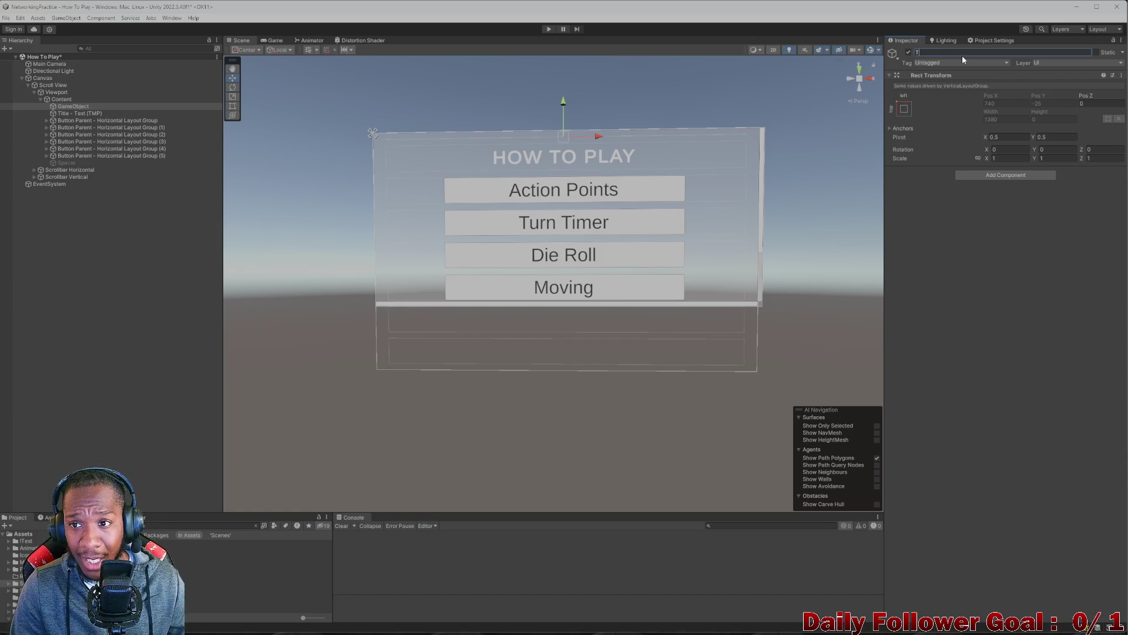
pyautogui.write('op o PAS')
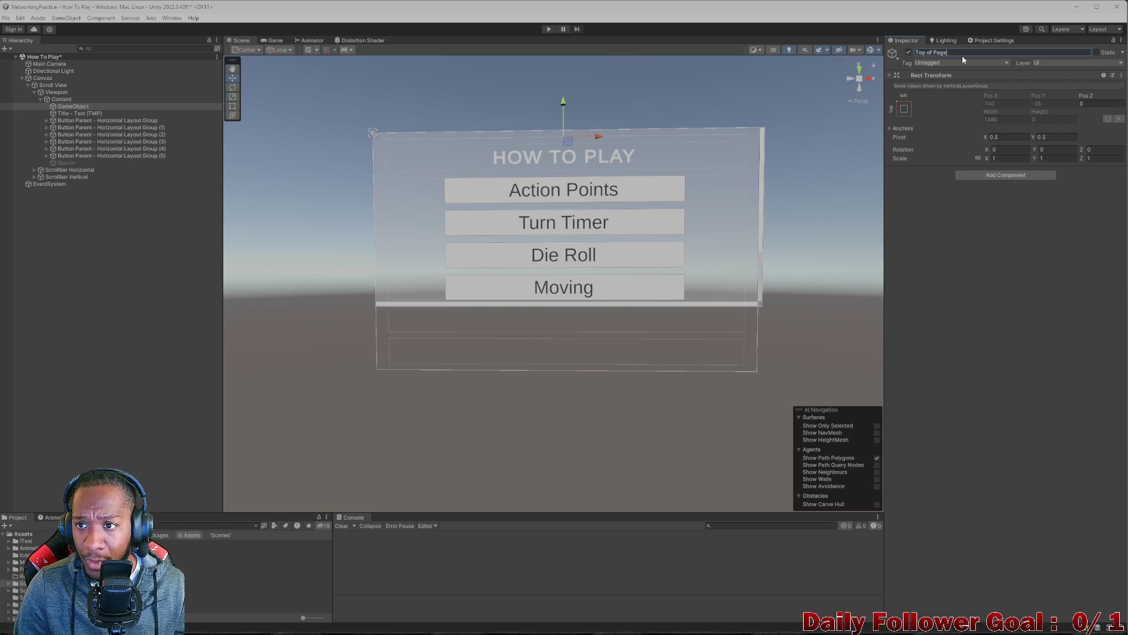
pyautogui.write('Paren')
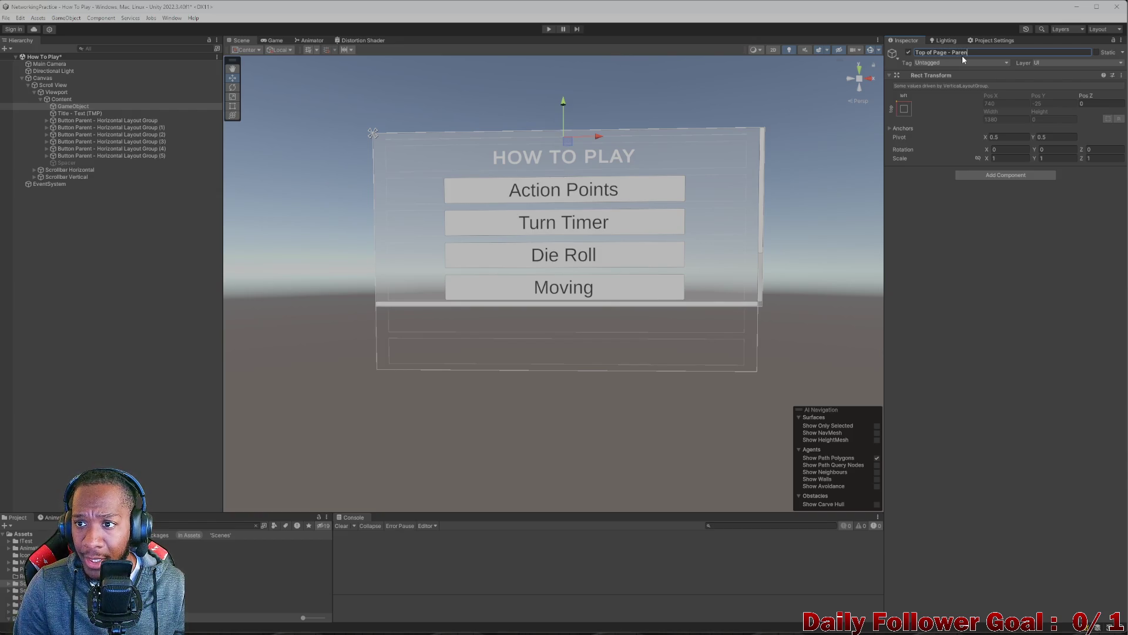
pyautogui.press('Return')
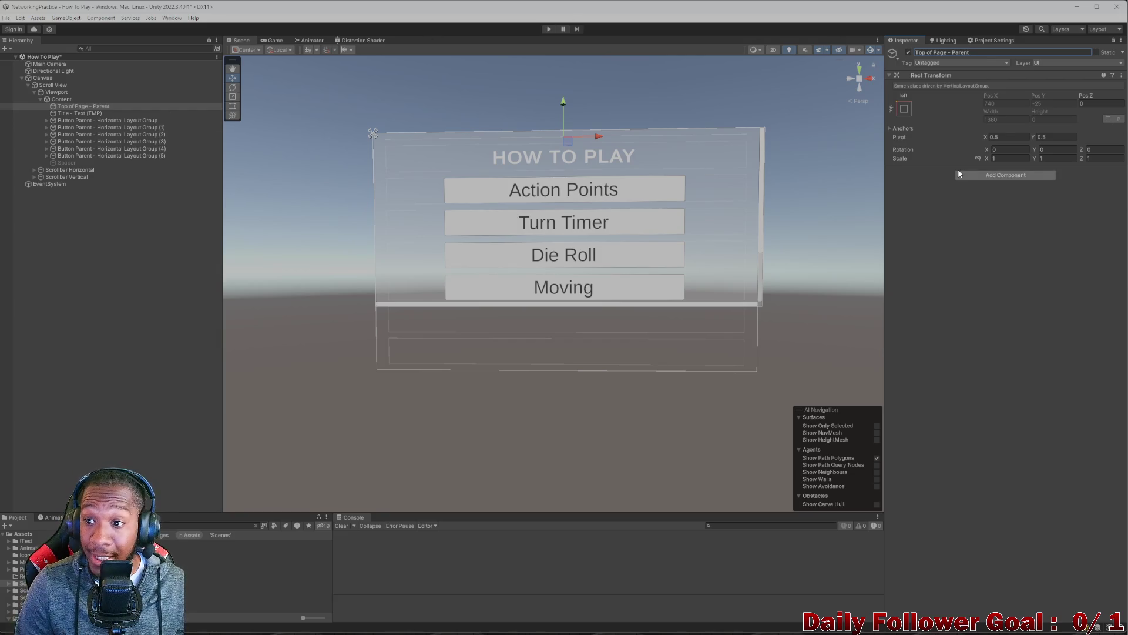
# - Finish the name as 'Top of Page Parent - Horizontal Layout Group'
pyautogui.click(959, 174)
pyautogui.write('lay')
pyautogui.click(971, 53)
pyautogui.moveTo(971, 53); pyautogui.dragTo(964, 55)
pyautogui.press('Right')
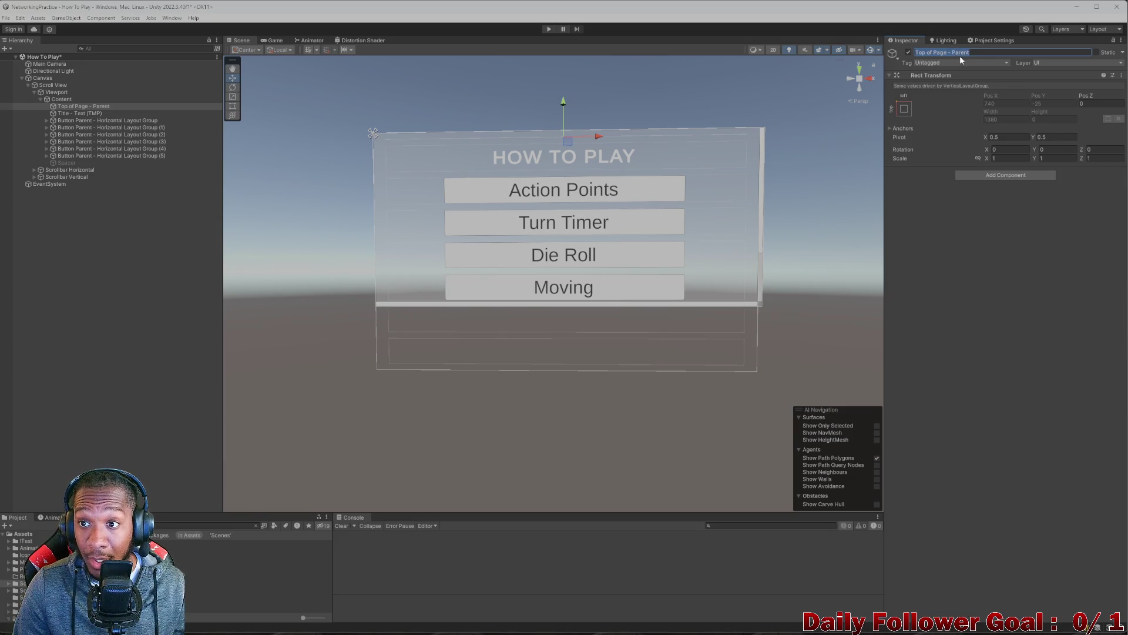
pyautogui.hotkey('ctrl', 'Left')
pyautogui.press('BackSpace')
pyautogui.press('BackSpace')
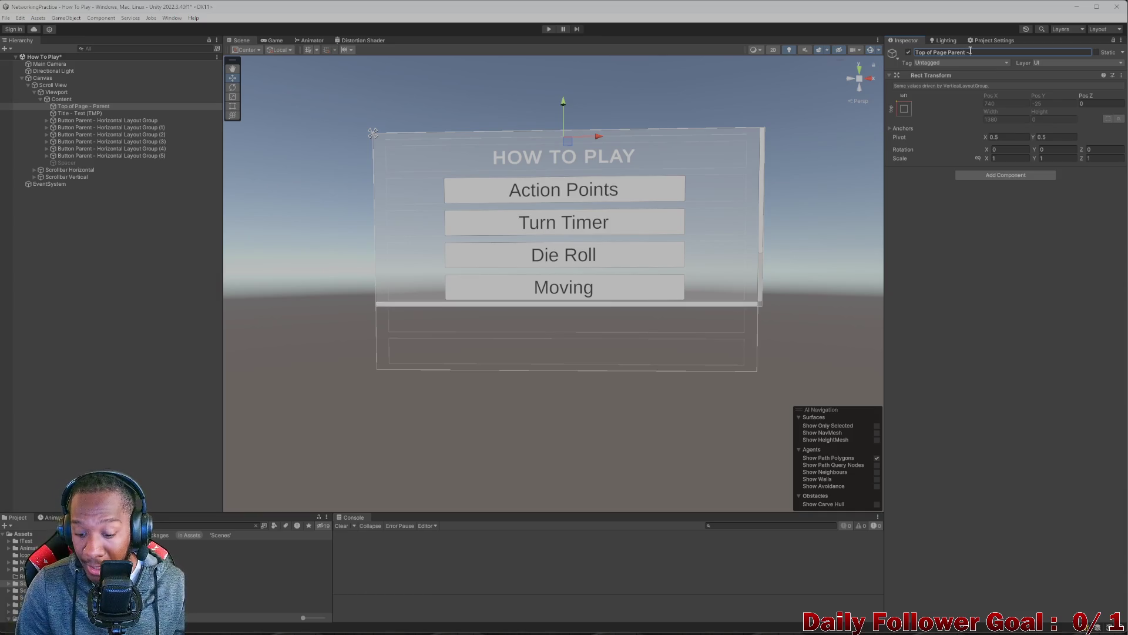
pyautogui.write('Horizontal Layo')
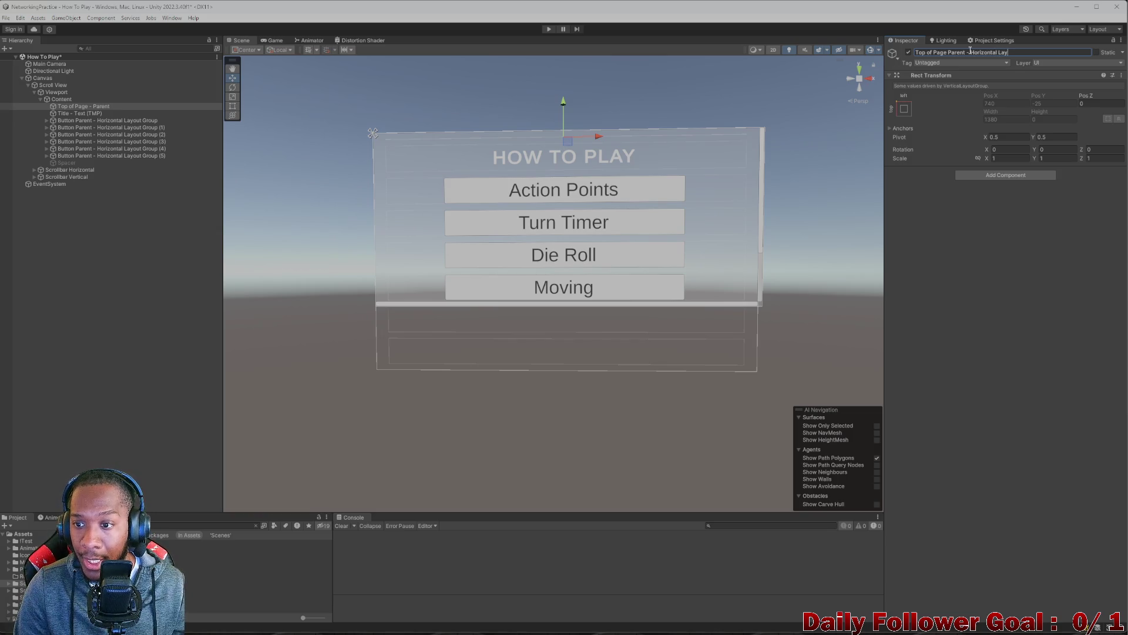
pyautogui.write('ut G')
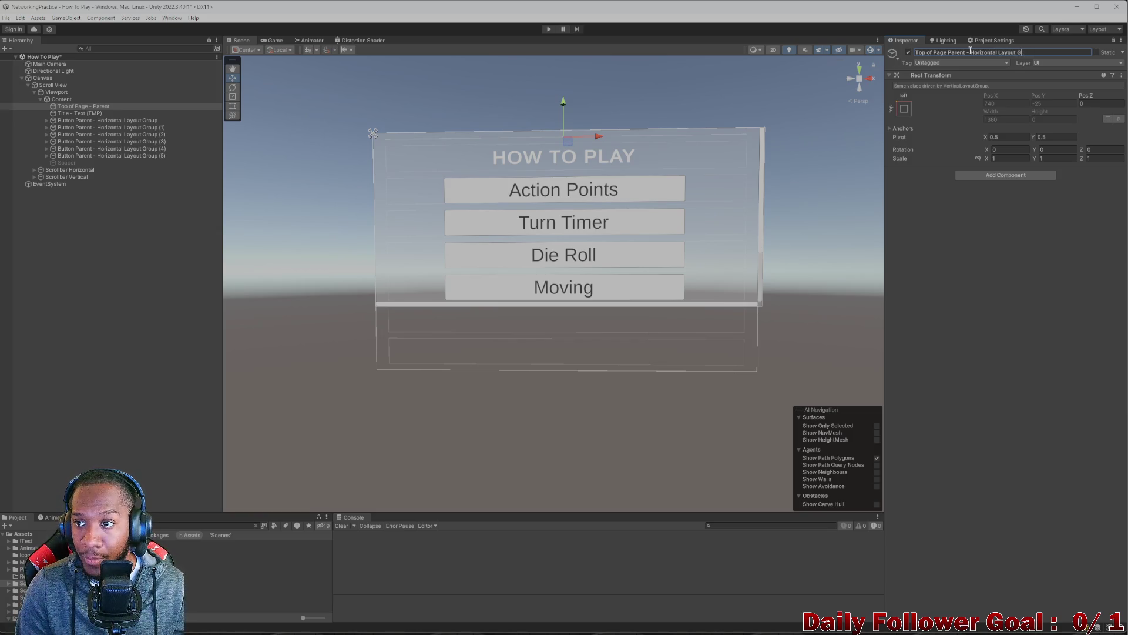
pyautogui.write('roup')
pyautogui.press('Return')
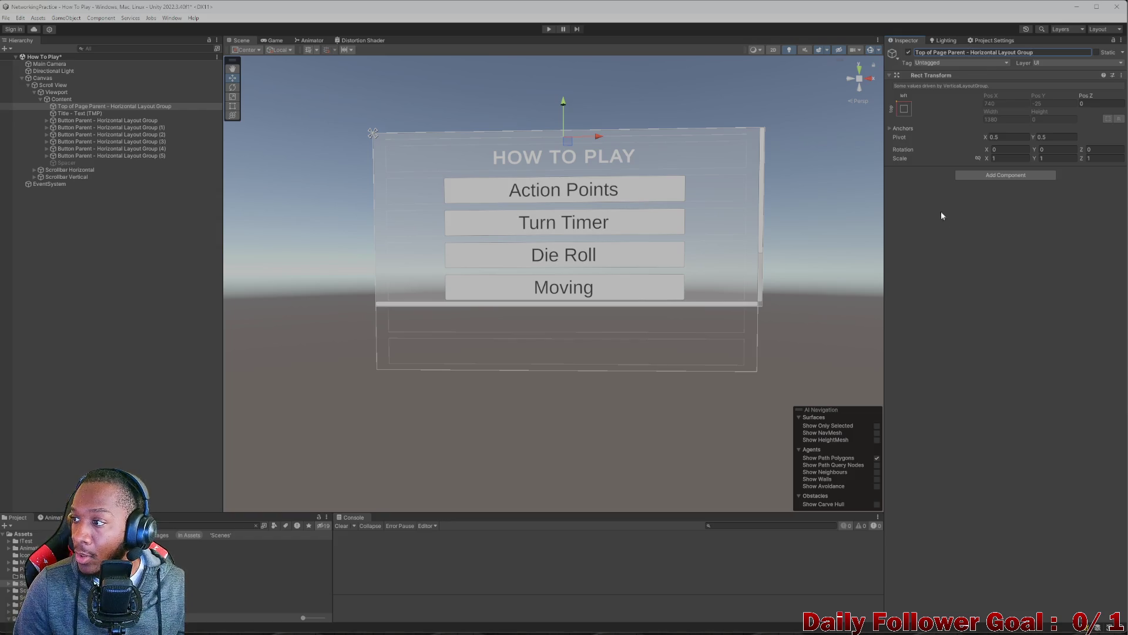
pyautogui.click(989, 176)
# - Add a Horizontal Layout Group controlling child width and height, and drag the HOW TO PLAY title into it
pyautogui.write('l Layout')
pyautogui.click(997, 214)
pyautogui.click(988, 253)
pyautogui.click(1035, 253)
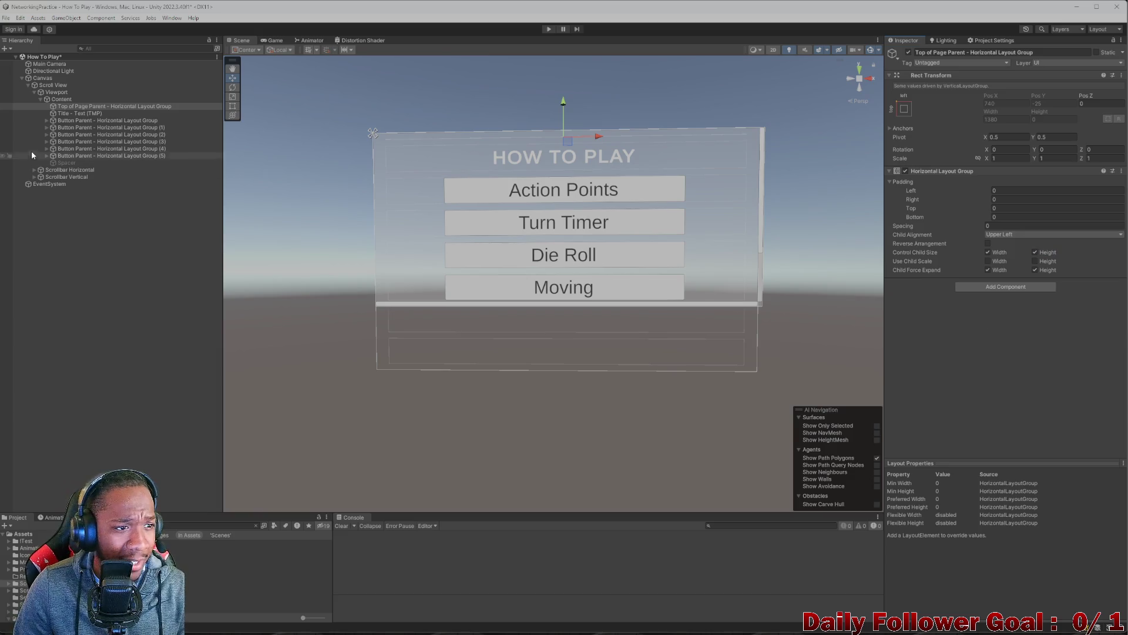
pyautogui.moveTo(84, 105); pyautogui.dragTo(89, 112)
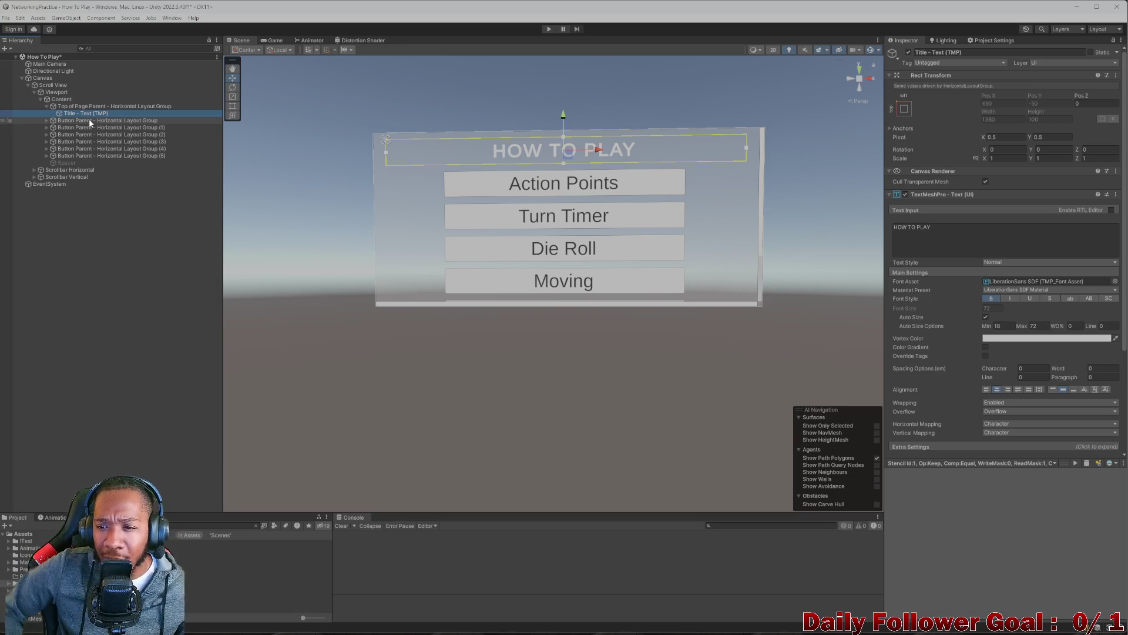
# - Inspect the first Button Parent's Spacer, Spacer (1) and Button, copy the row, and select Top of Page Parent
pyautogui.click(91, 121)
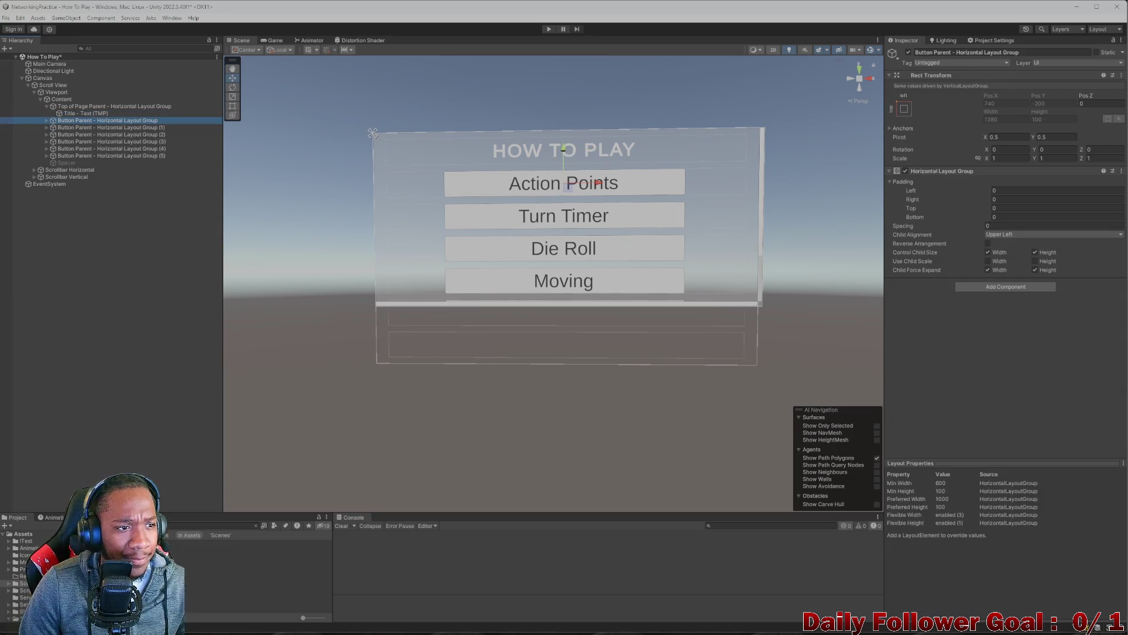
pyautogui.click(45, 120)
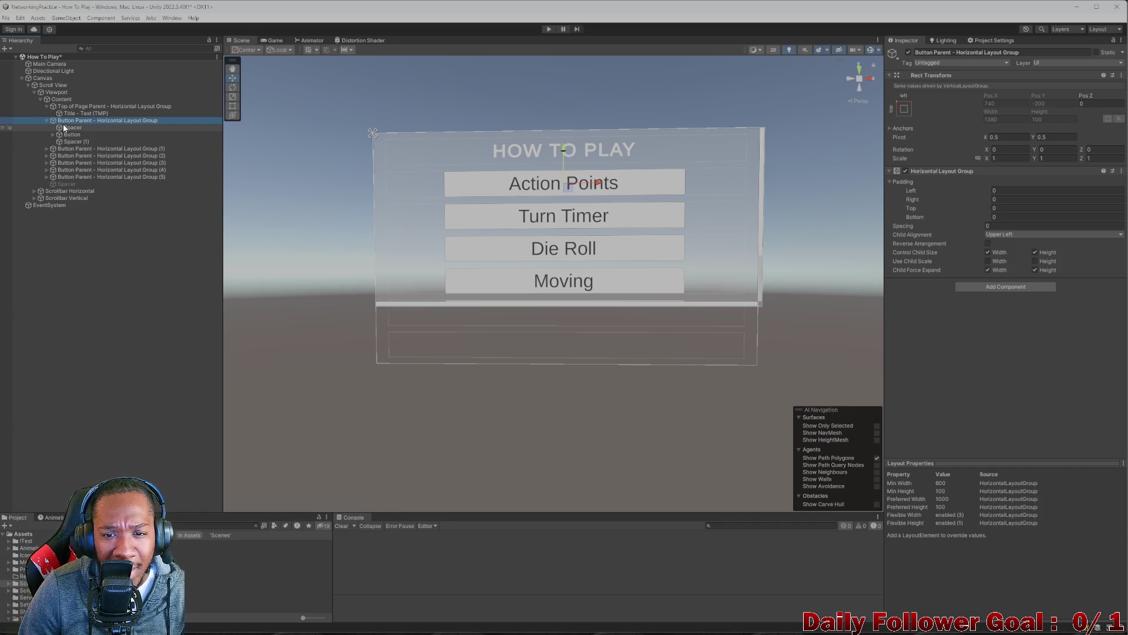
pyautogui.click(66, 128)
pyautogui.click(74, 142)
pyautogui.click(48, 135)
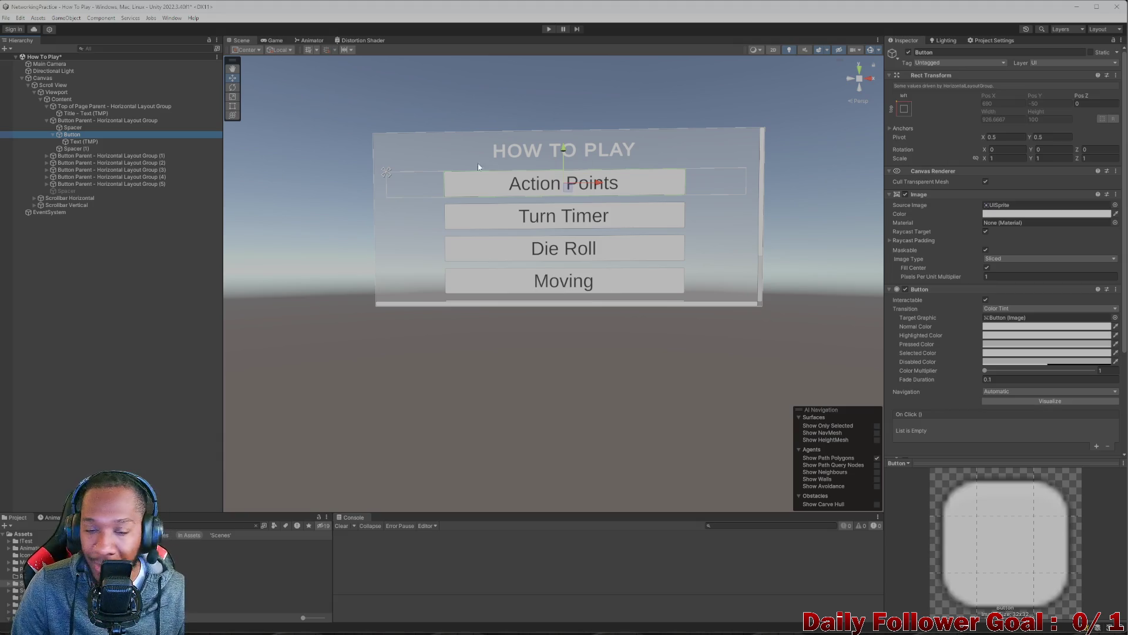
pyautogui.click(76, 122)
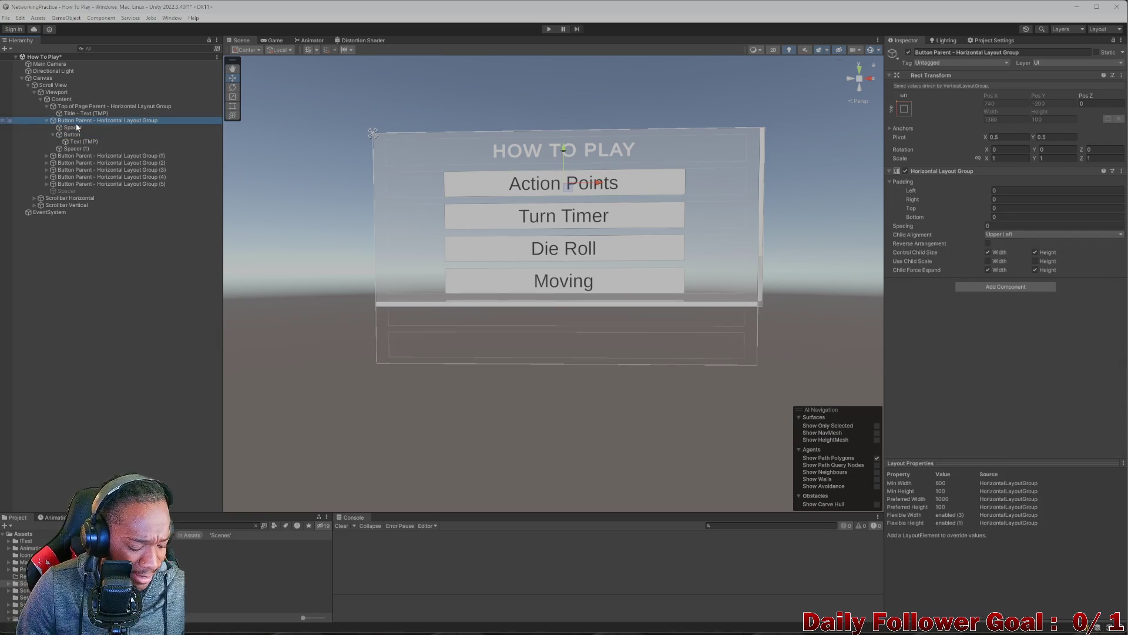
pyautogui.click(83, 106)
pyautogui.rightClick(85, 109)
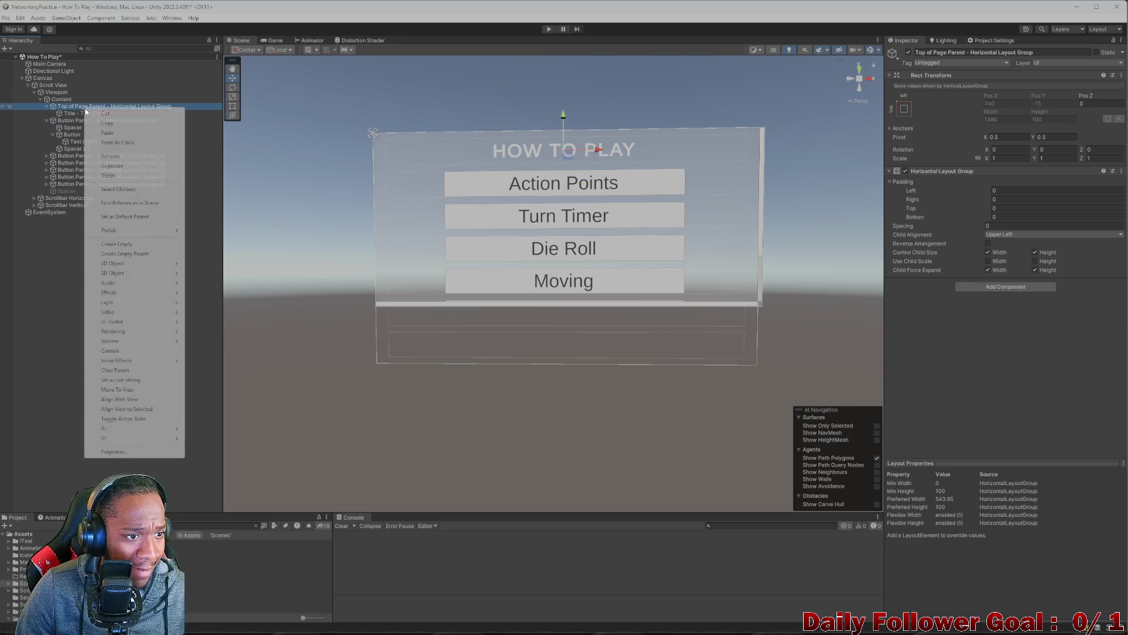
# - Paste the Button Parent row as a child of Top of Page Parent and select its Spacer (1)
pyautogui.click(121, 143)
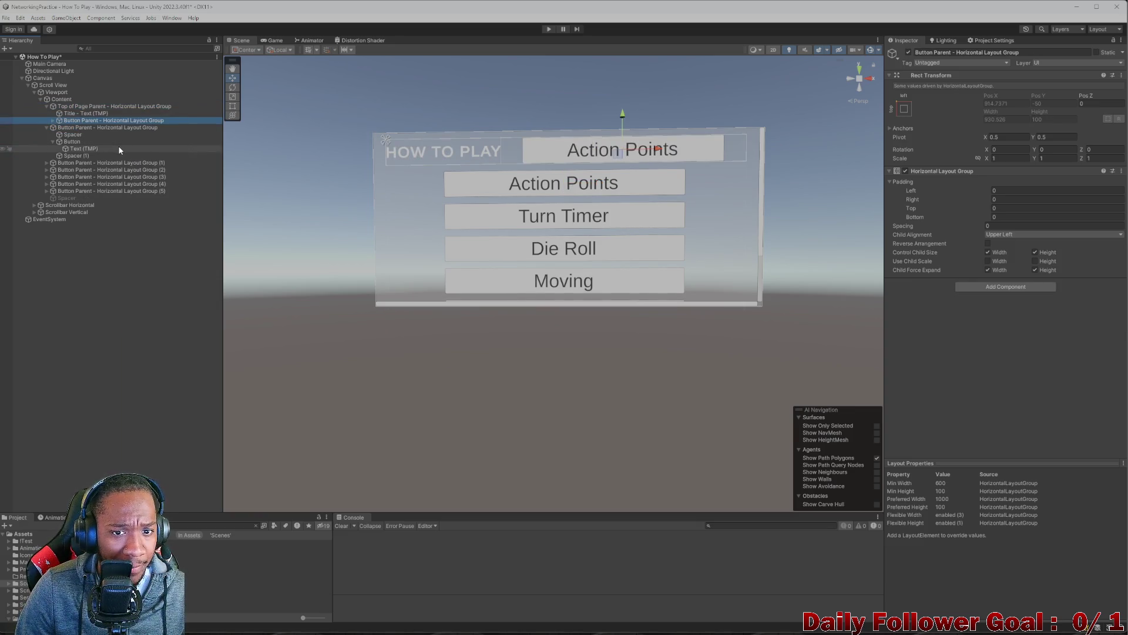
pyautogui.click(53, 142)
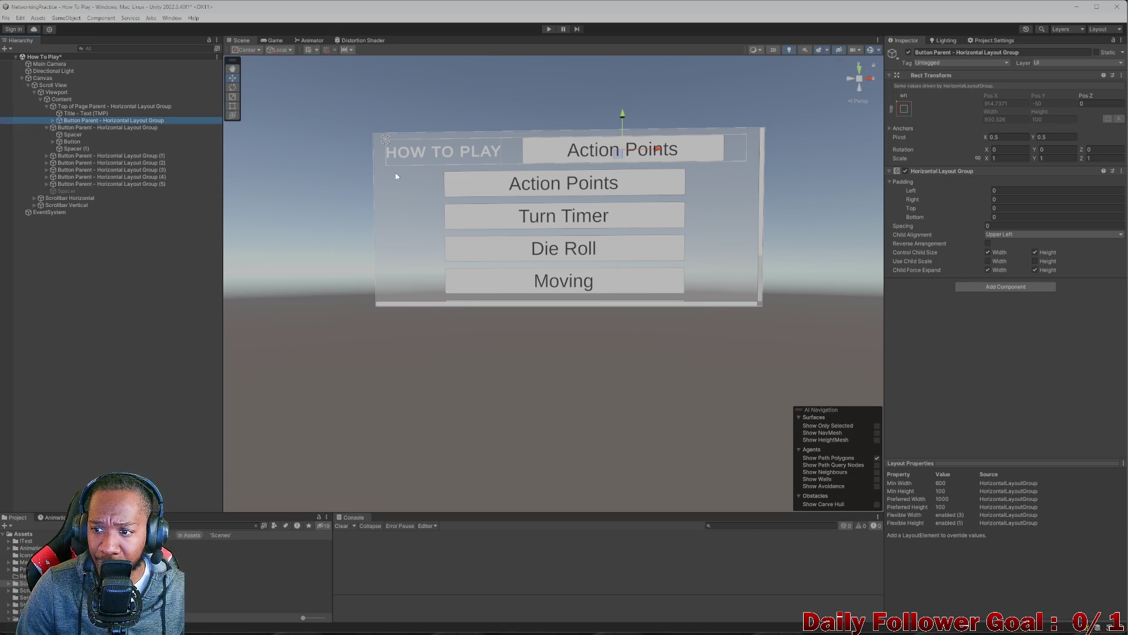
pyautogui.click(54, 121)
pyautogui.click(81, 142)
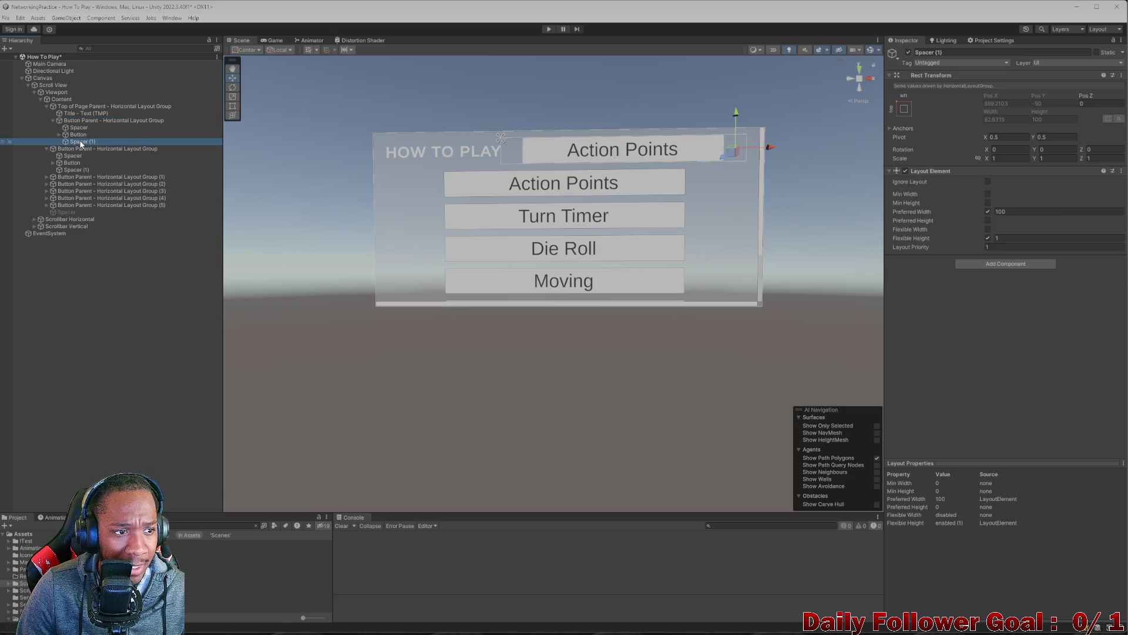
# - Delete Spacer (1) from the pasted row and inspect its button, text and remaining spacer
pyautogui.press('Delete')
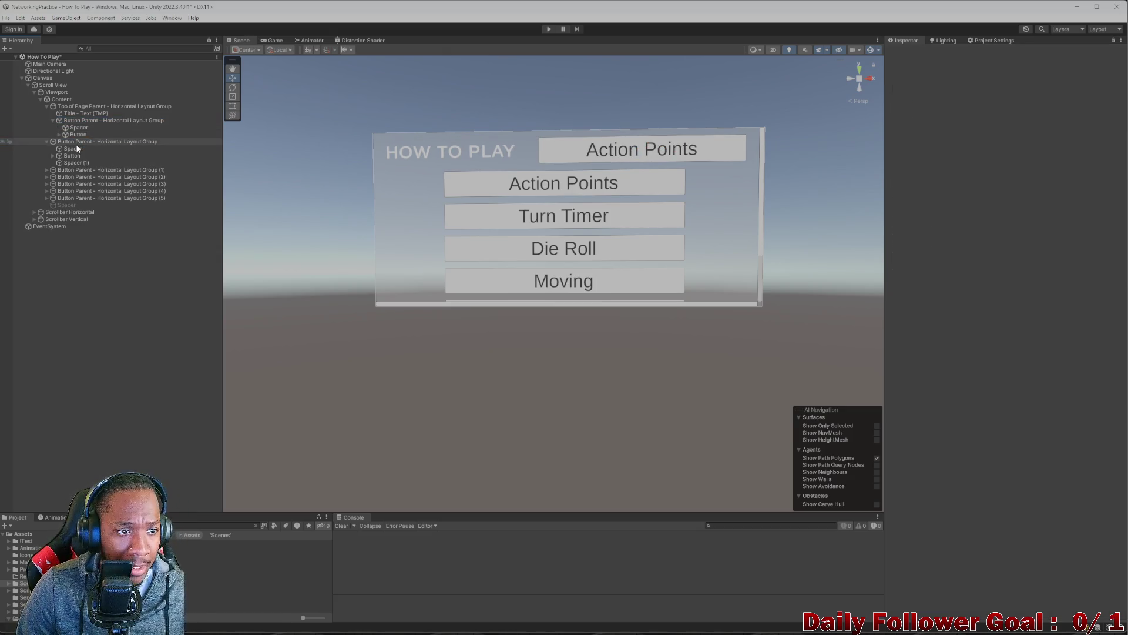
pyautogui.click(76, 135)
pyautogui.click(61, 134)
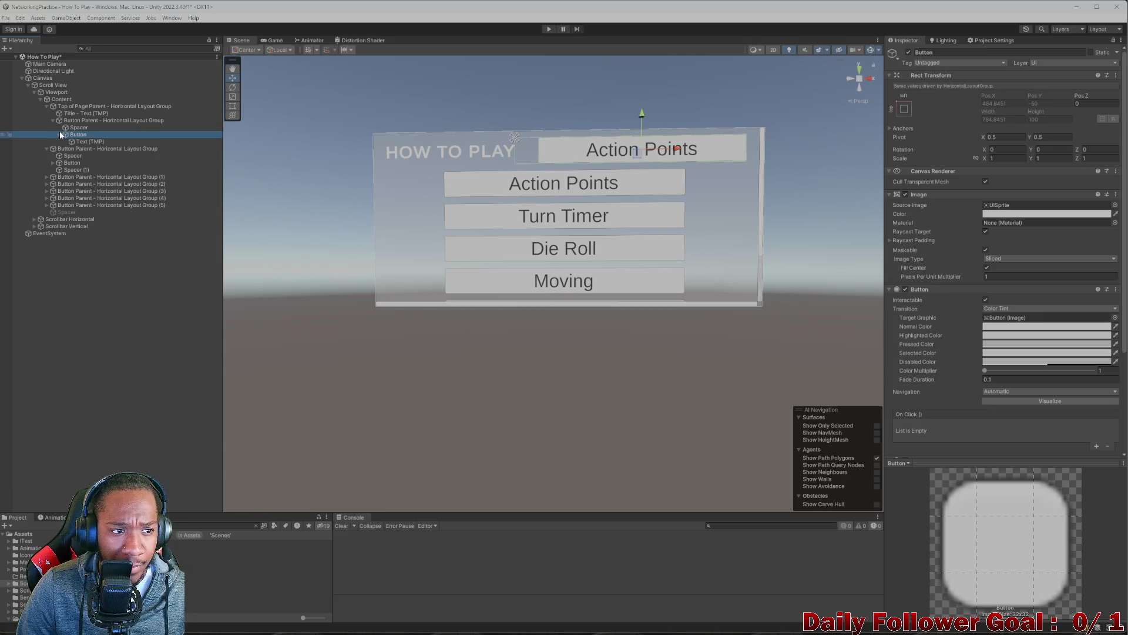
pyautogui.click(88, 141)
pyautogui.click(83, 136)
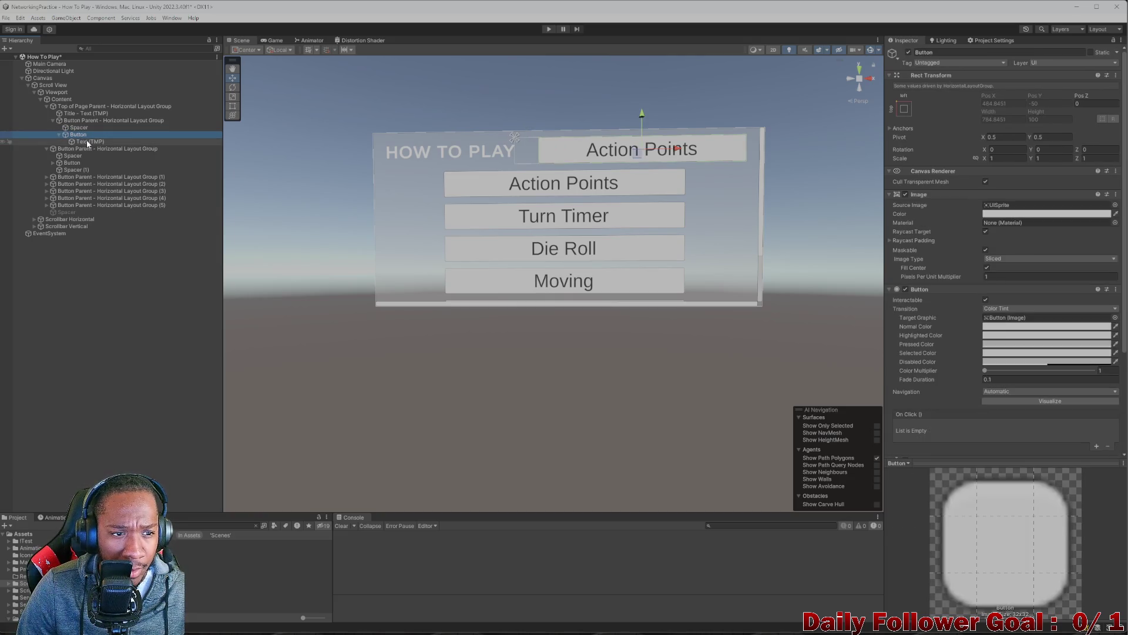
pyautogui.click(88, 142)
pyautogui.click(78, 135)
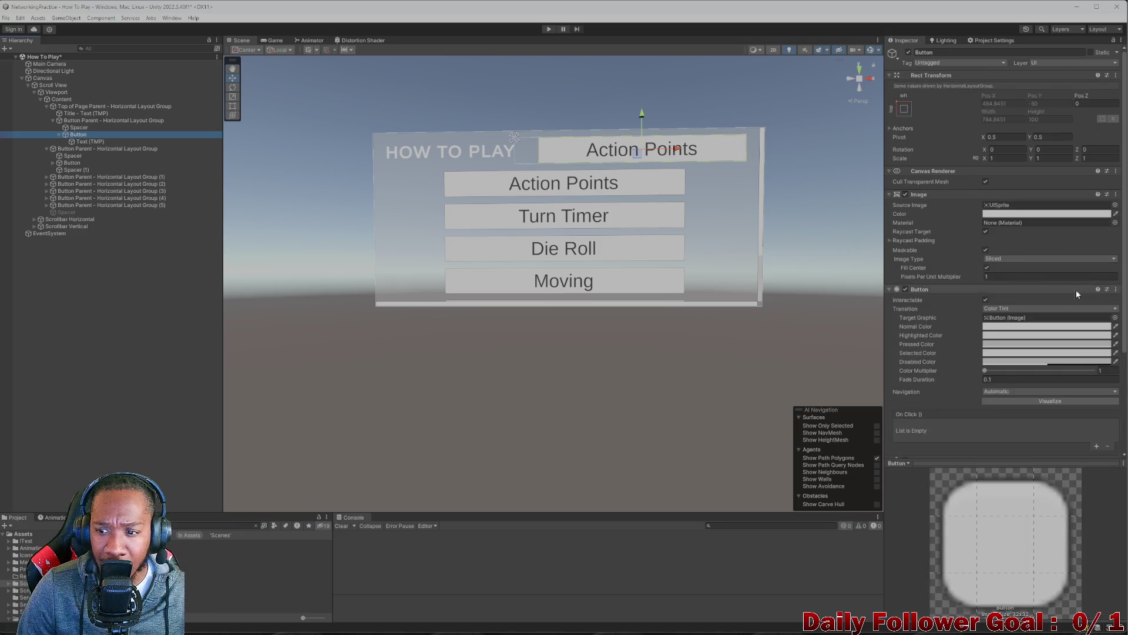
pyautogui.scroll(-3, 1016, 308)
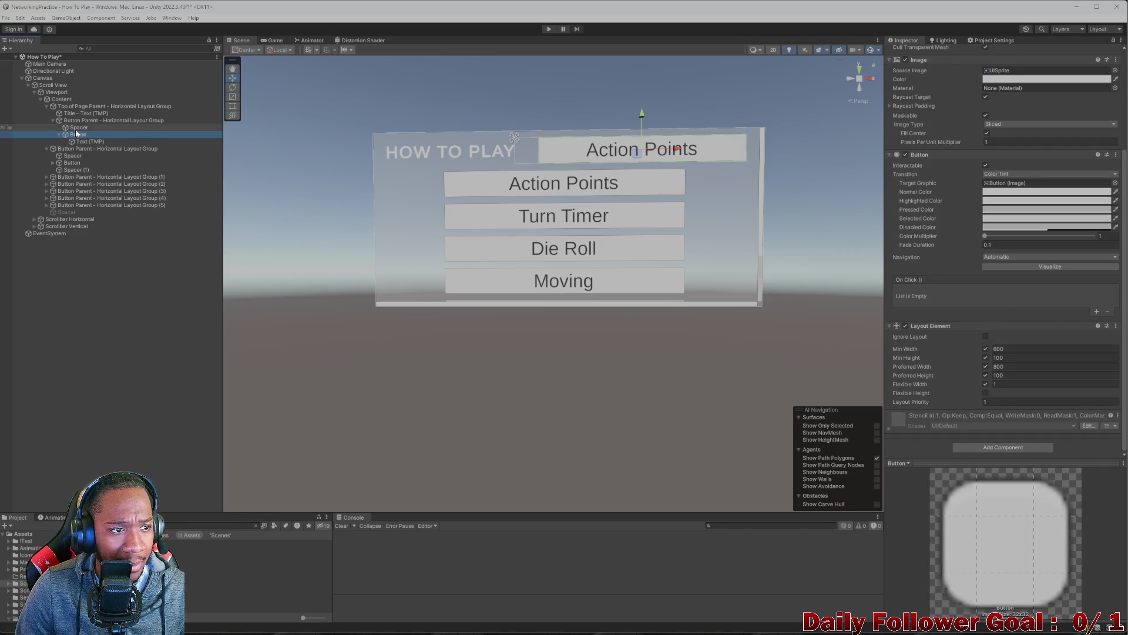
pyautogui.click(78, 128)
pyautogui.click(94, 120)
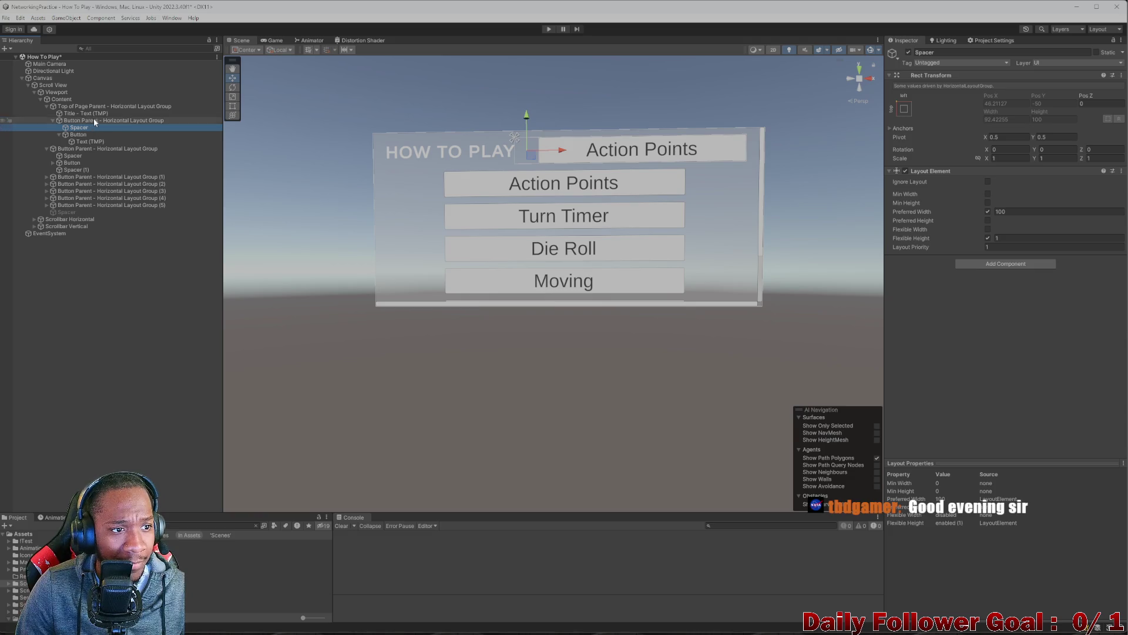
pyautogui.click(86, 135)
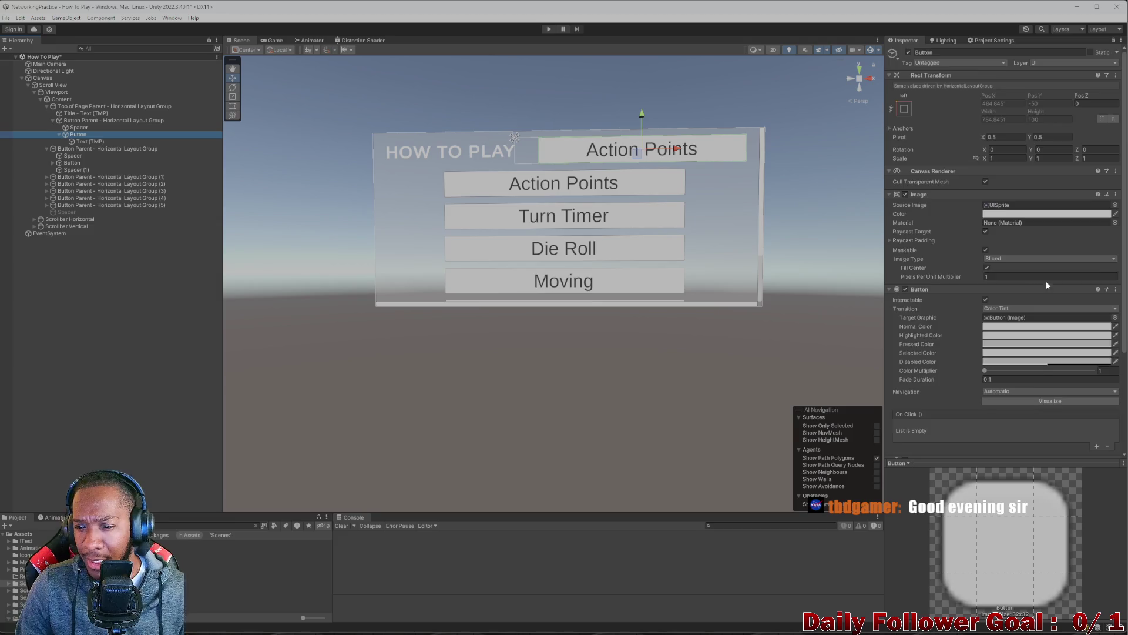
pyautogui.scroll(-3, 1046, 286)
# - Adjust the pasted button's Layout Element widths, ending with a minimum width of 100
pyautogui.click(997, 349)
pyautogui.moveTo(970, 350); pyautogui.dragTo(969, 352)
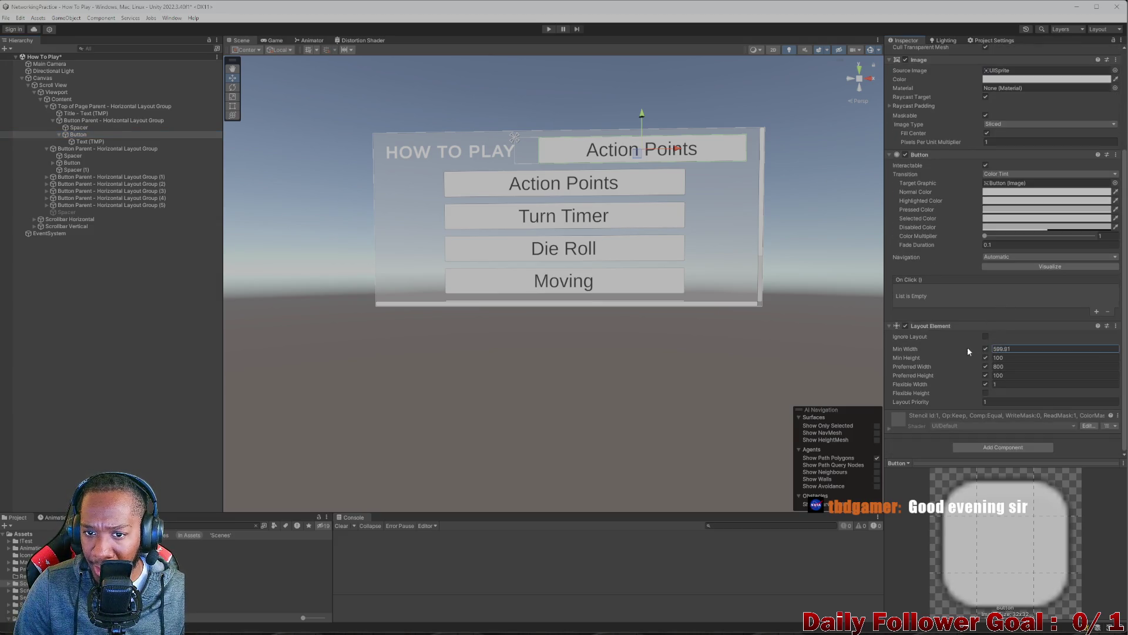
pyautogui.write('200')
pyautogui.click(1038, 367)
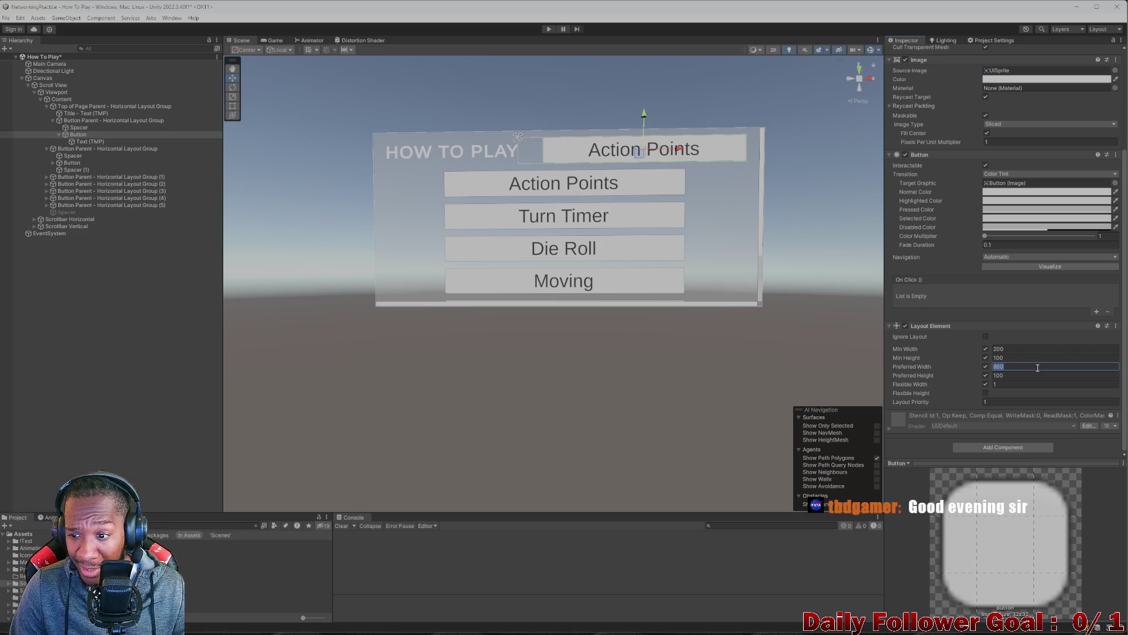
pyautogui.write('200')
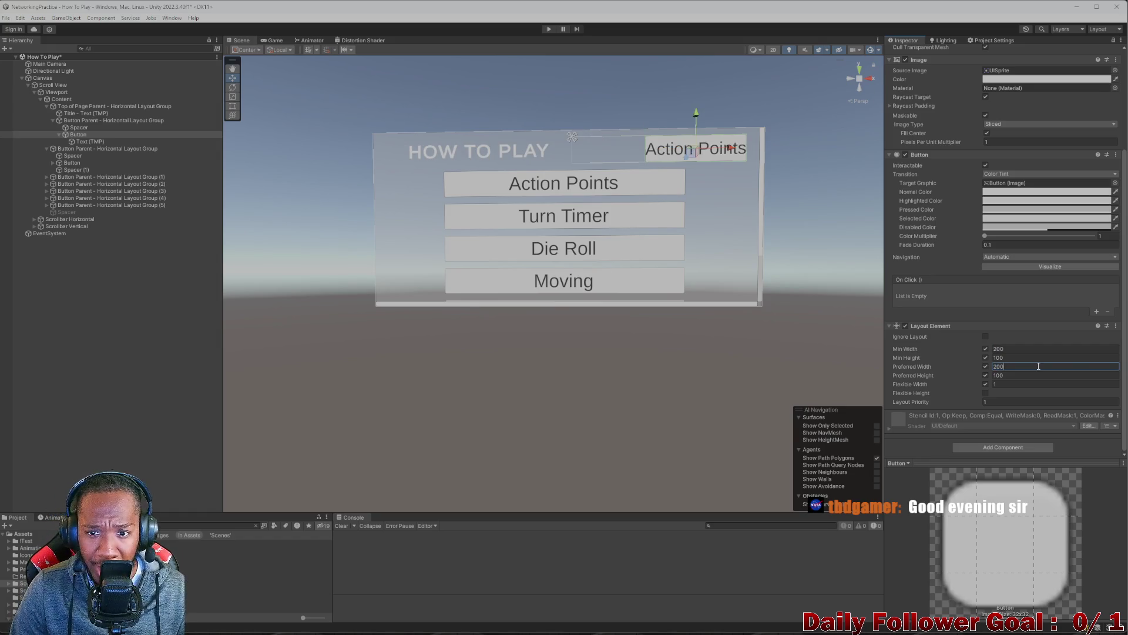
pyautogui.click(1036, 349)
pyautogui.write('100')
pyautogui.click(1017, 366)
pyautogui.write('10')
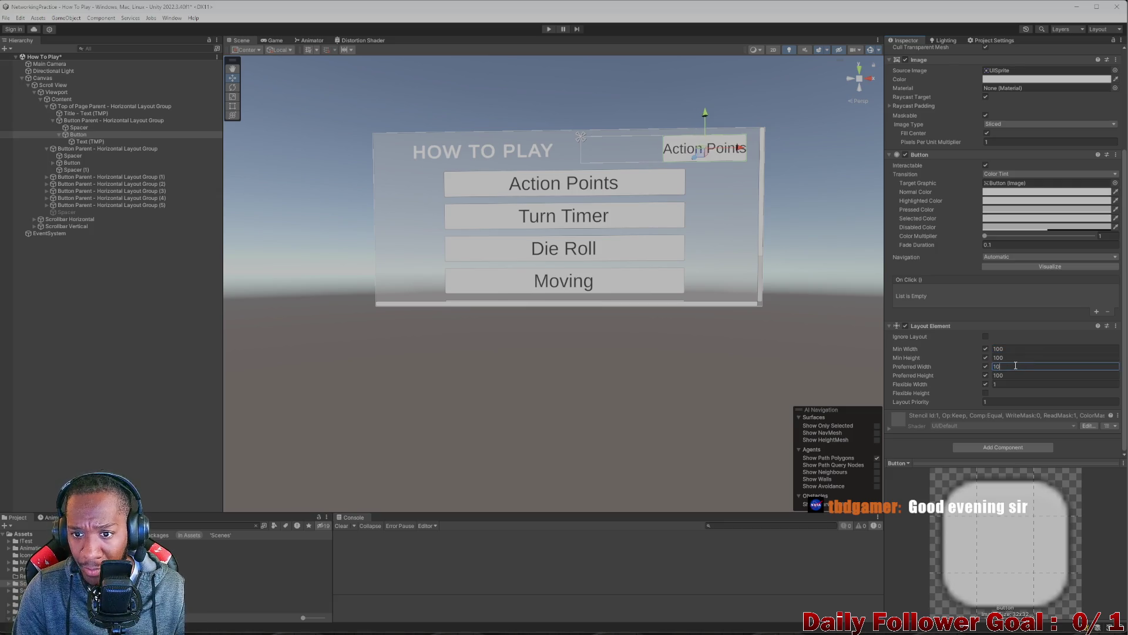
# - Set the spacer's preferred width to 550 to push Action Points to the right
pyautogui.click(74, 127)
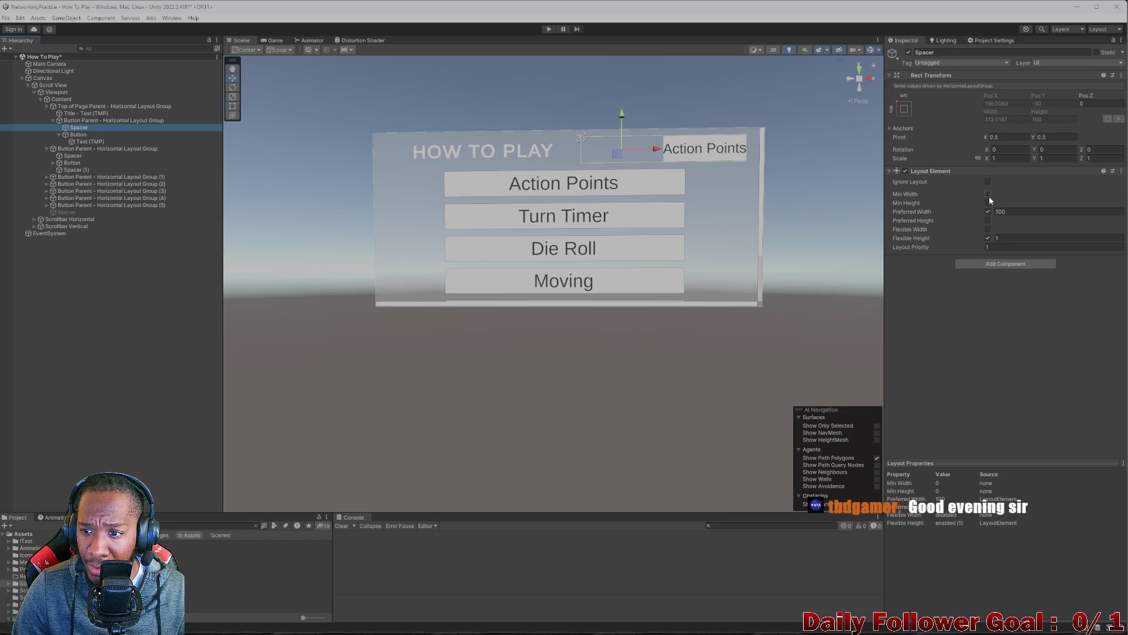
pyautogui.moveTo(993, 212)
pyautogui.mouseDown()
pyautogui.moveTo(1127, 216)
pyautogui.moveTo(1116, 217)
pyautogui.mouseUp()
pyautogui.click(1072, 212)
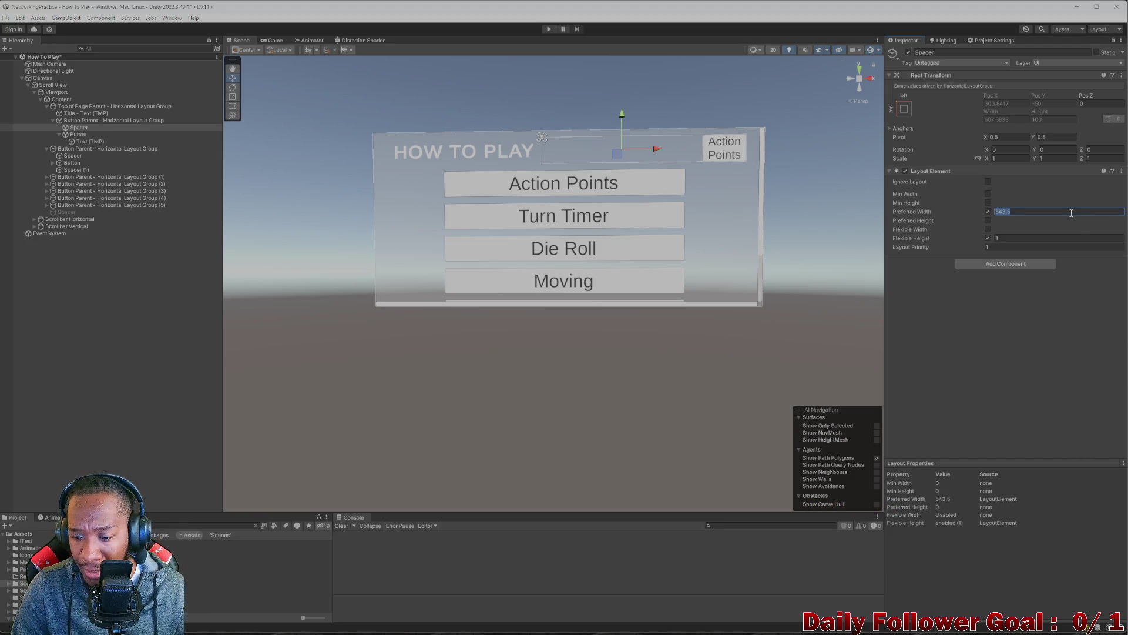
pyautogui.write('550')
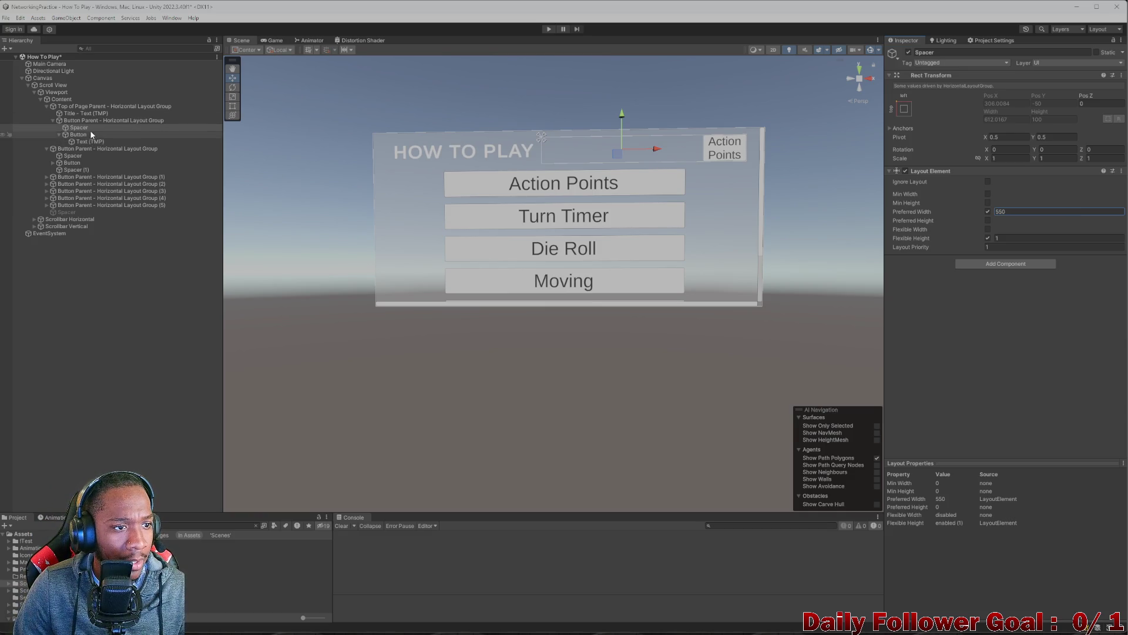
pyautogui.click(85, 113)
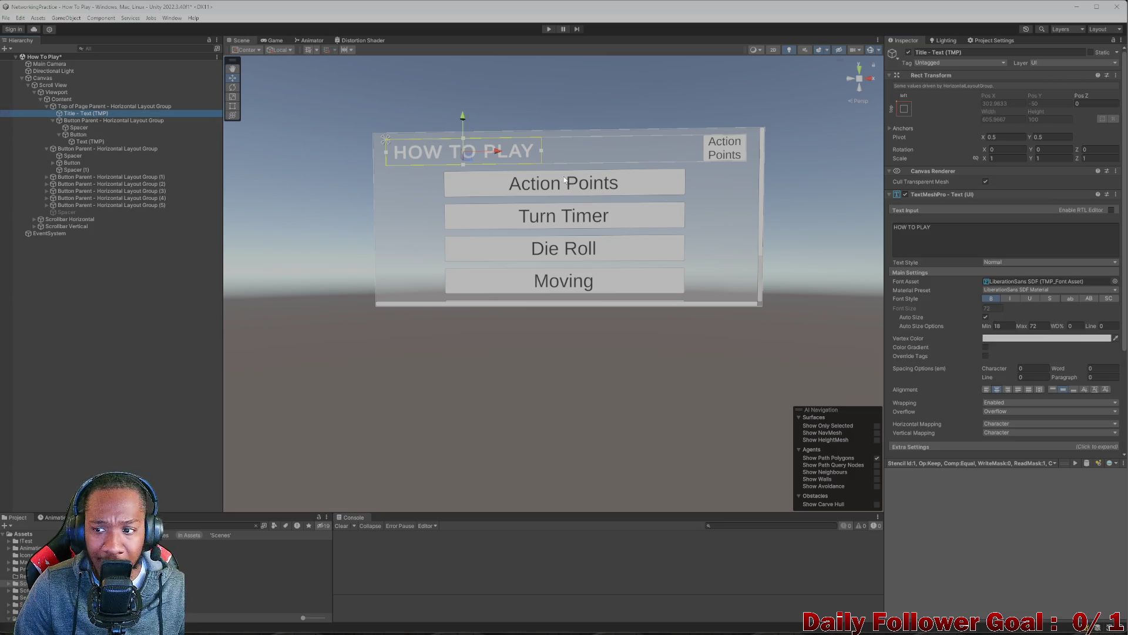
# - Enable the title's Min and Preferred Width, raise Min Width to 1270, and preview the Game view
pyautogui.scroll(-5, 1003, 335)
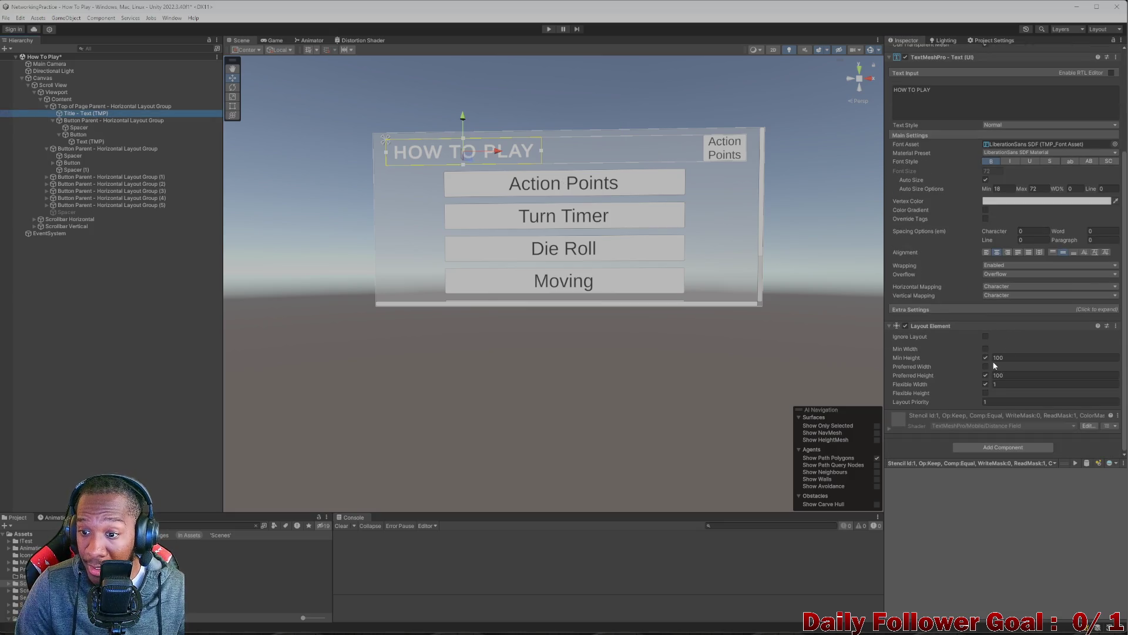
pyautogui.click(985, 350)
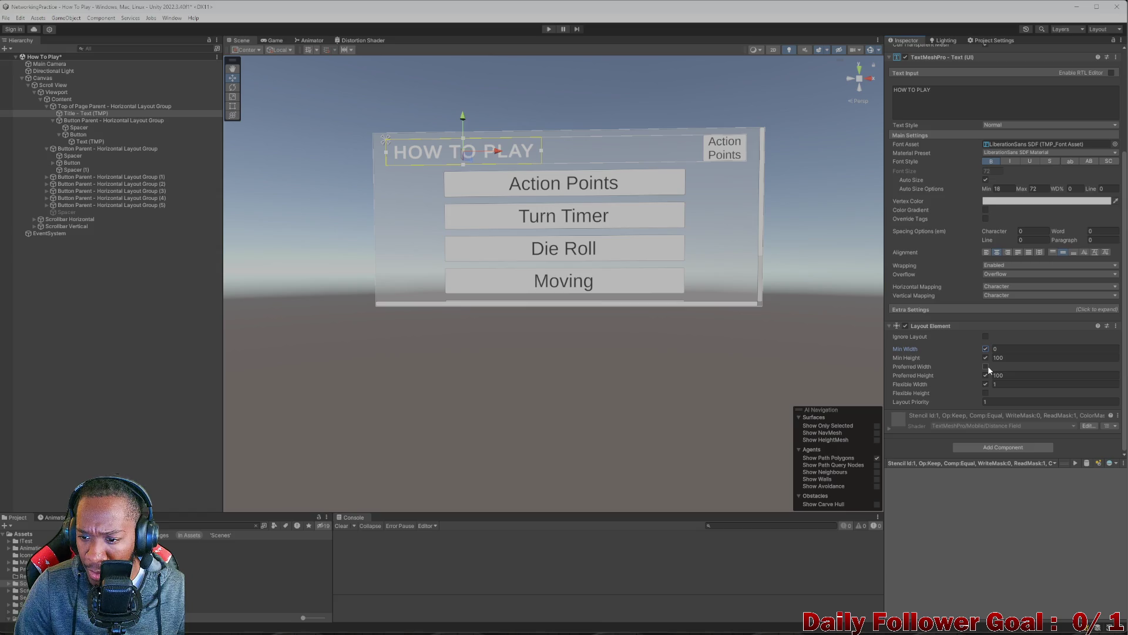
pyautogui.click(986, 366)
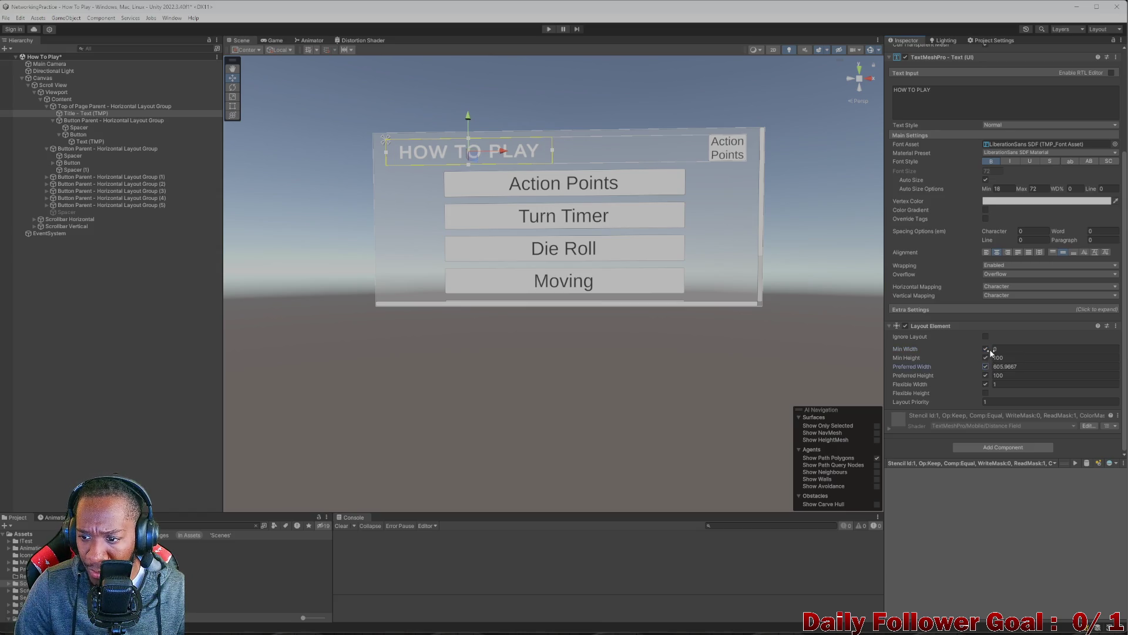
pyautogui.click(990, 348)
pyautogui.write('241.2')
pyautogui.moveTo(905, 349)
pyautogui.mouseDown()
pyautogui.moveTo(1058, 349)
pyautogui.moveTo(319, 315)
pyautogui.moveTo(608, 286)
pyautogui.mouseUp()
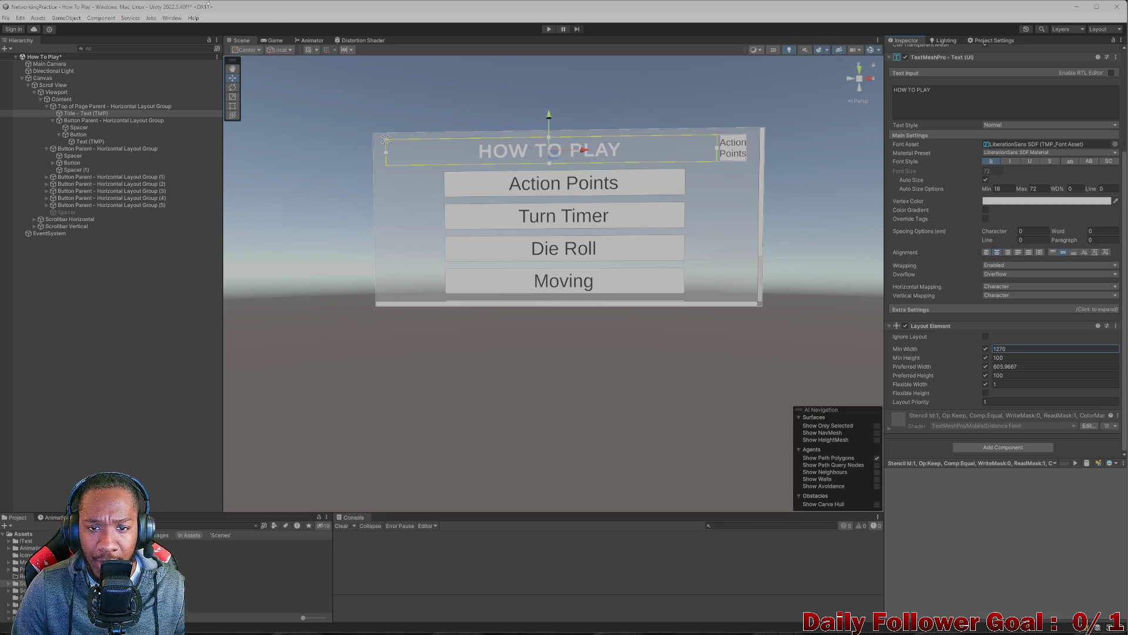
pyautogui.click(274, 41)
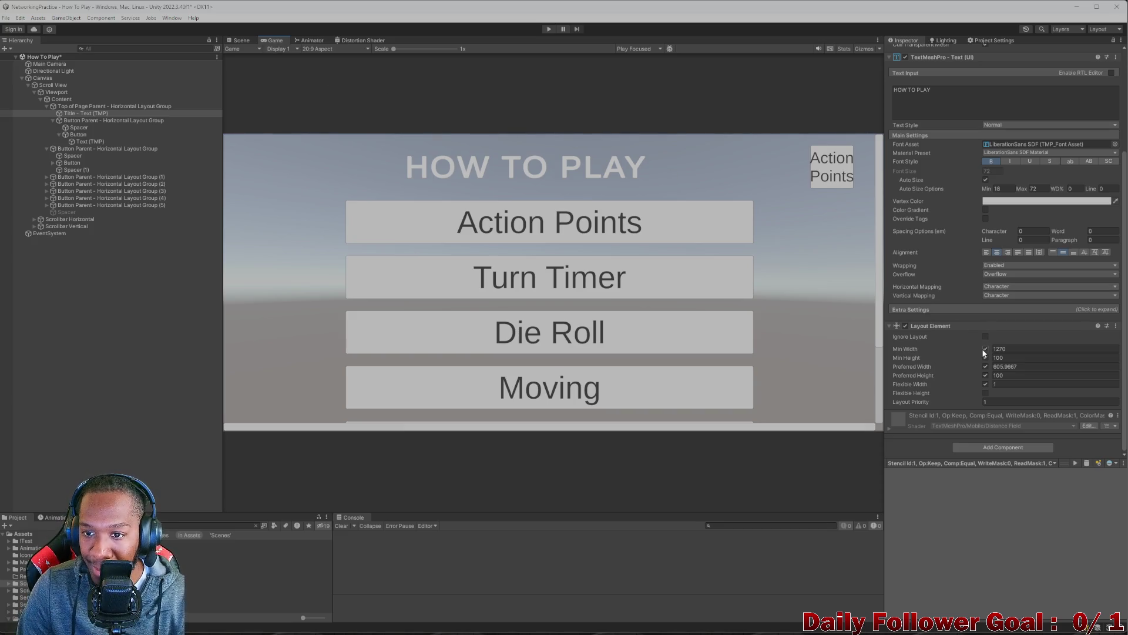
# - Drag the title's Min Width up to 1383.73, then return to the Scene view with Top of Page Parent collapsed
pyautogui.moveTo(991, 348)
pyautogui.mouseDown()
pyautogui.moveTo(1125, 344)
pyautogui.moveTo(35, 373)
pyautogui.moveTo(675, 358)
pyautogui.mouseUp()
pyautogui.moveTo(471, 328)
pyautogui.mouseDown()
pyautogui.moveTo(390, 305)
pyautogui.moveTo(423, 304)
pyautogui.mouseUp()
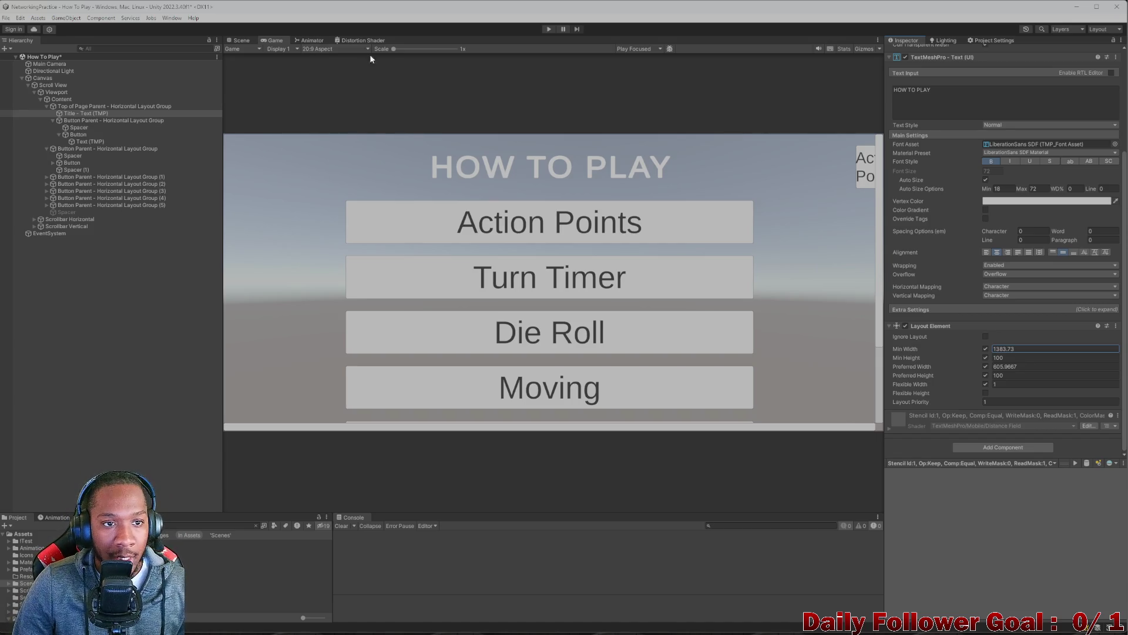
pyautogui.click(238, 42)
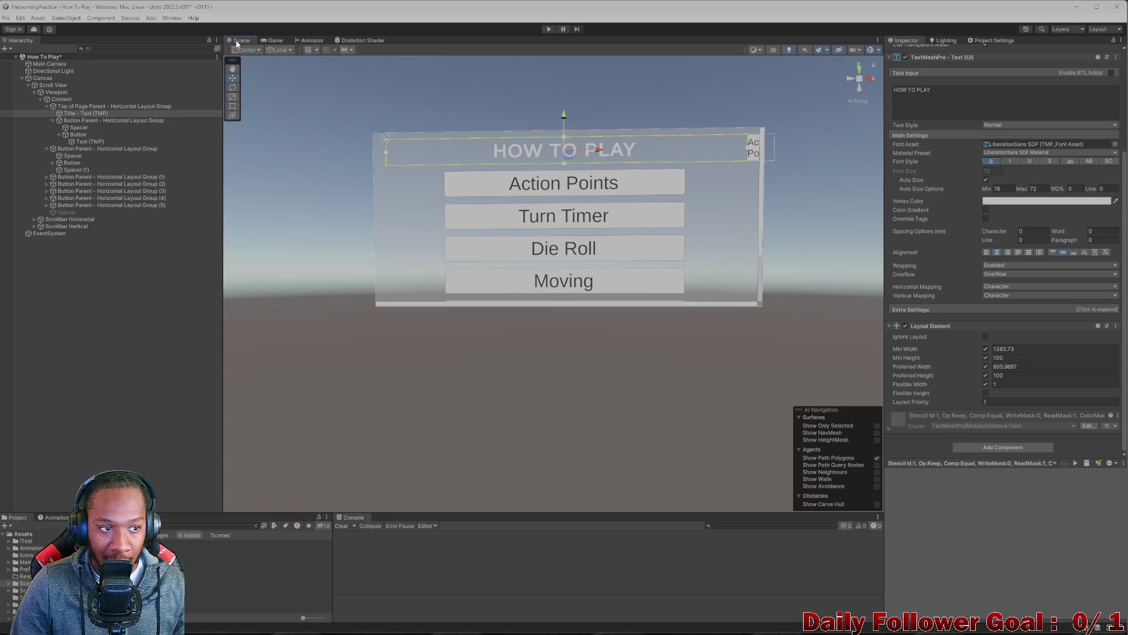
pyautogui.click(48, 105)
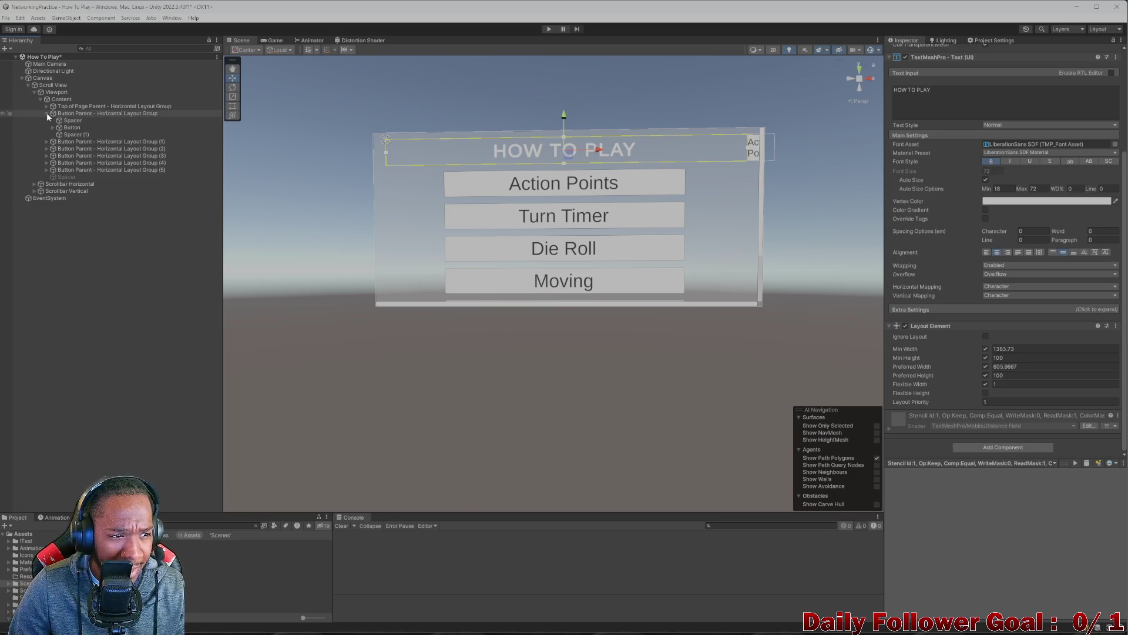
# - Move Title - Text (TMP) out of Top of Page Parent into Content, then delete Top of Page Parent
pyautogui.click(47, 113)
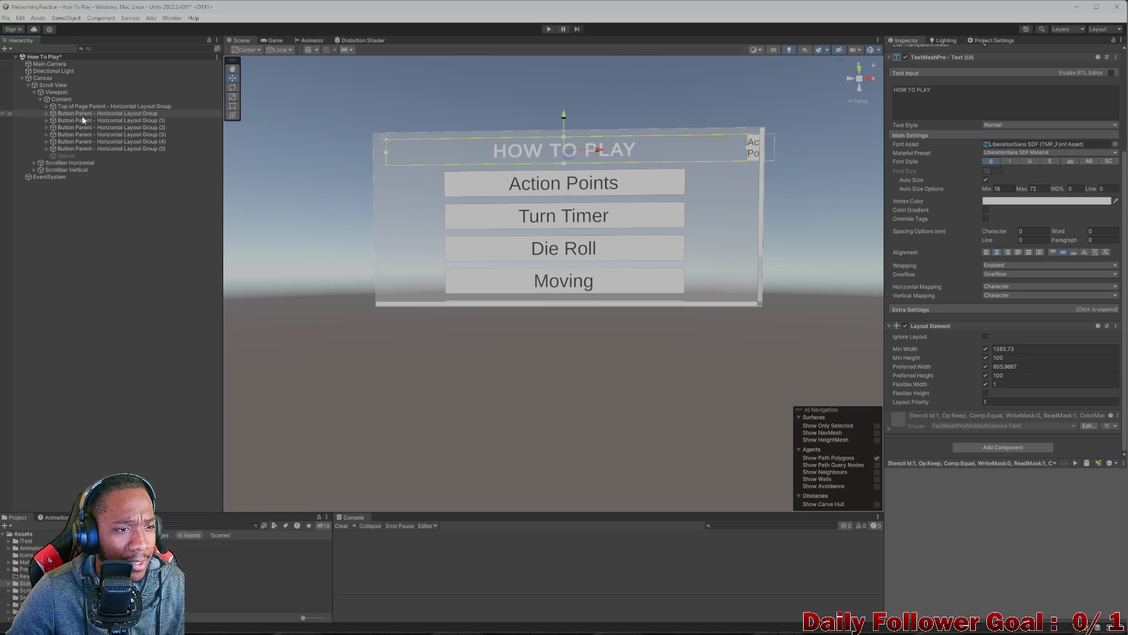
pyautogui.click(41, 105)
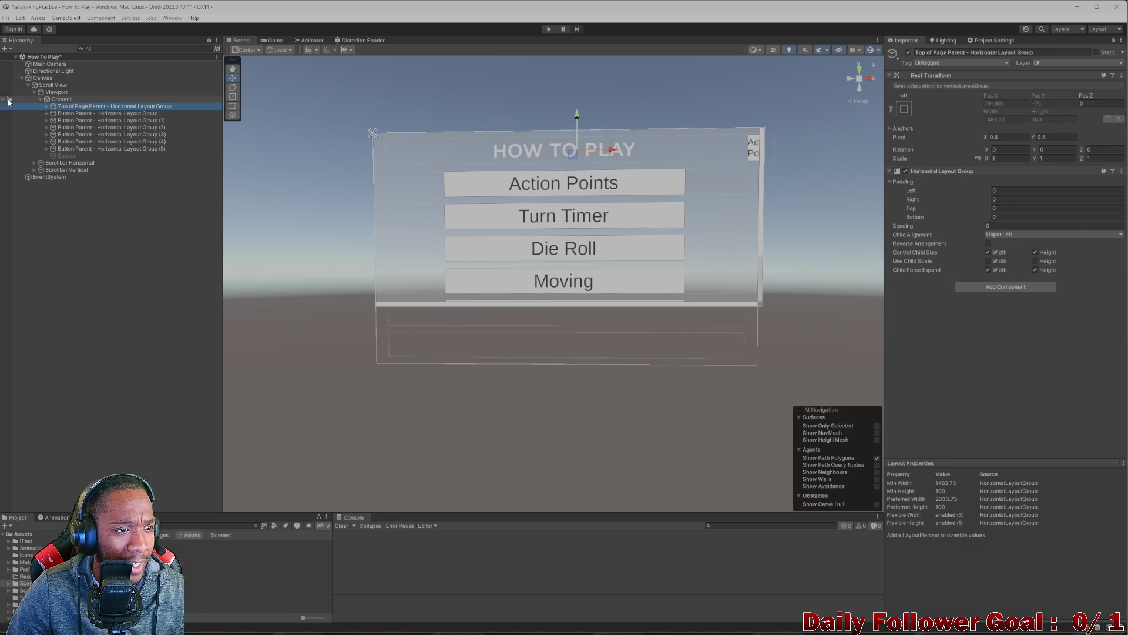
pyautogui.click(40, 105)
pyautogui.moveTo(76, 106); pyautogui.dragTo(76, 105)
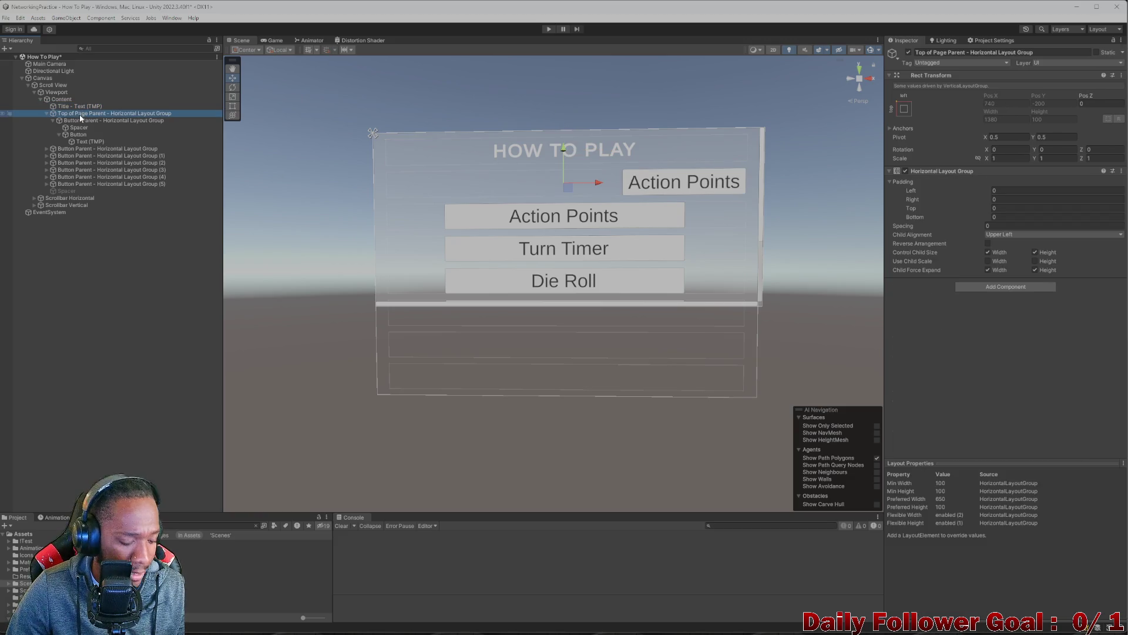
pyautogui.press('Delete')
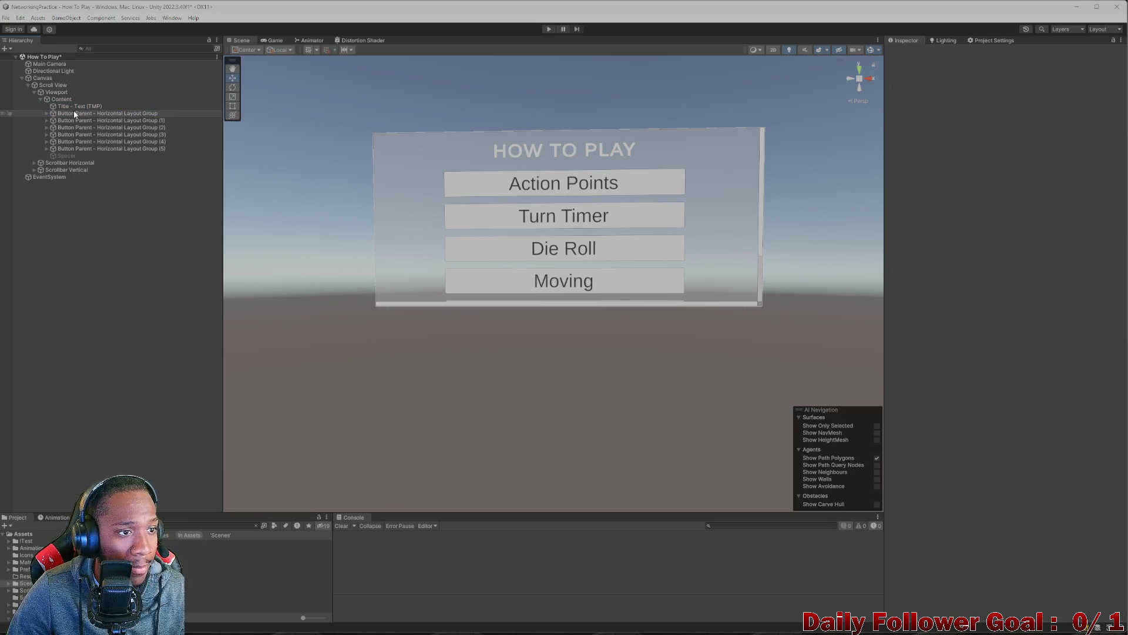
# - Copy the first Button Parent row and paste it as a child of the Canvas
pyautogui.click(41, 99)
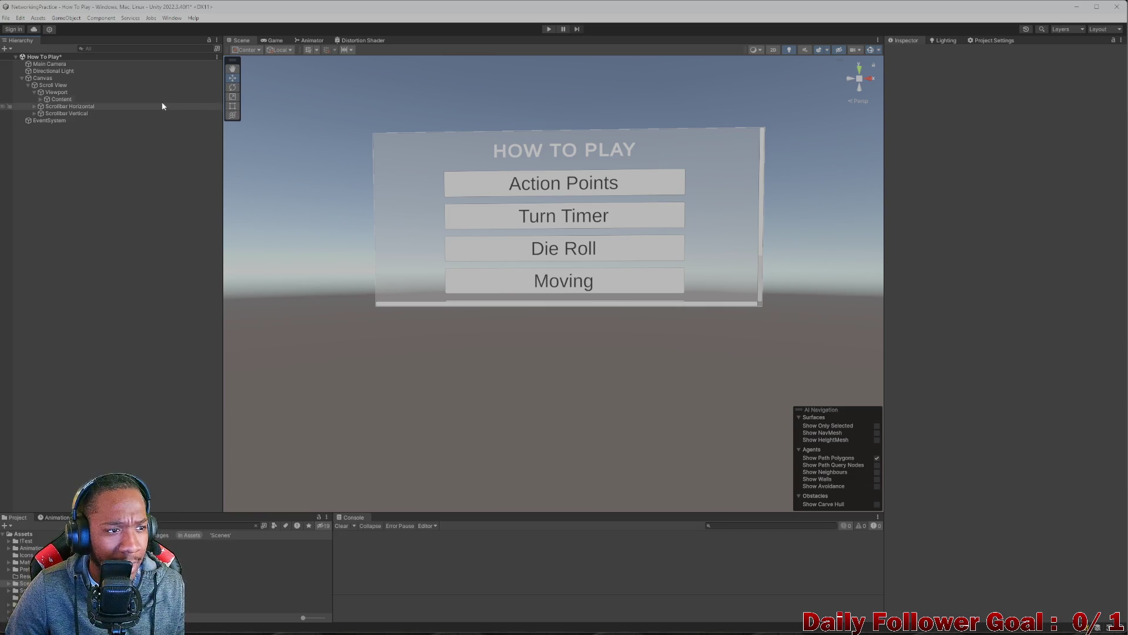
pyautogui.click(41, 99)
pyautogui.click(87, 113)
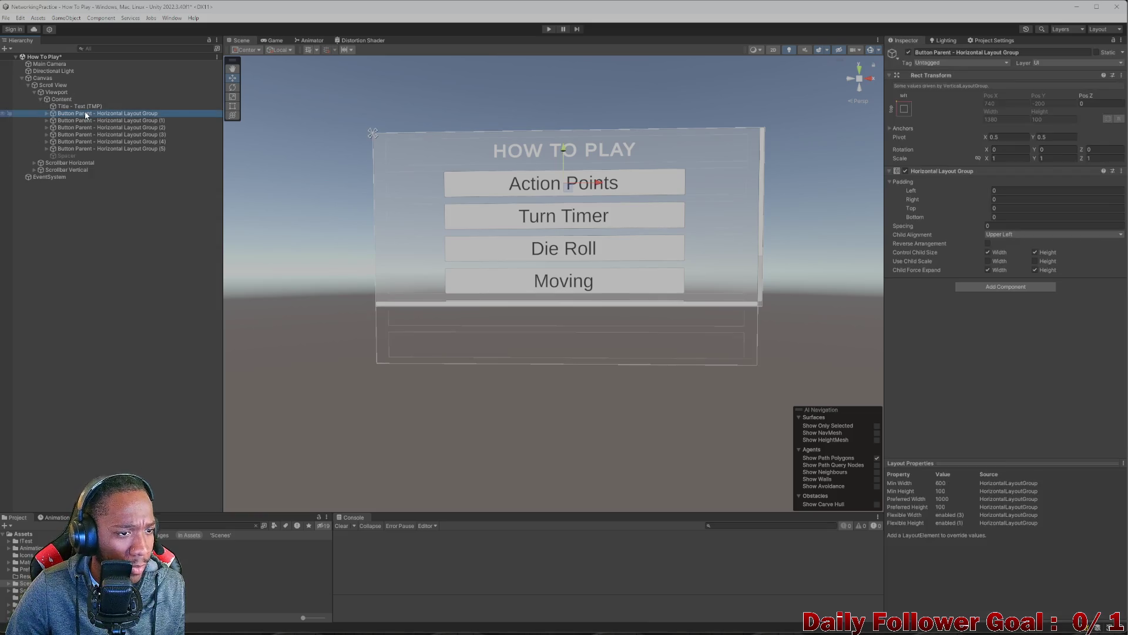
pyautogui.click(28, 85)
pyautogui.rightClick(35, 77)
pyautogui.click(79, 115)
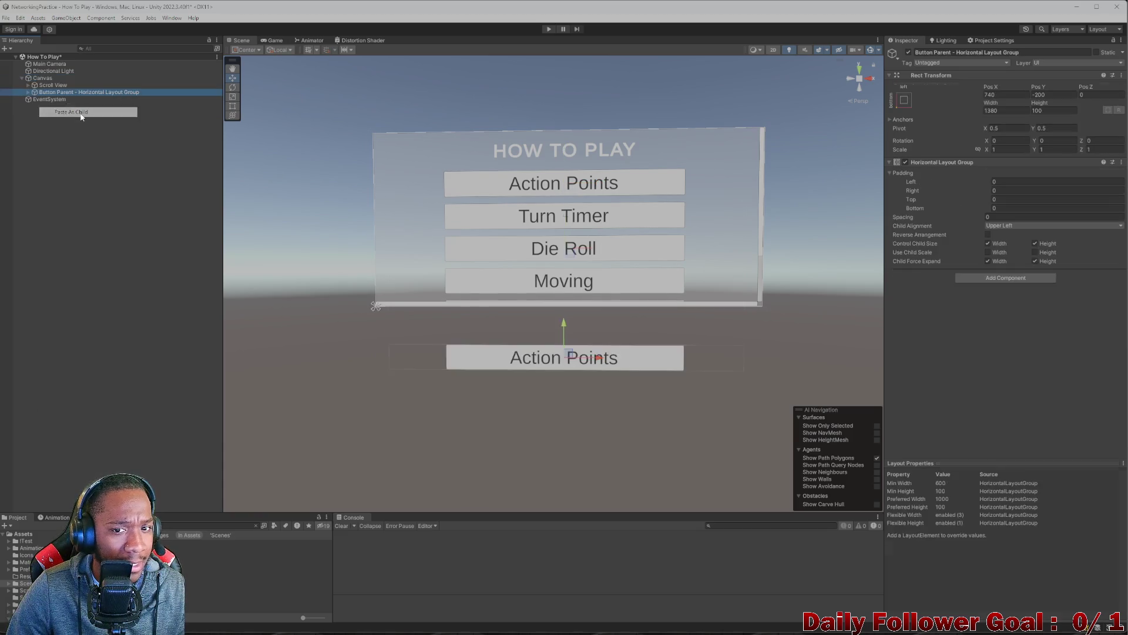
# - Drag the pasted row up to the top of the panel, around Pos Y 590
pyautogui.moveTo(564, 327); pyautogui.dragTo(563, 125)
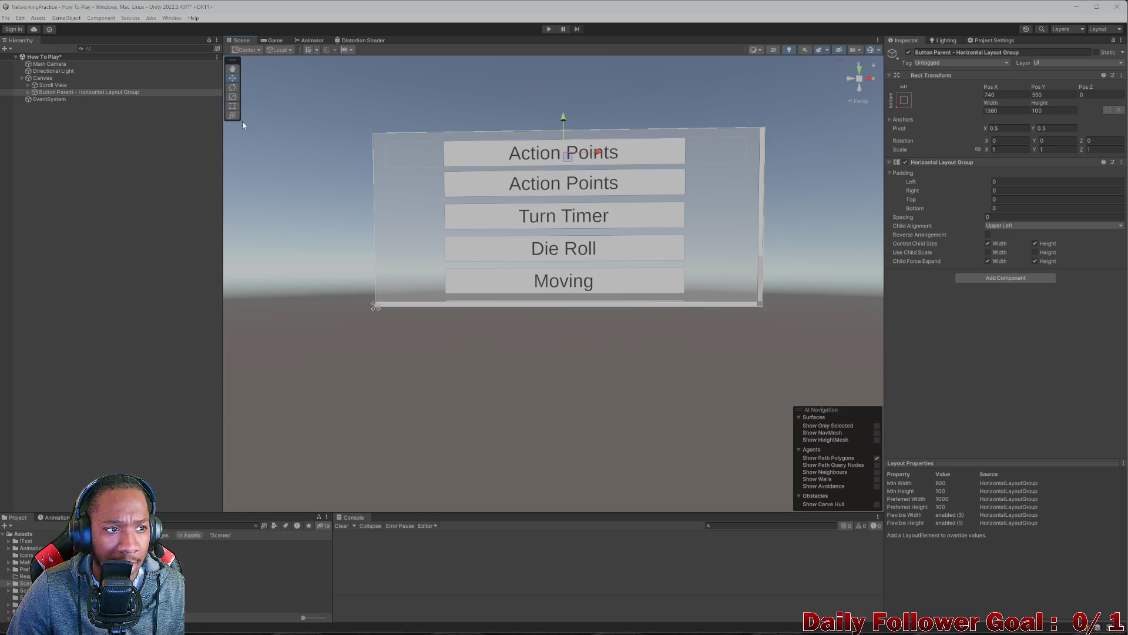
pyautogui.click(45, 78)
pyautogui.click(47, 85)
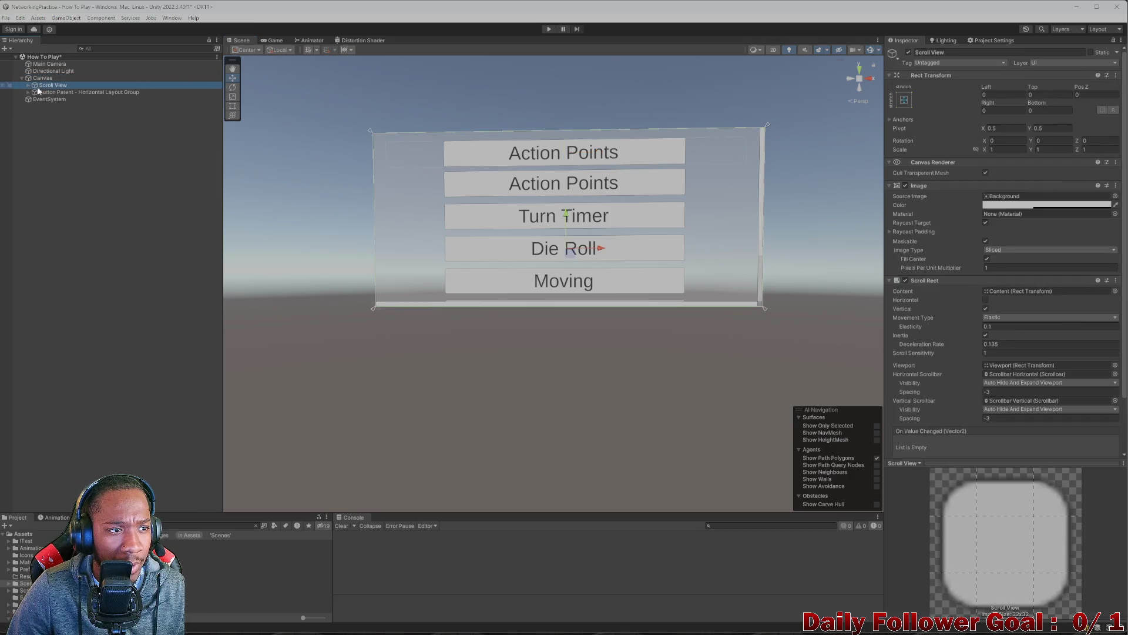
pyautogui.click(29, 85)
pyautogui.click(44, 79)
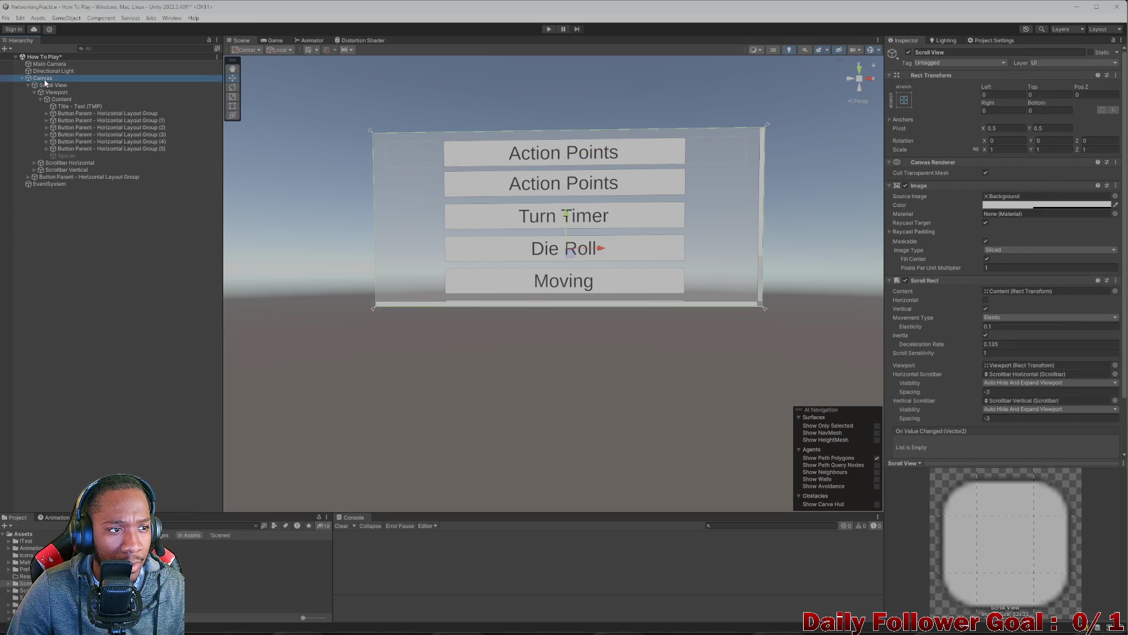
pyautogui.click(28, 85)
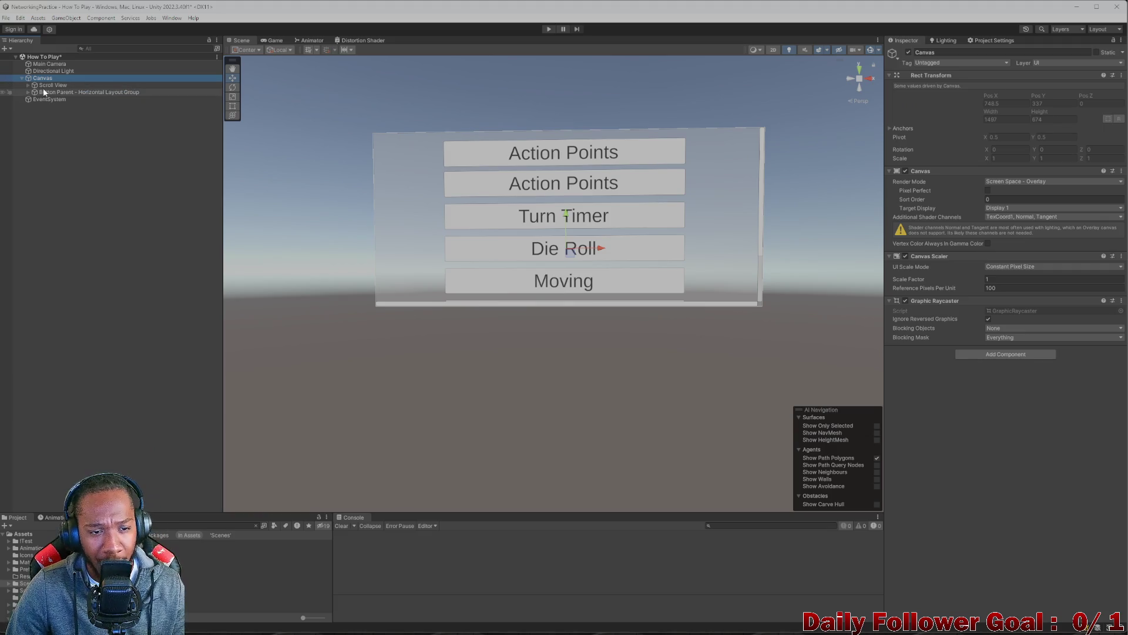
pyautogui.rightClick(45, 78)
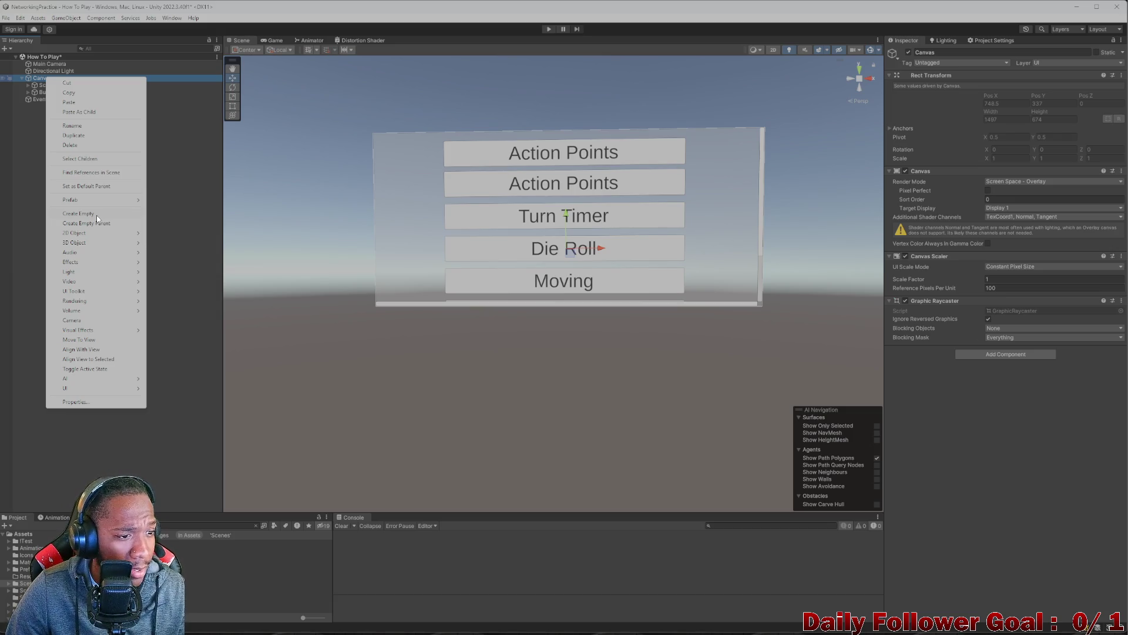
# - Create an empty GameObject under the Canvas and anchor it to stretch across the whole Canvas
pyautogui.click(78, 214)
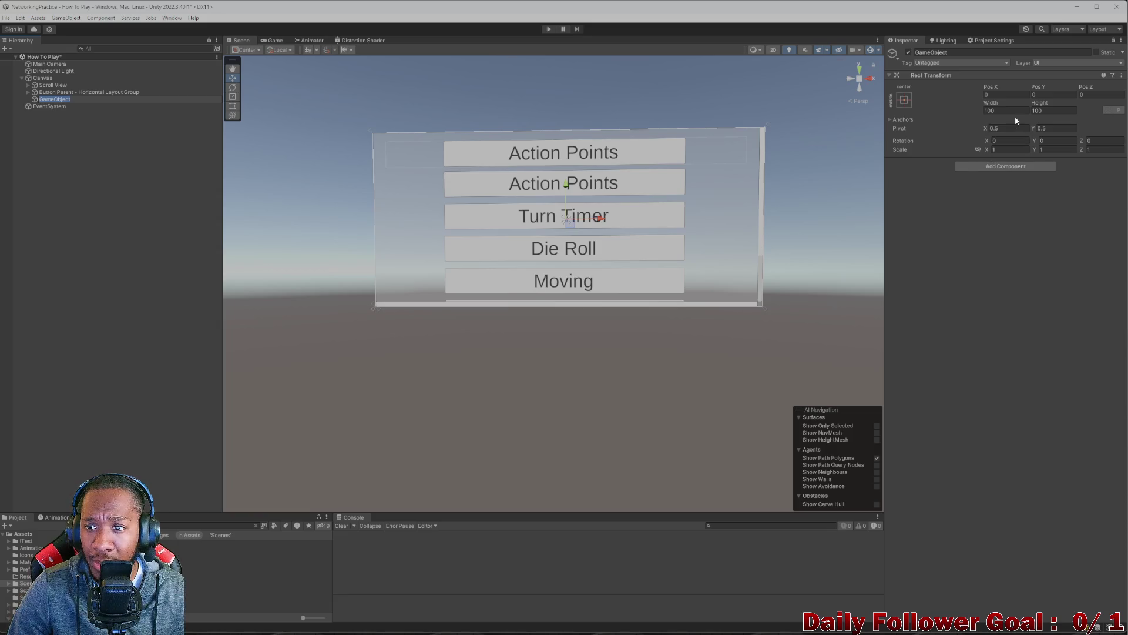
pyautogui.click(905, 101)
pyautogui.click(998, 231)
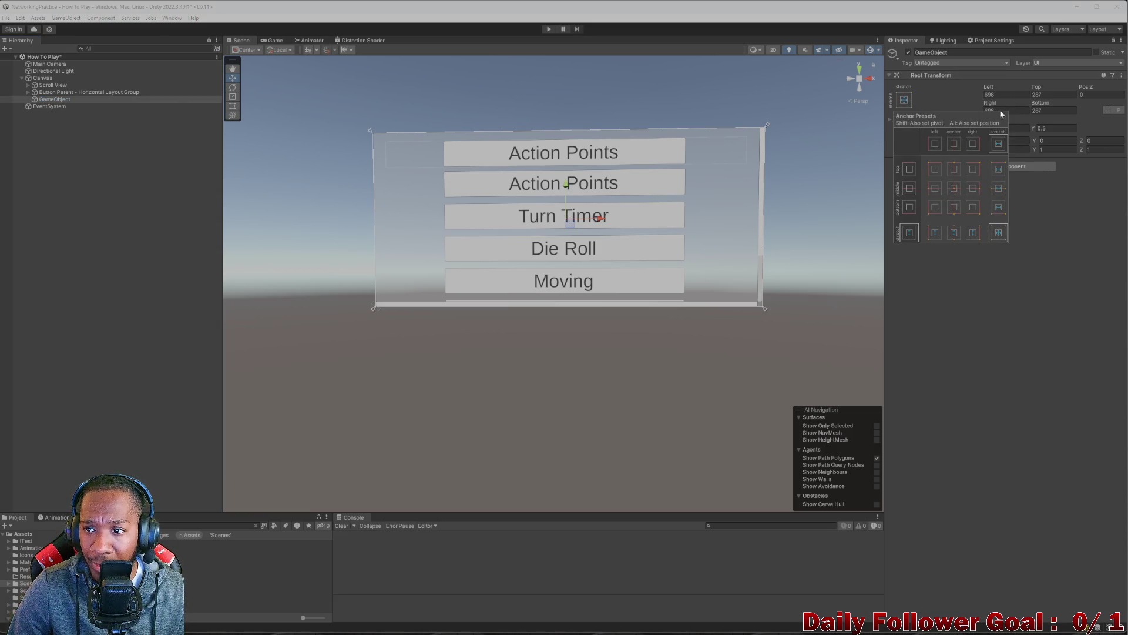
pyautogui.click(1006, 94)
# - Set all of the new object's Rect Transform offsets to 0
pyautogui.write('0')
pyautogui.press('Tab')
pyautogui.write('0')
pyautogui.press('Tab')
pyautogui.write('0')
pyautogui.click(996, 114)
pyautogui.write('0')
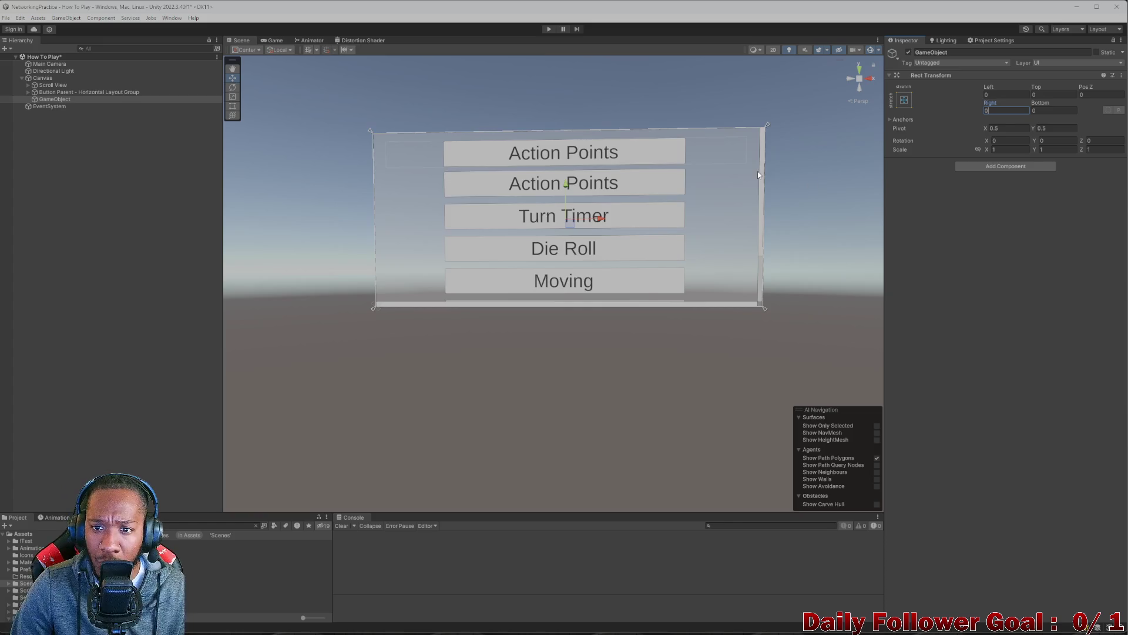
pyautogui.press('Return')
pyautogui.scroll(2, 758, 175)
# - Begin renaming it 'Back Button - Pa', then cancel so it keeps the name GameObject
pyautogui.click(961, 52)
pyautogui.press('BackSpace')
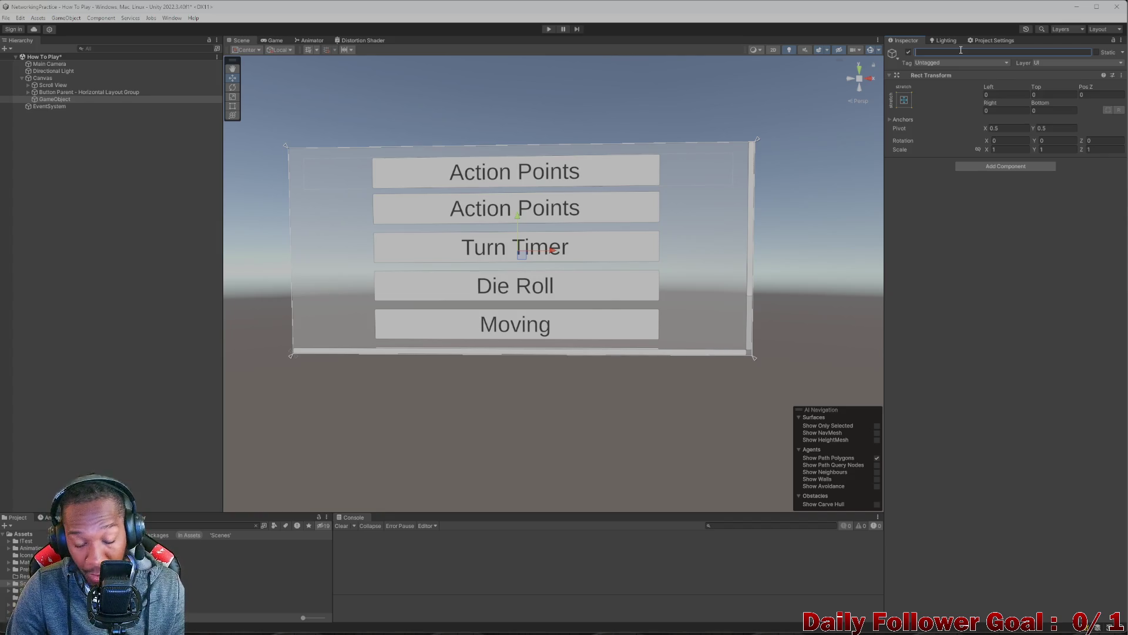
pyautogui.write('Back Button')
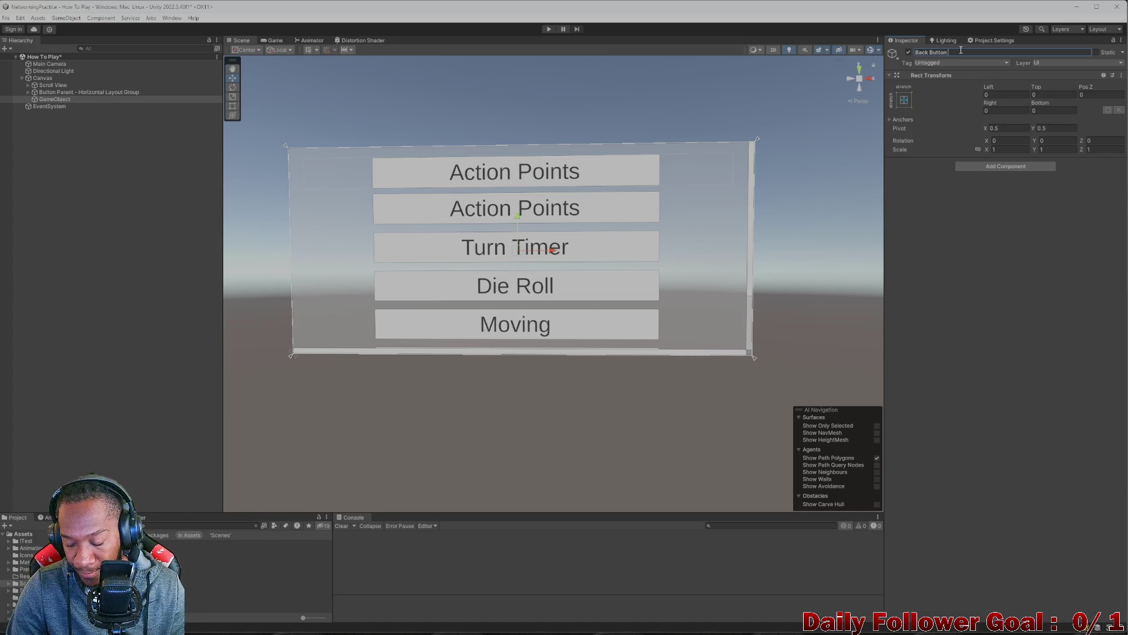
pyautogui.write(' -')
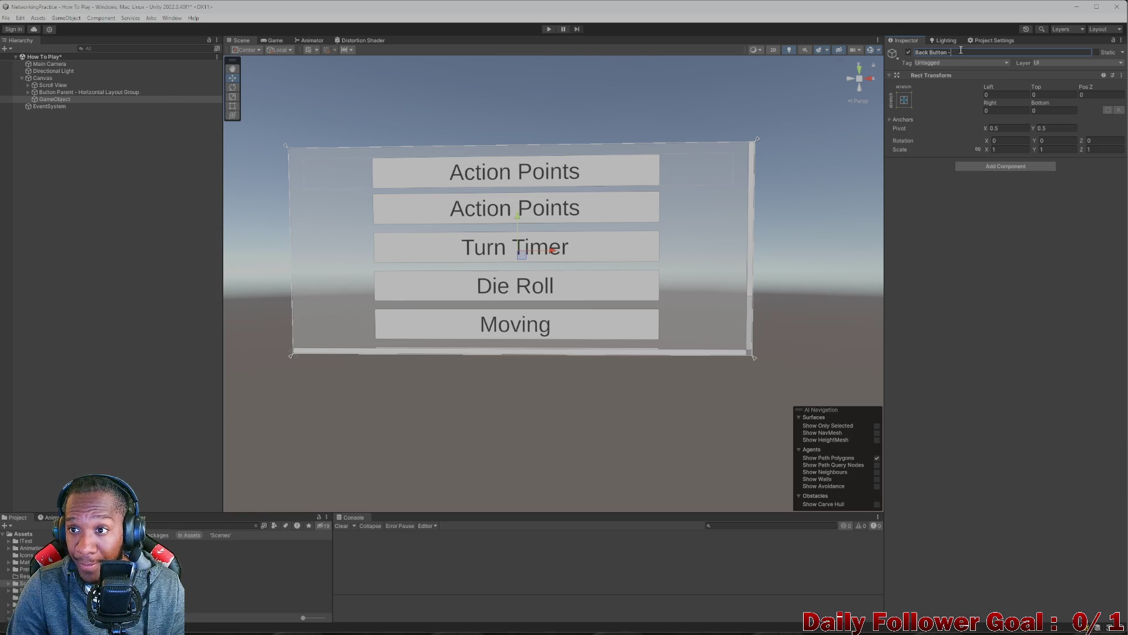
pyautogui.write(' Parent')
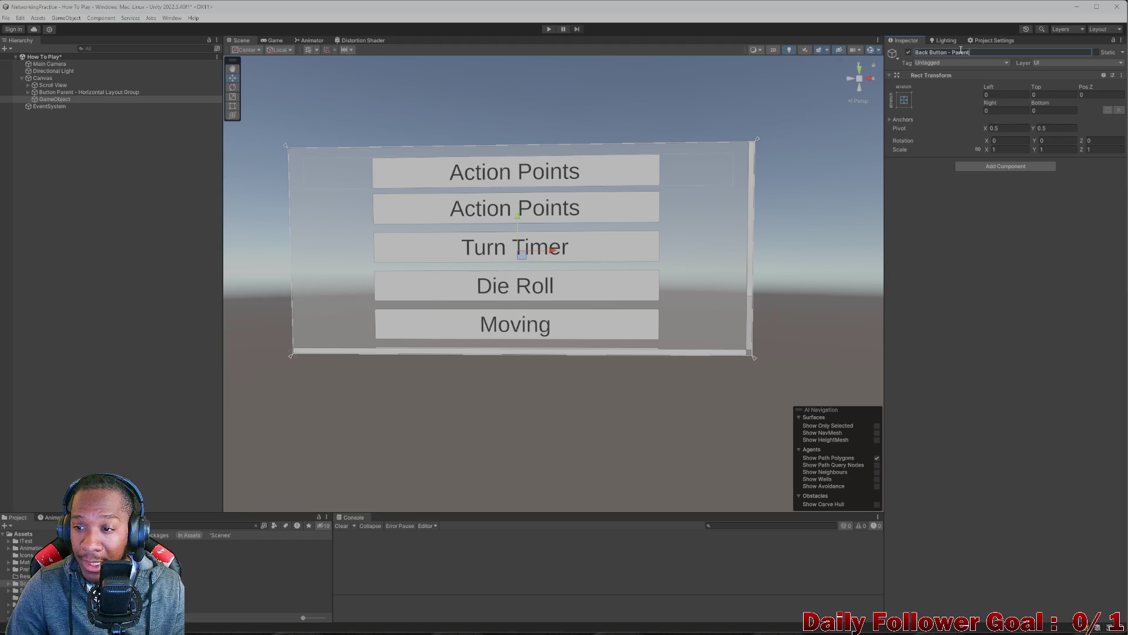
pyautogui.press('Escape')
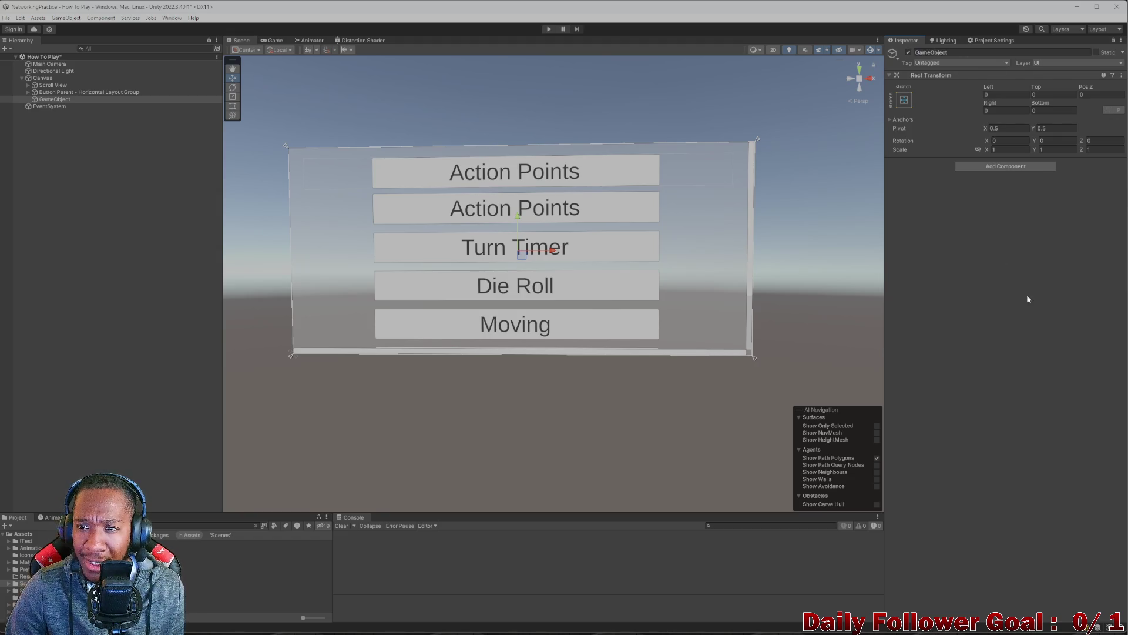
pyautogui.click(954, 54)
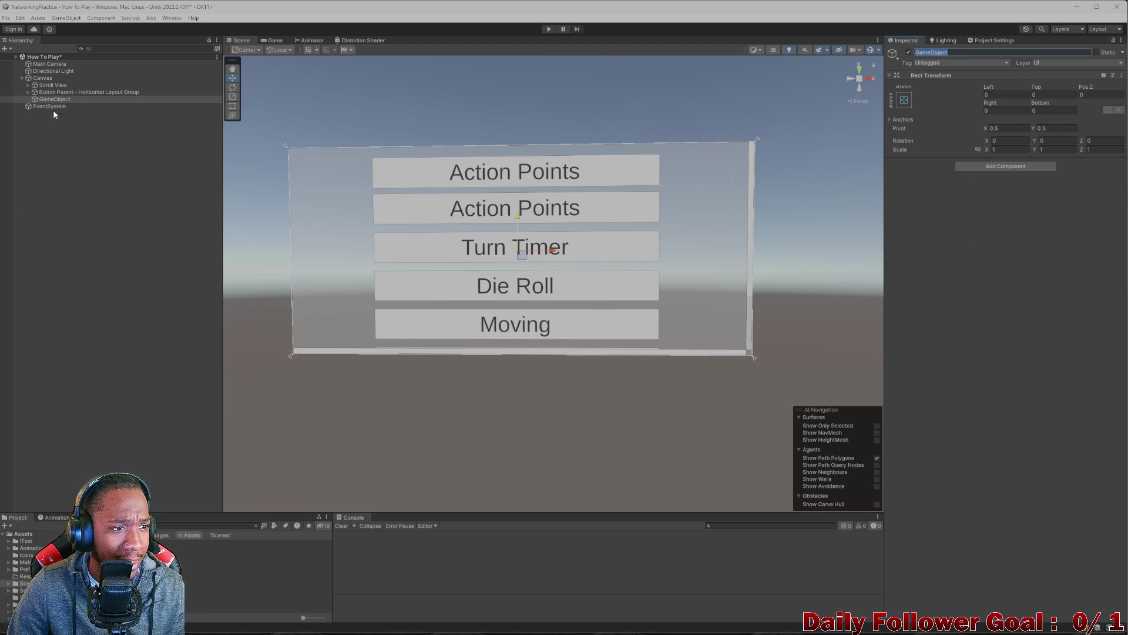
# - Add a Vertical Layout Group to GameObject with Control Child Size Height enabled
pyautogui.click(1004, 166)
pyautogui.write('vert')
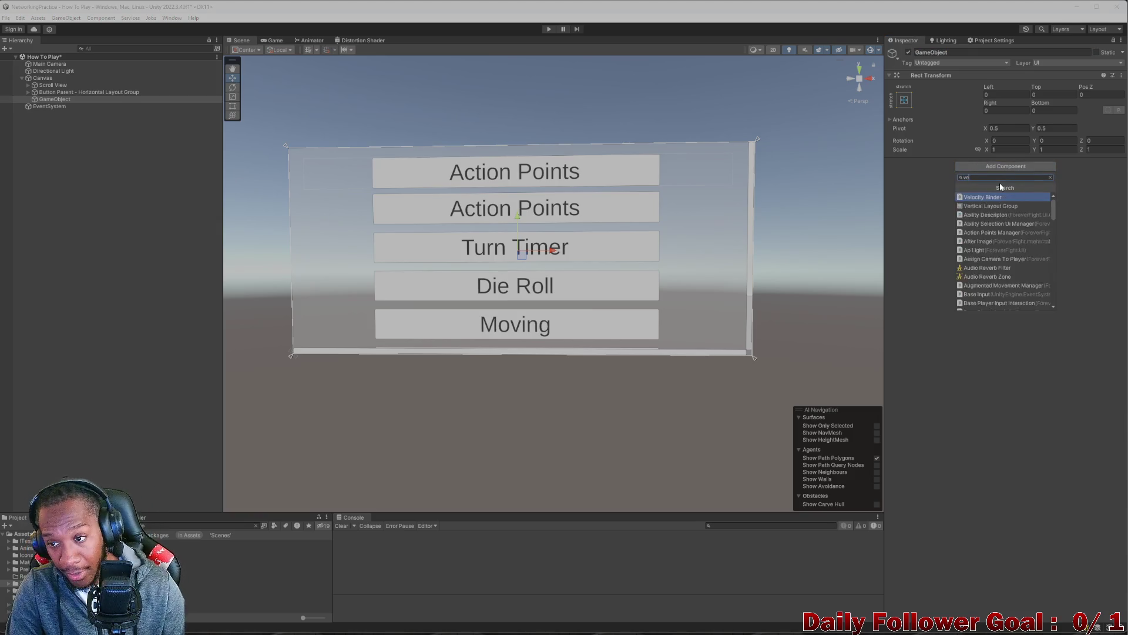
pyautogui.press('Return')
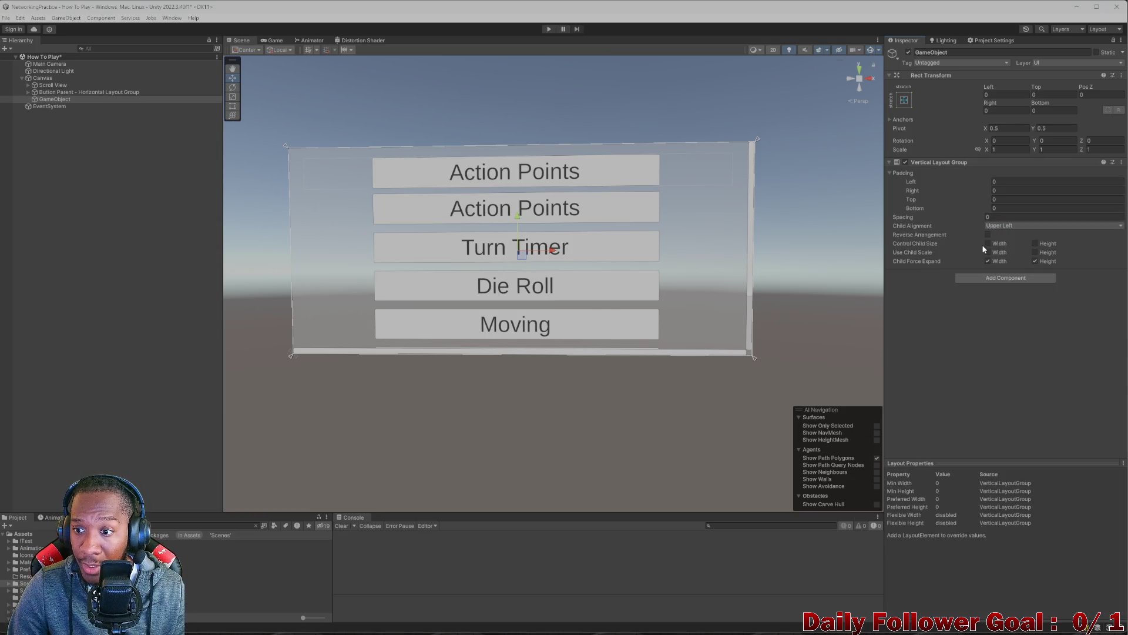
pyautogui.click(1035, 243)
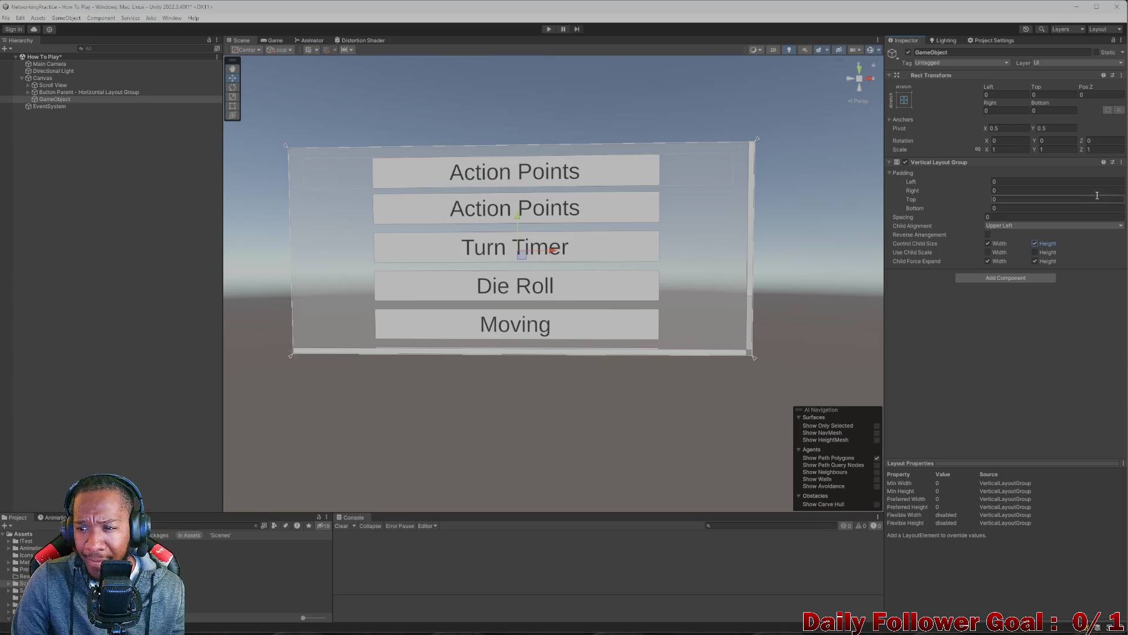
# - Set the layout's Left, Right, Top and Bottom padding to 20 and drag Button Parent into GameObject
pyautogui.click(1077, 181)
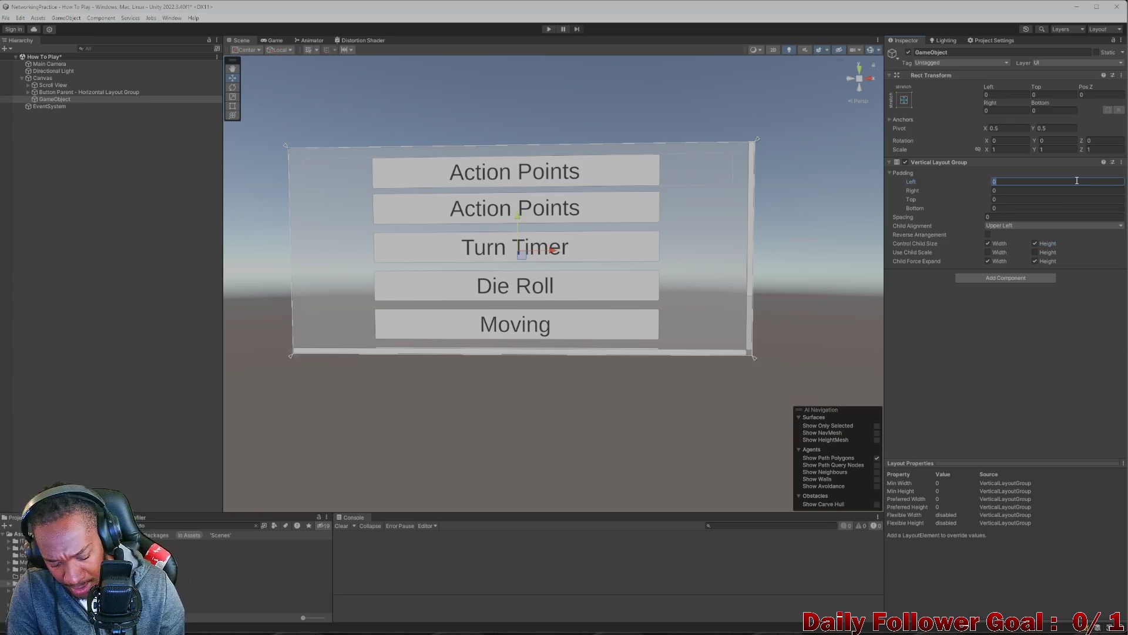
pyautogui.write('20')
pyautogui.click(1066, 189)
pyautogui.write('20')
pyautogui.click(1058, 200)
pyautogui.write('0')
pyautogui.click(1046, 209)
pyautogui.write('20')
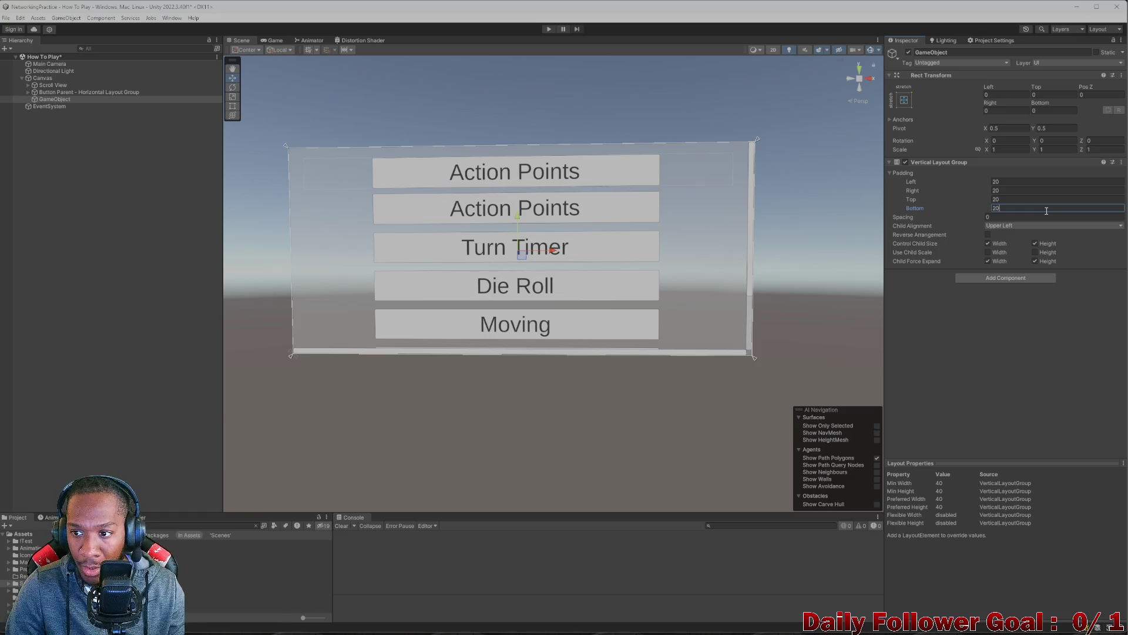
pyautogui.click(74, 212)
pyautogui.moveTo(53, 99); pyautogui.dragTo(65, 102)
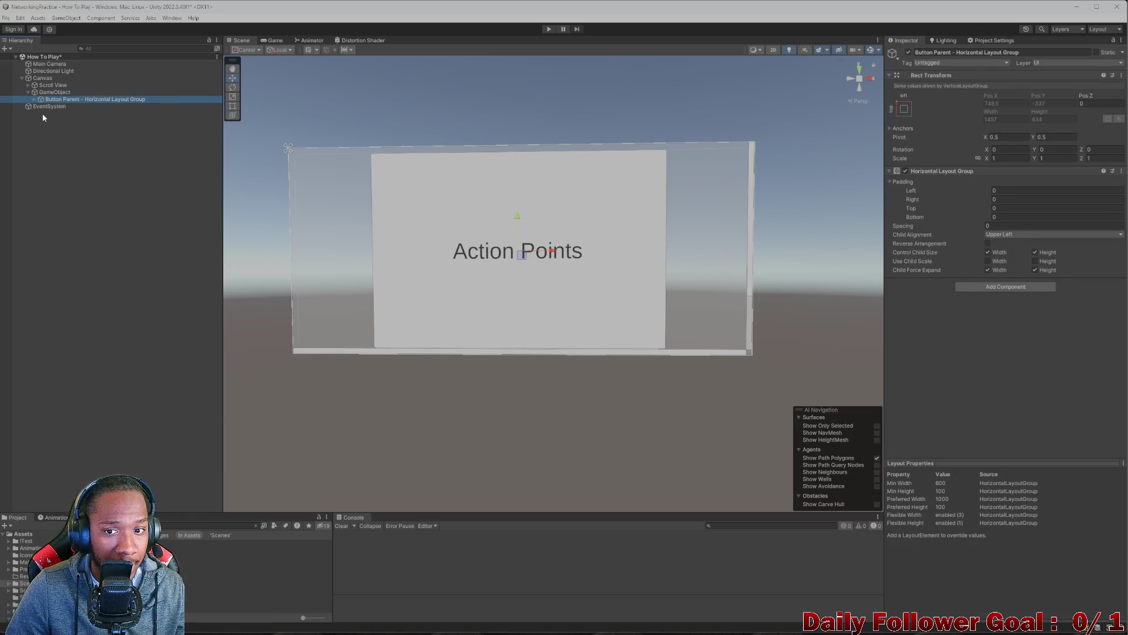
# - Lower the vertical layout's right padding to -10 and compare it with Button Parent's horizontal layout
pyautogui.scroll(6, 574, 179)
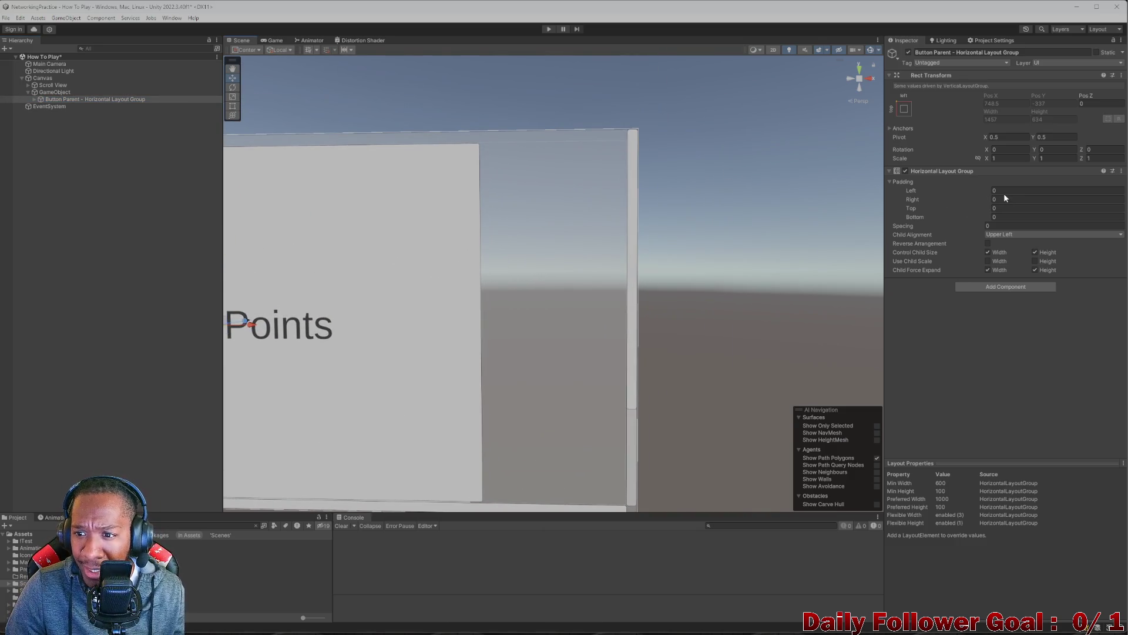
pyautogui.click(54, 92)
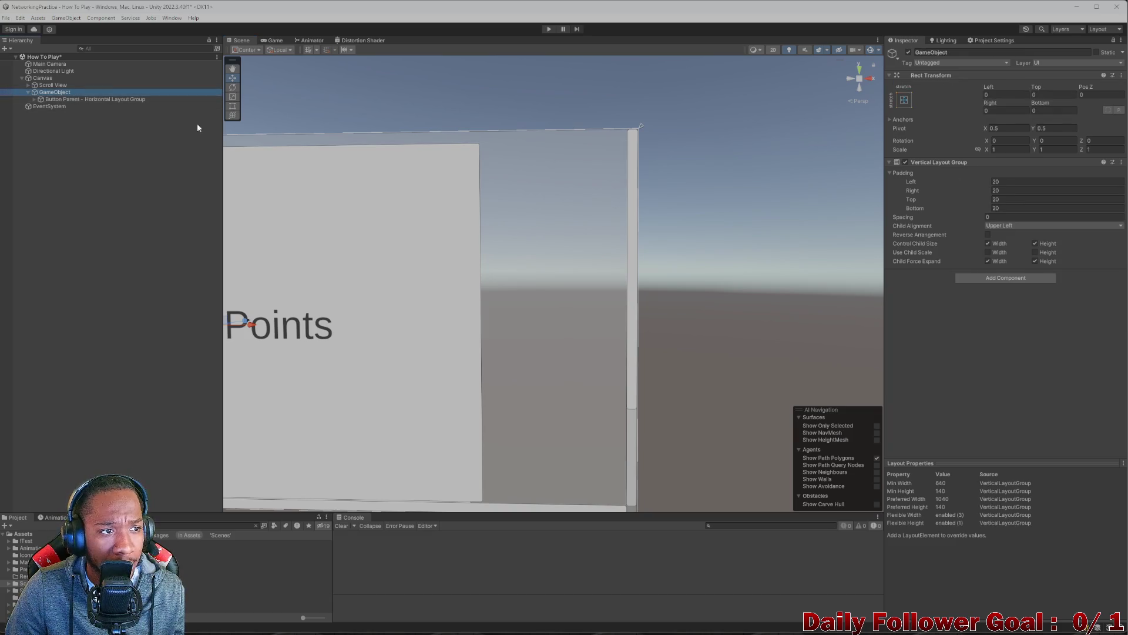
pyautogui.moveTo(937, 189)
pyautogui.mouseDown()
pyautogui.moveTo(956, 192)
pyautogui.moveTo(922, 193)
pyautogui.mouseUp()
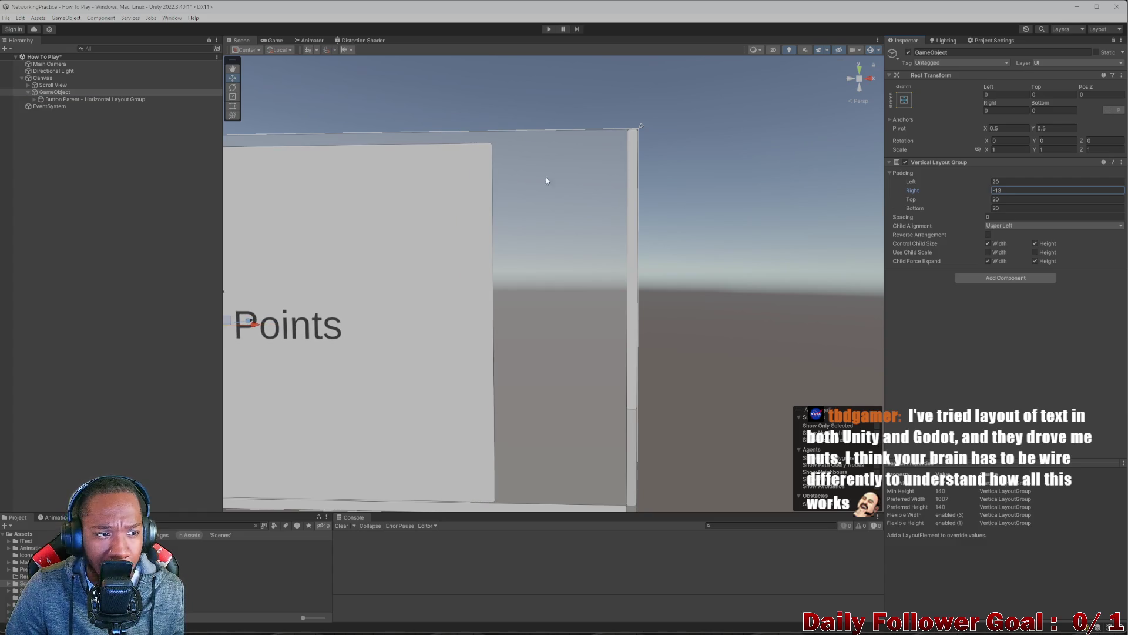
pyautogui.click(73, 99)
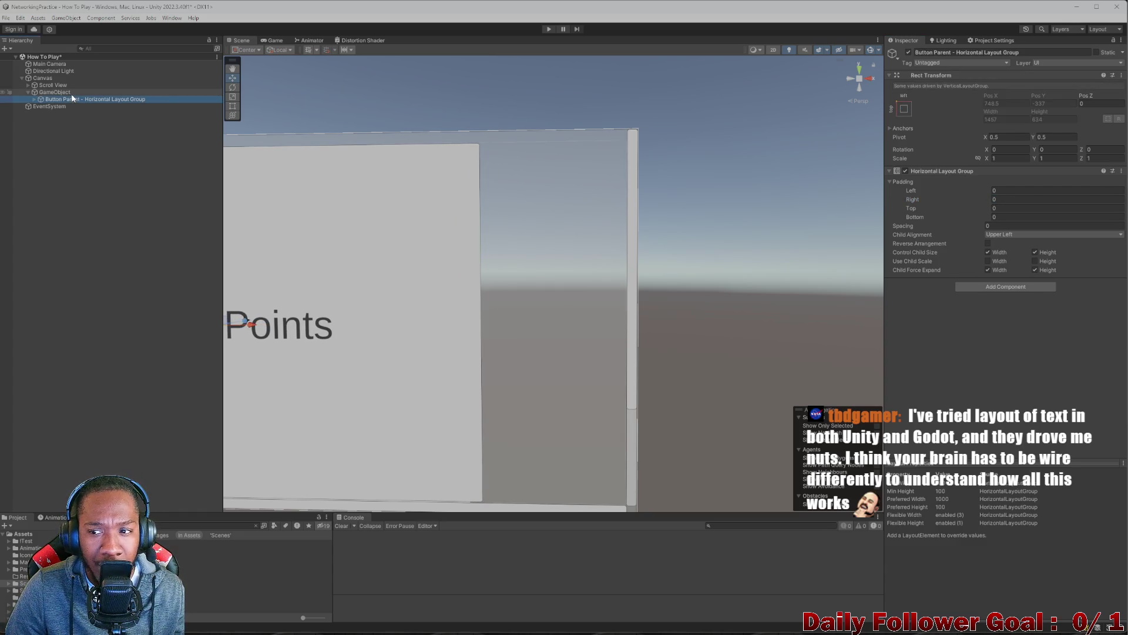
pyautogui.click(68, 92)
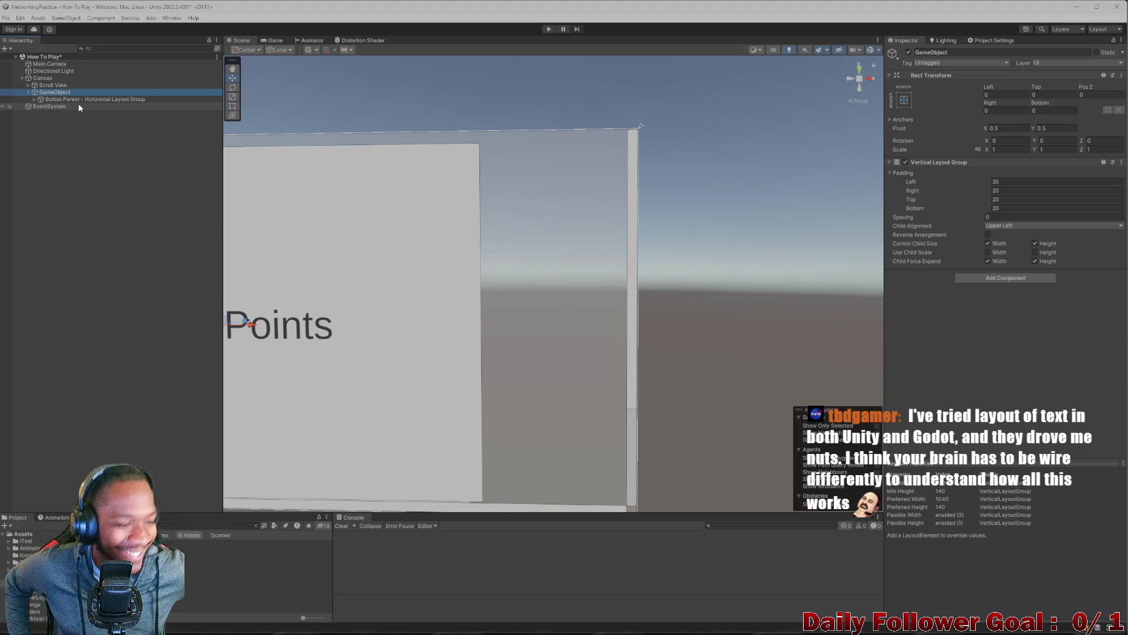
pyautogui.scroll(-5, 623, 265)
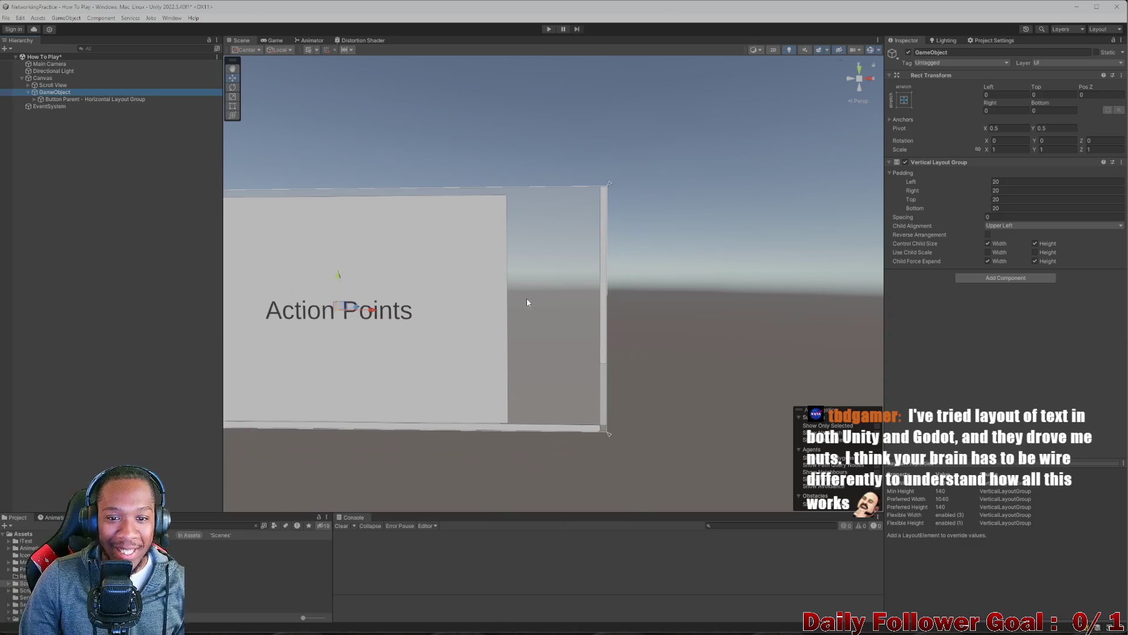
pyautogui.moveTo(624, 236)
pyautogui.mouseDown()
pyautogui.moveTo(634, 265)
pyautogui.moveTo(674, 271)
pyautogui.moveTo(556, 283)
pyautogui.moveTo(562, 296)
pyautogui.moveTo(541, 302)
pyautogui.mouseUp()
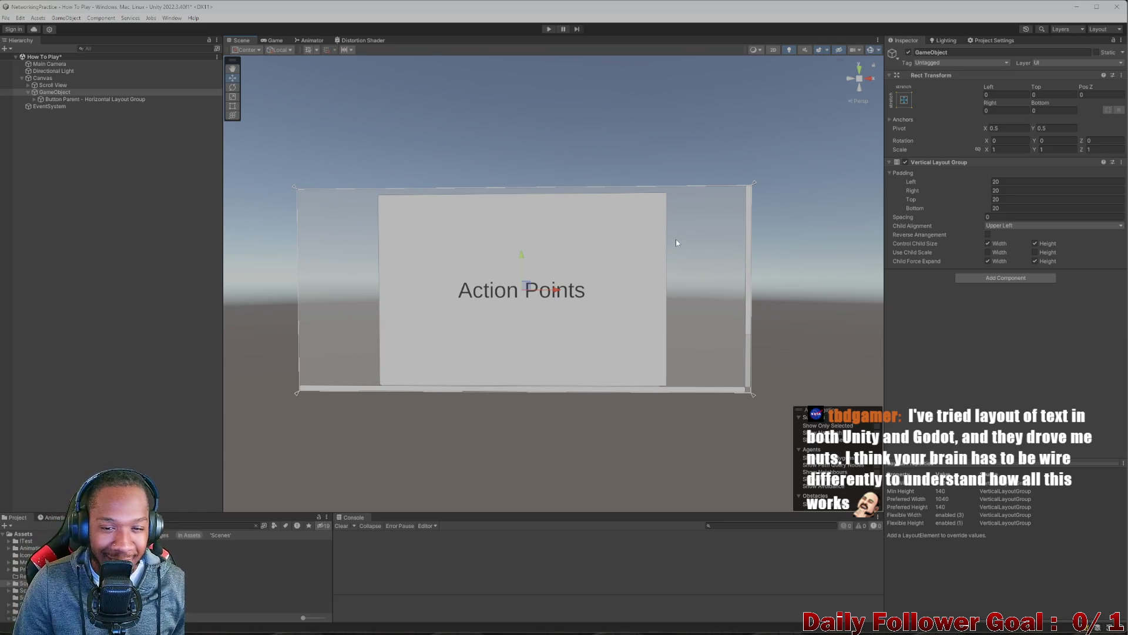
# - Check the layout settings of Button Parent's Spacer, Button and Spacer (1), then reselect GameObject
pyautogui.click(45, 99)
pyautogui.click(47, 93)
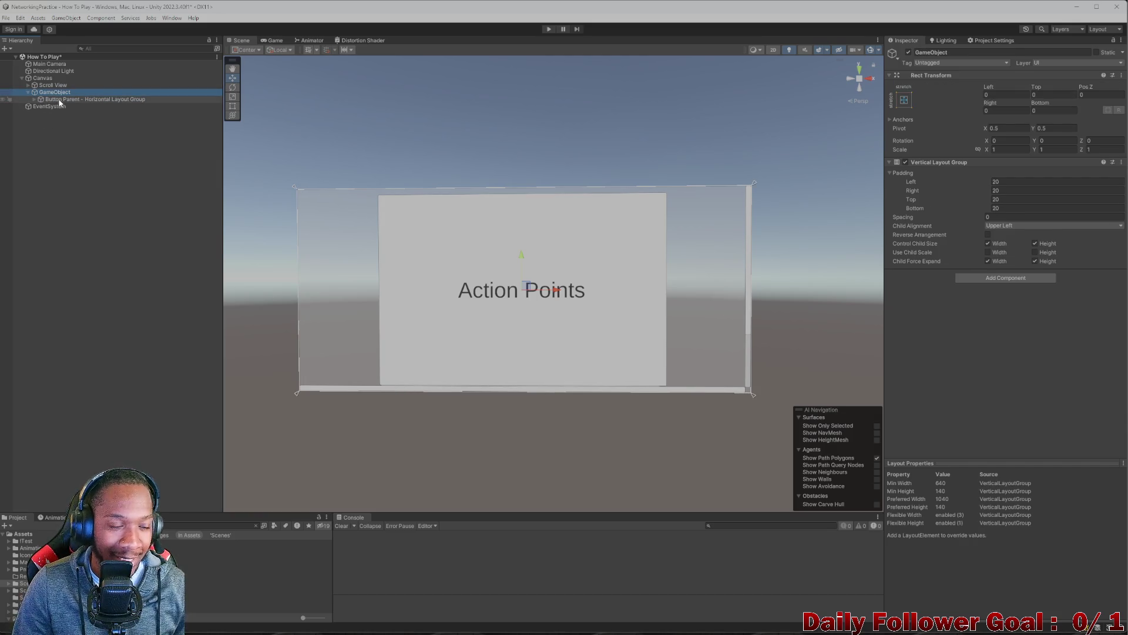
pyautogui.click(53, 99)
pyautogui.click(34, 100)
pyautogui.click(54, 107)
pyautogui.click(58, 114)
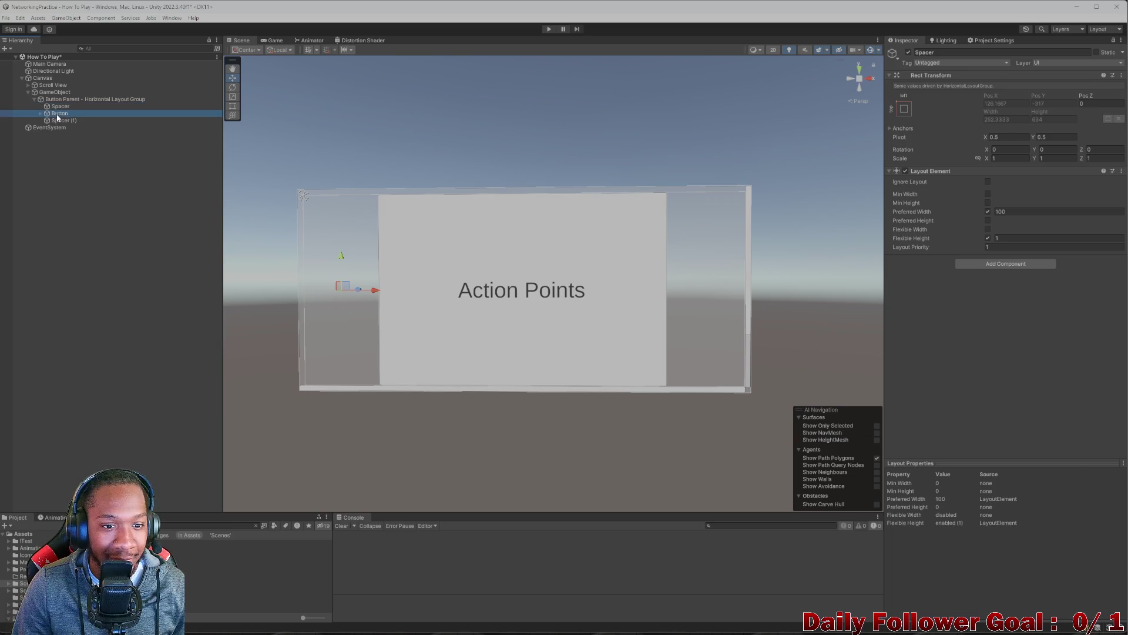
pyautogui.click(61, 121)
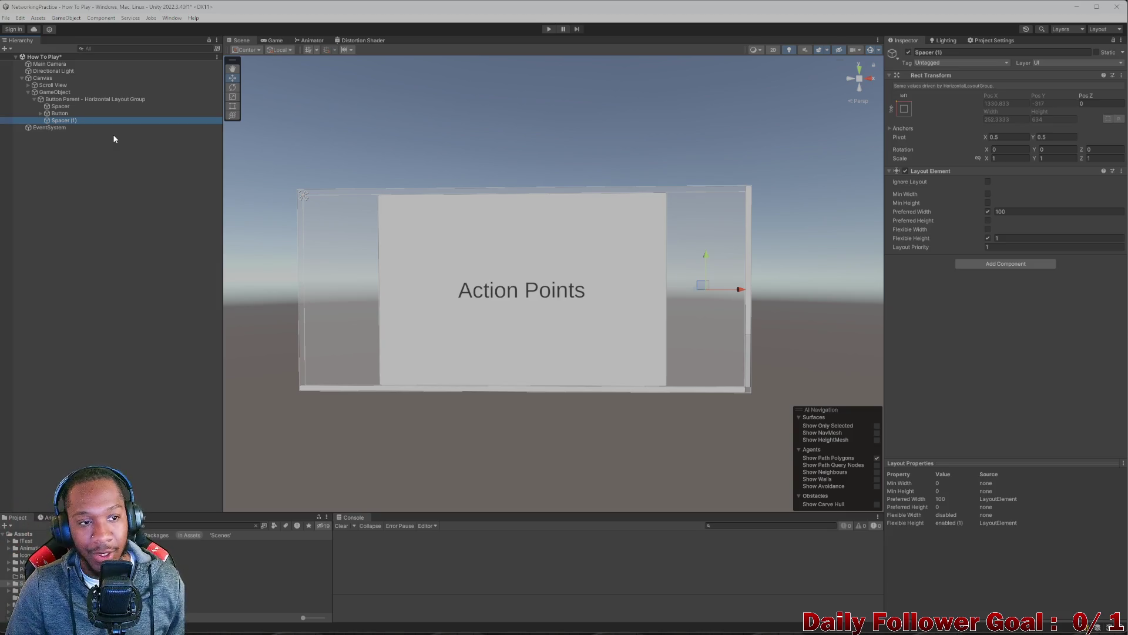
pyautogui.click(28, 113)
pyautogui.click(40, 112)
pyautogui.click(40, 113)
pyautogui.click(36, 101)
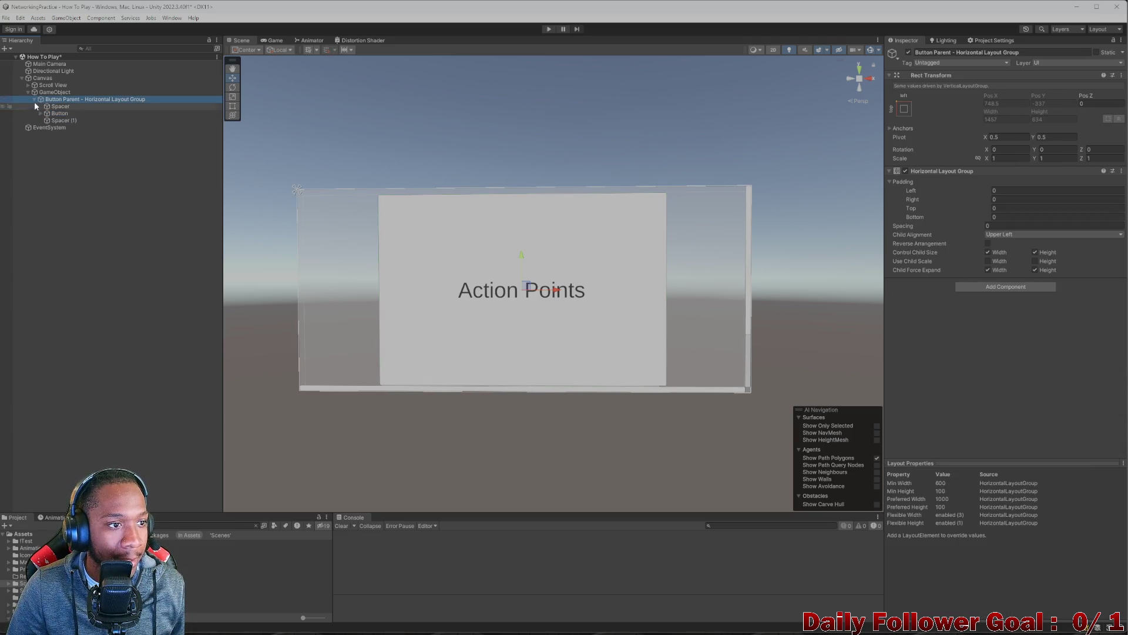
pyautogui.click(34, 100)
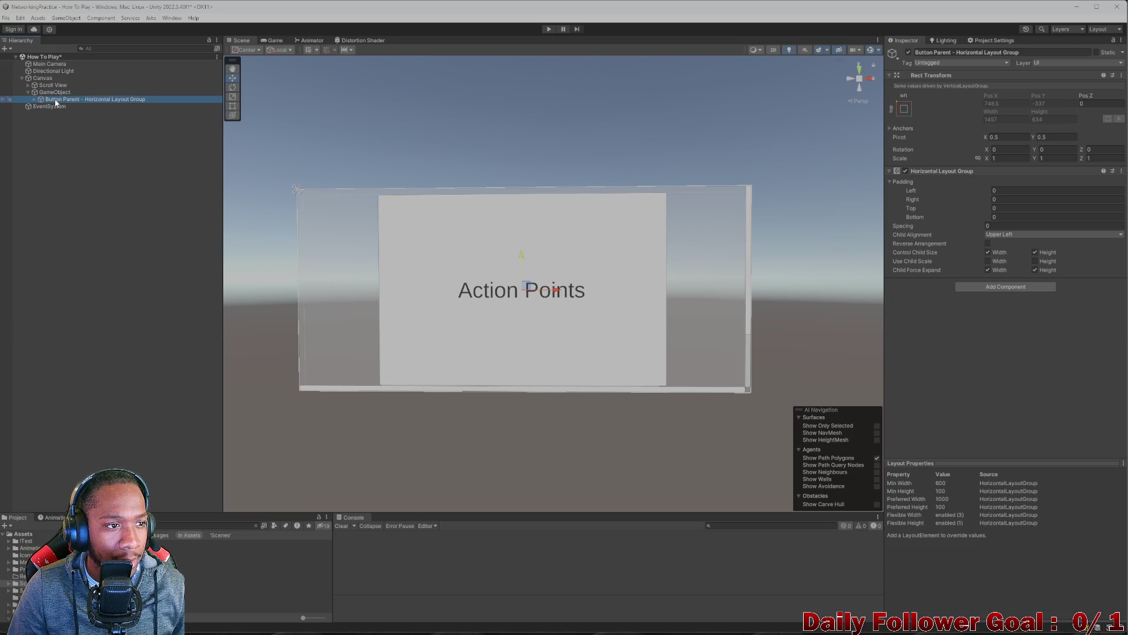
pyautogui.click(54, 94)
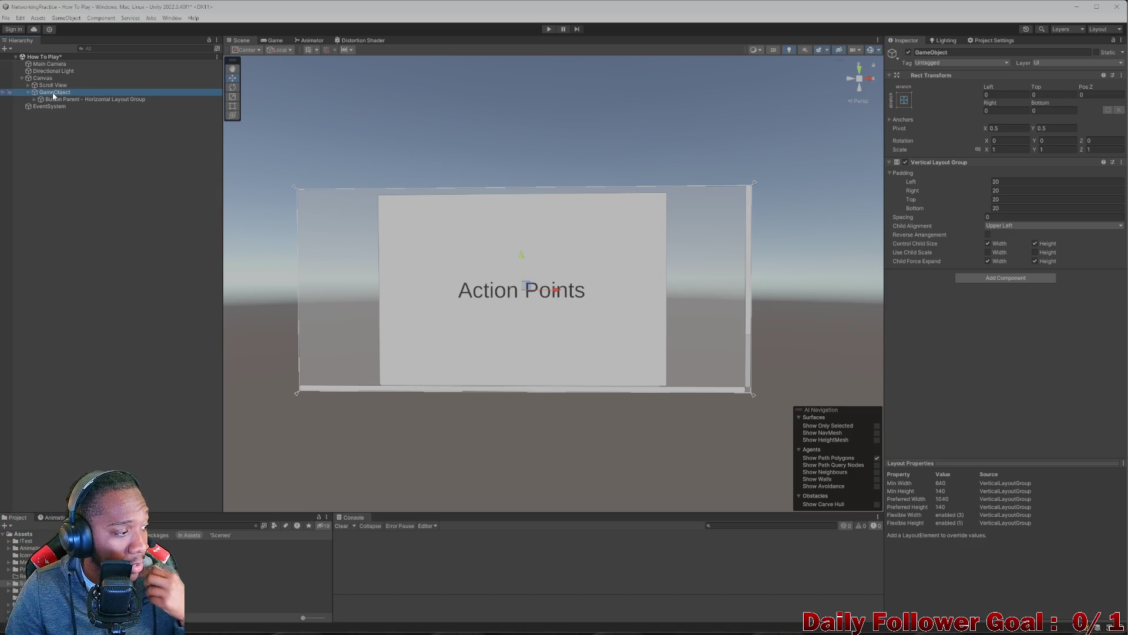
# - Create an empty child of GameObject named Horizontal Layout Group
pyautogui.rightClick(53, 95)
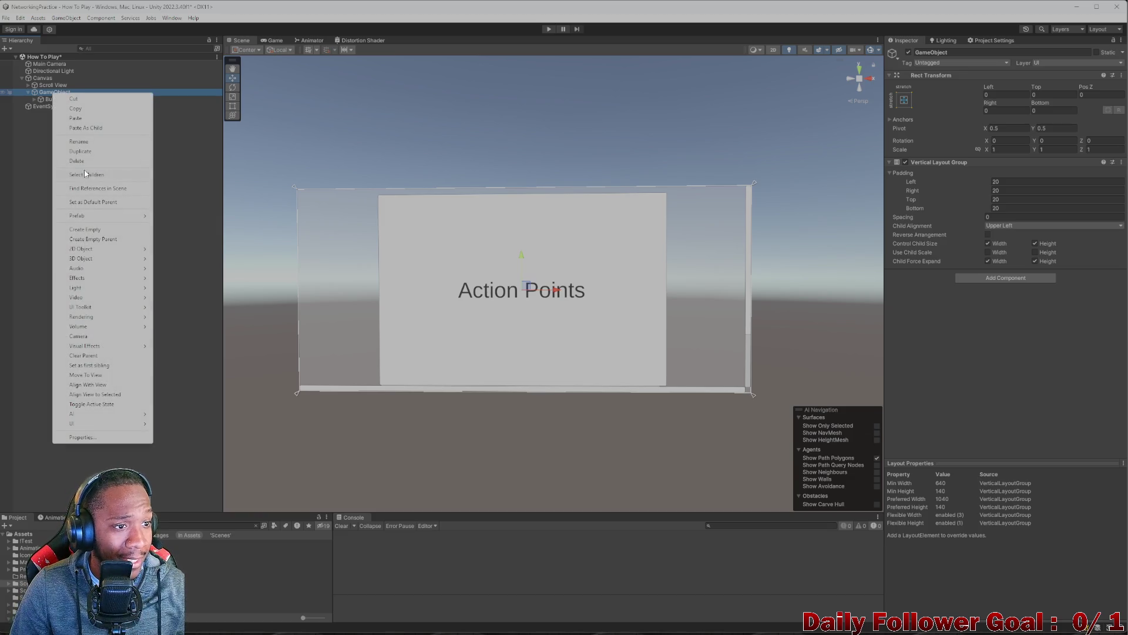
pyautogui.click(106, 229)
pyautogui.write('HOr')
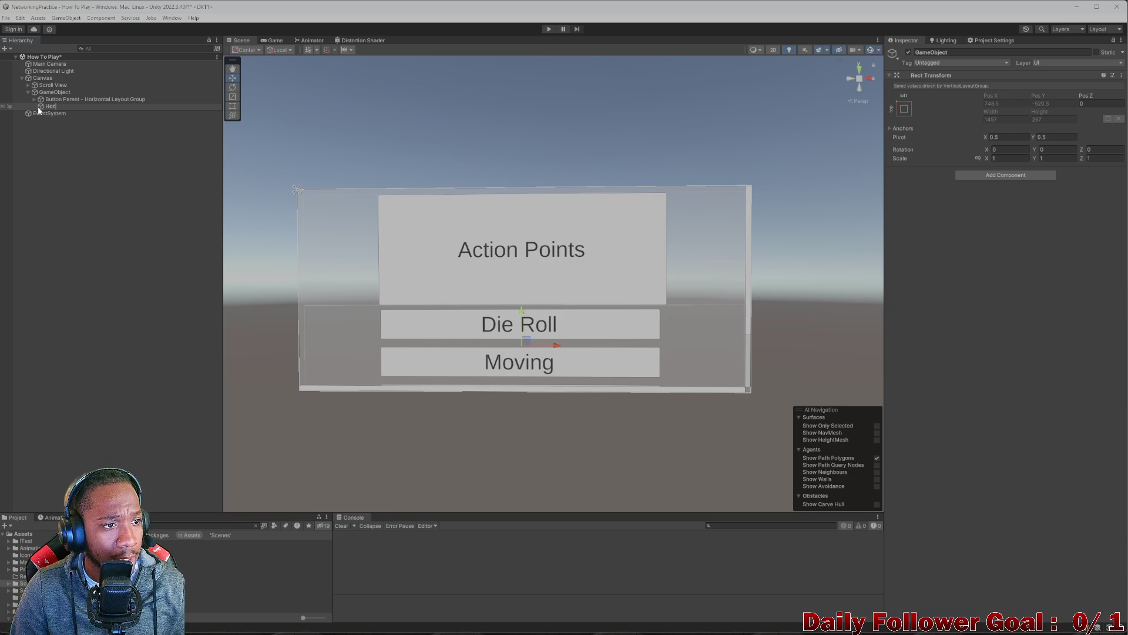
pyautogui.write('Layout Grou')
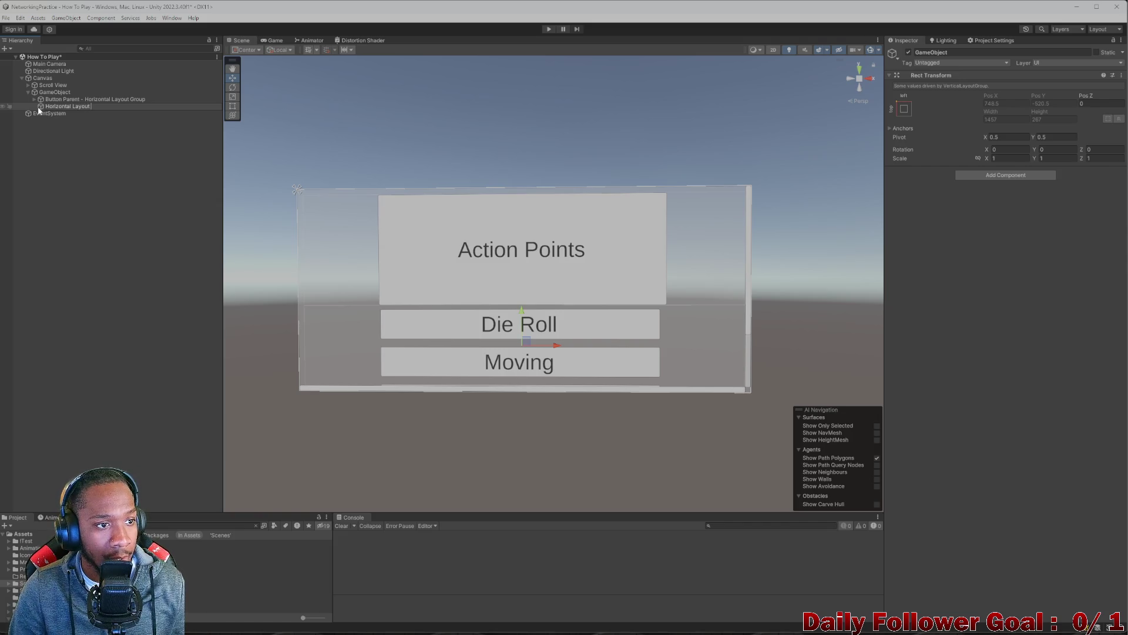
pyautogui.write('p')
pyautogui.press('Return')
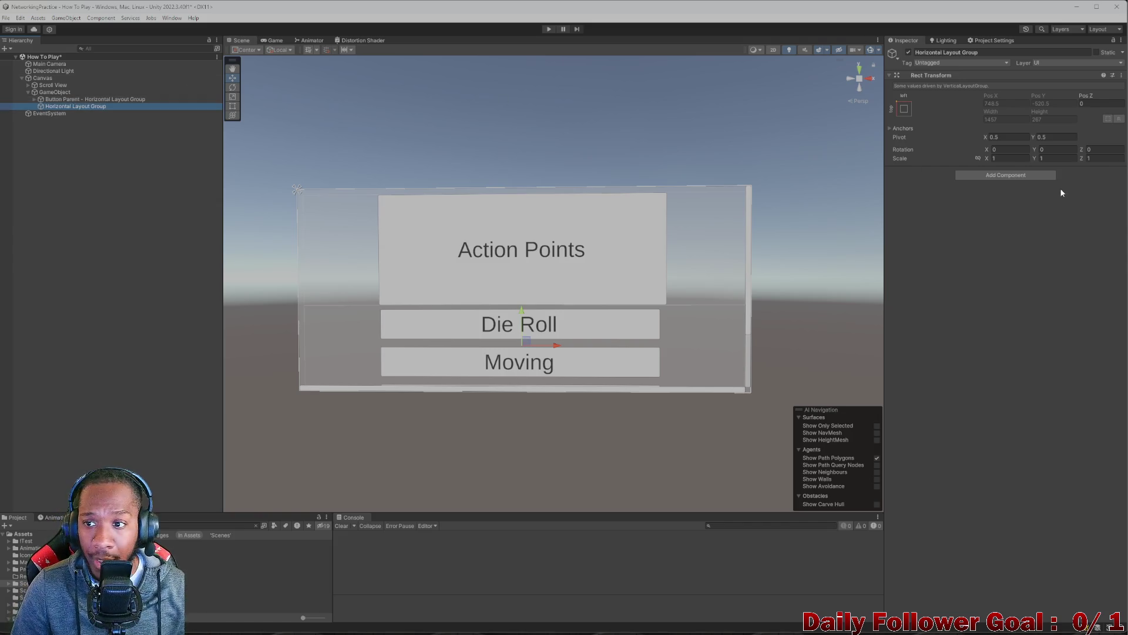
# - Give it a Horizontal Layout Group component and move Button Parent inside it
pyautogui.click(1017, 175)
pyautogui.write('hori')
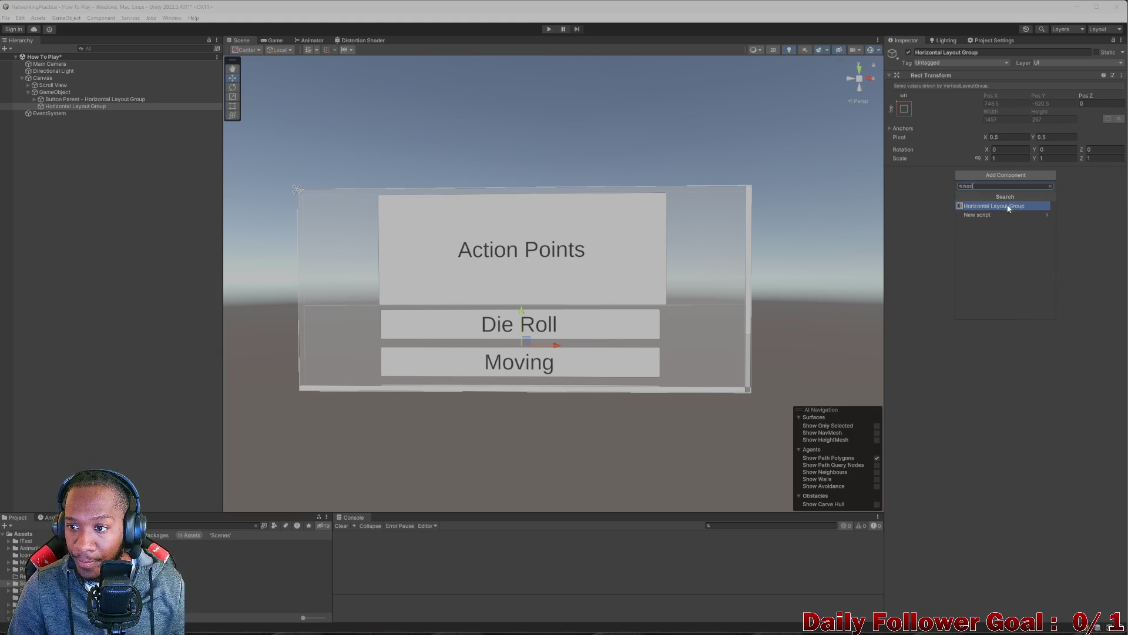
pyautogui.click(1009, 207)
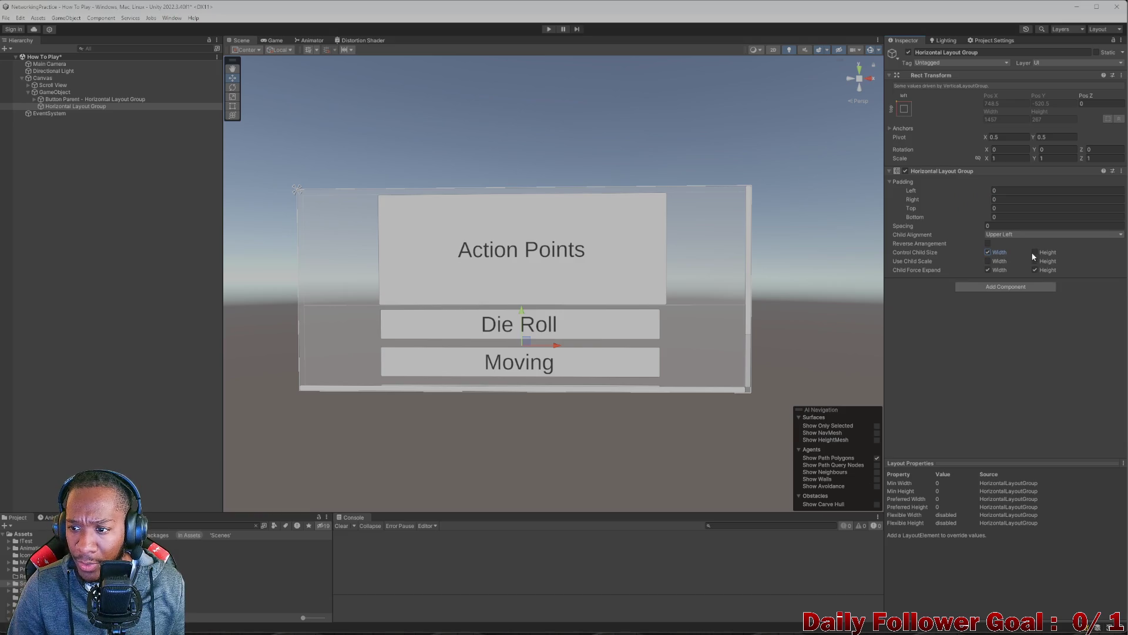
pyautogui.moveTo(76, 97); pyautogui.dragTo(85, 111)
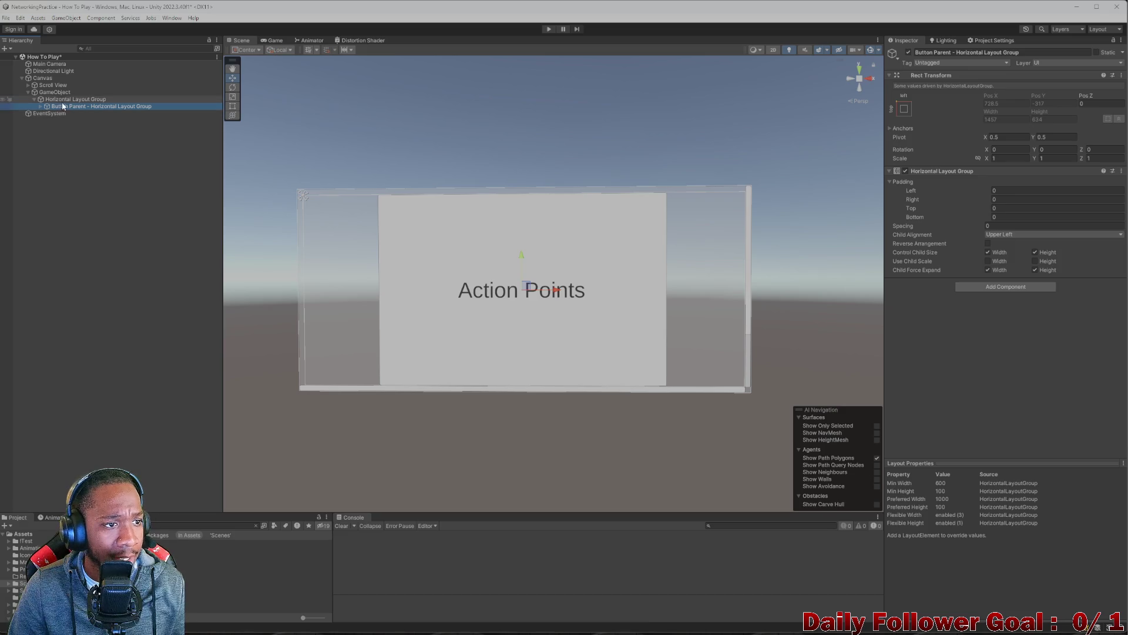
pyautogui.click(35, 100)
# - Create another empty child of GameObject named Spacer
pyautogui.rightClick(54, 93)
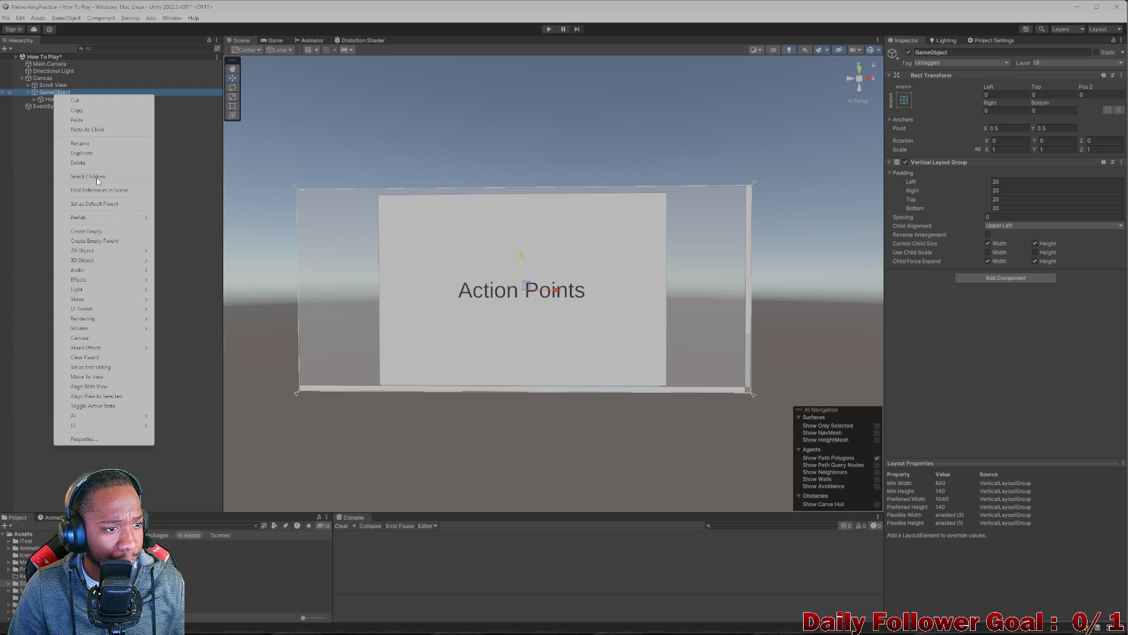
pyautogui.click(100, 231)
pyautogui.write('Spacer')
pyautogui.press('Return')
# - Add a Layout Element to Spacer with flexible width and preferred height 267
pyautogui.click(1043, 176)
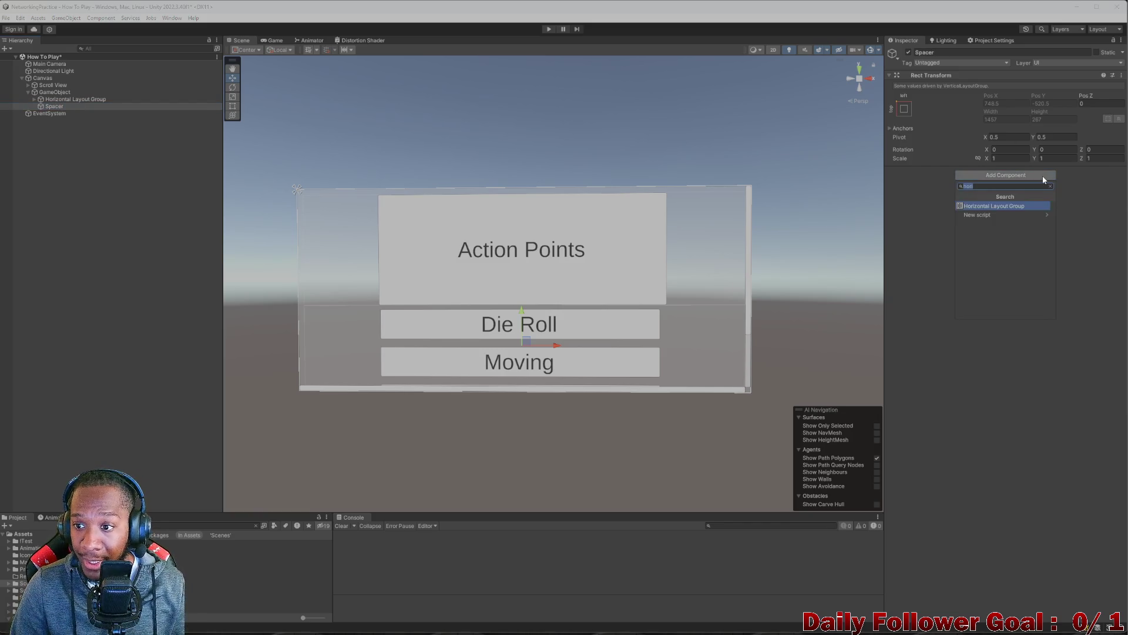
pyautogui.write('layo')
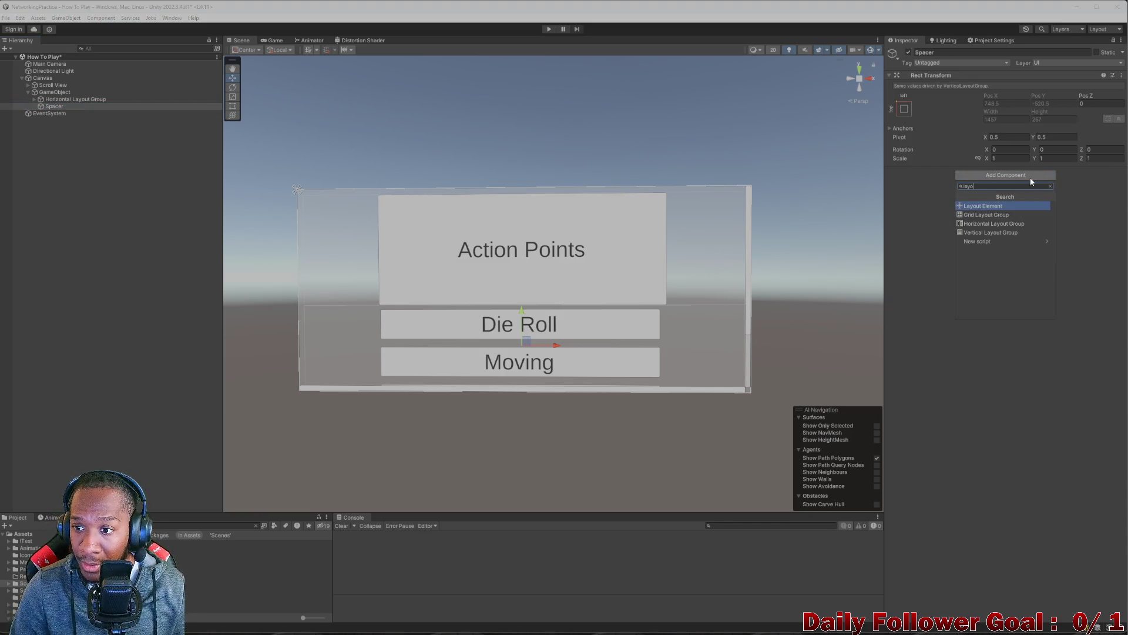
pyautogui.click(1001, 205)
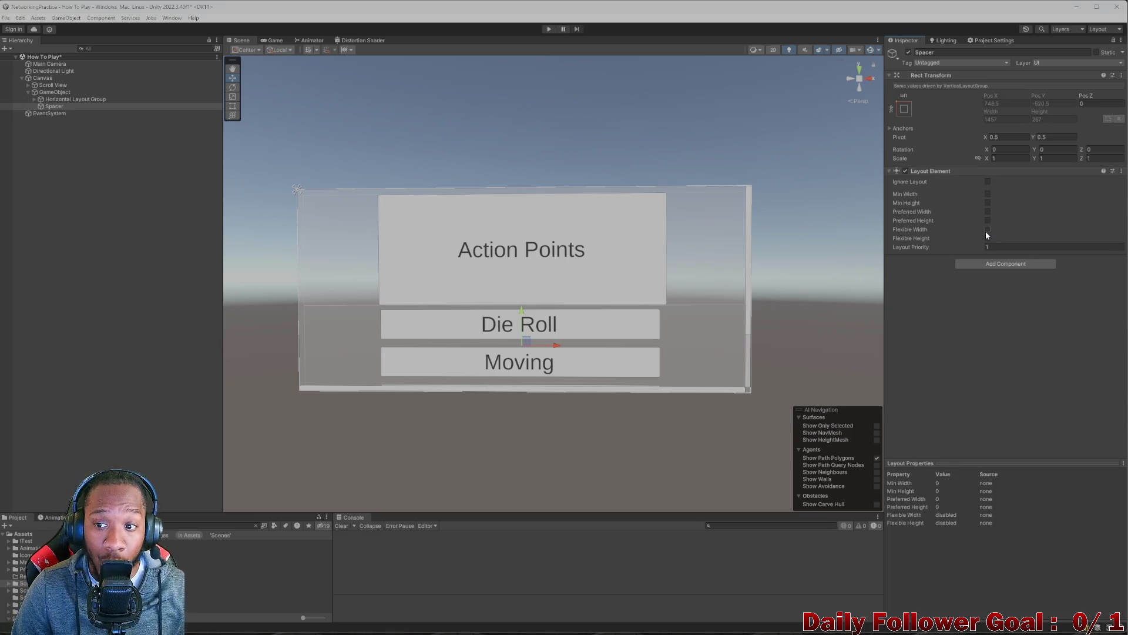
pyautogui.click(988, 229)
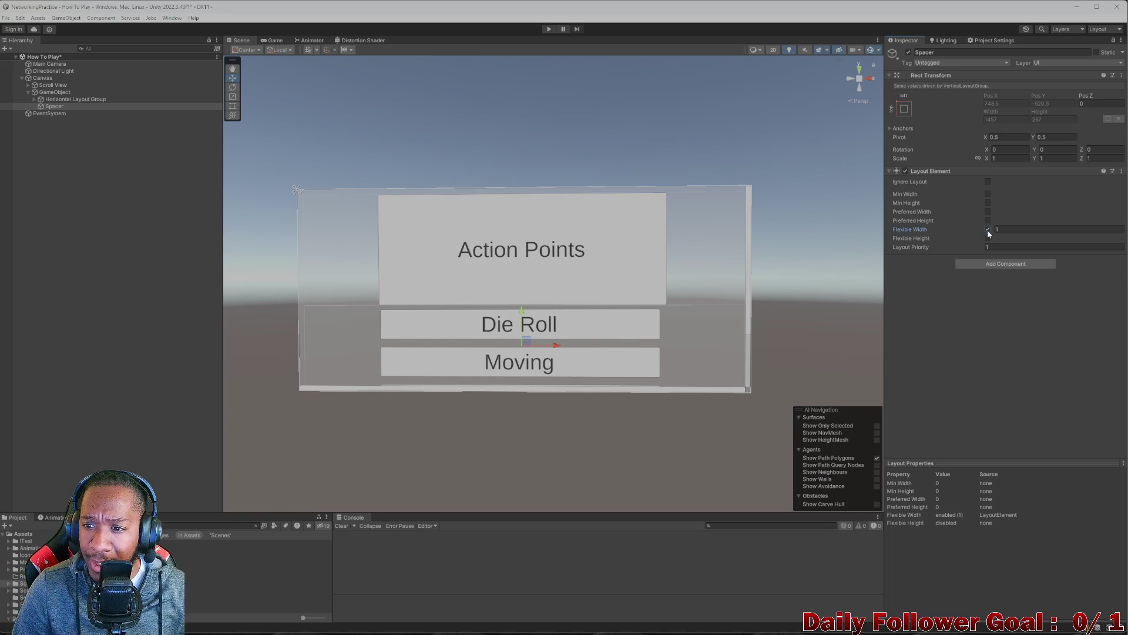
pyautogui.click(988, 220)
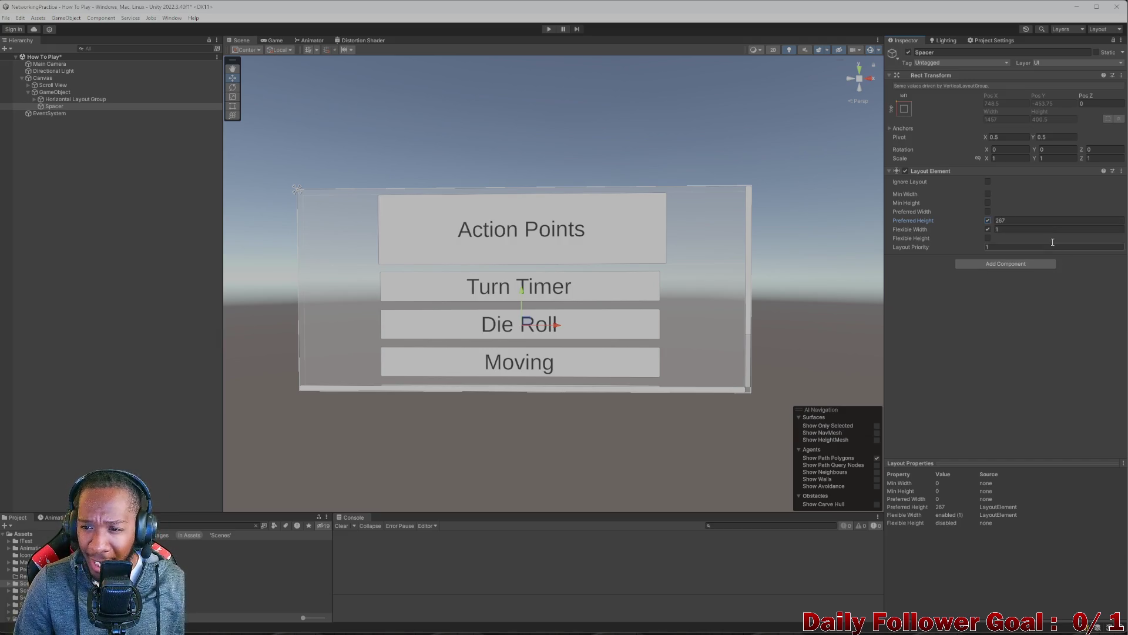
pyautogui.press('Up')
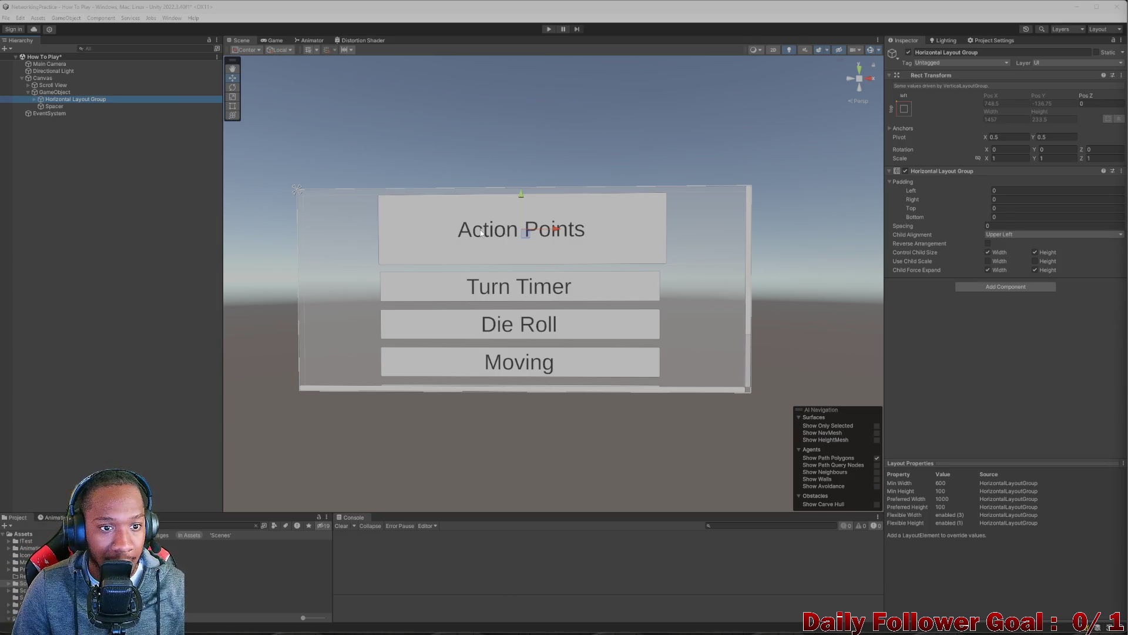
# - Paste a copy of the Spacer as the first child of Horizontal Layout Group
pyautogui.click(34, 99)
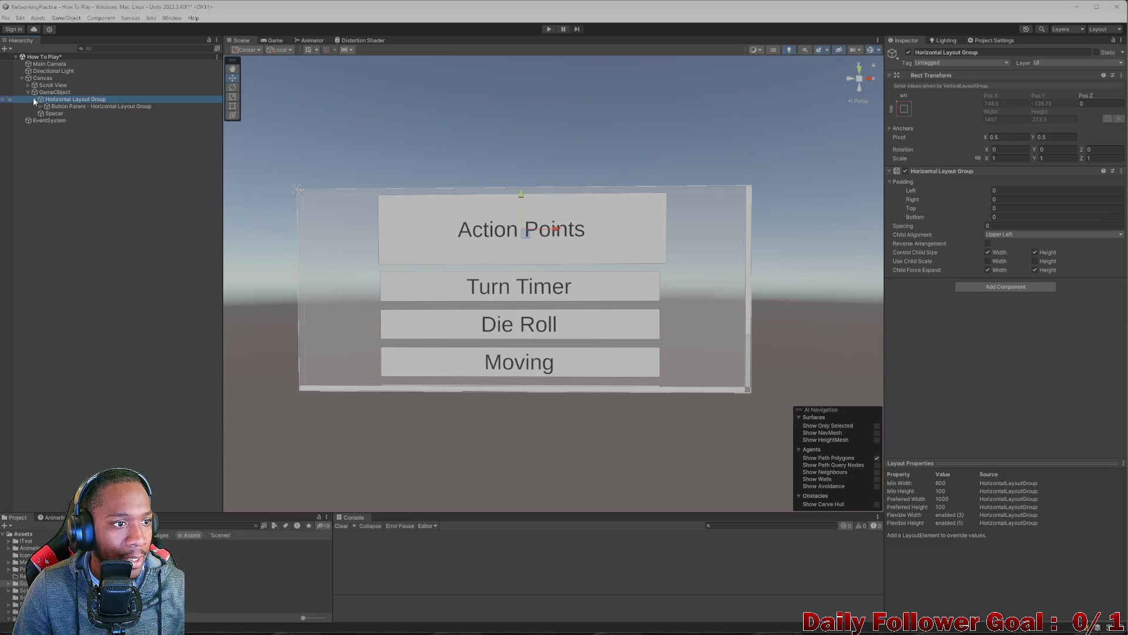
pyautogui.click(34, 100)
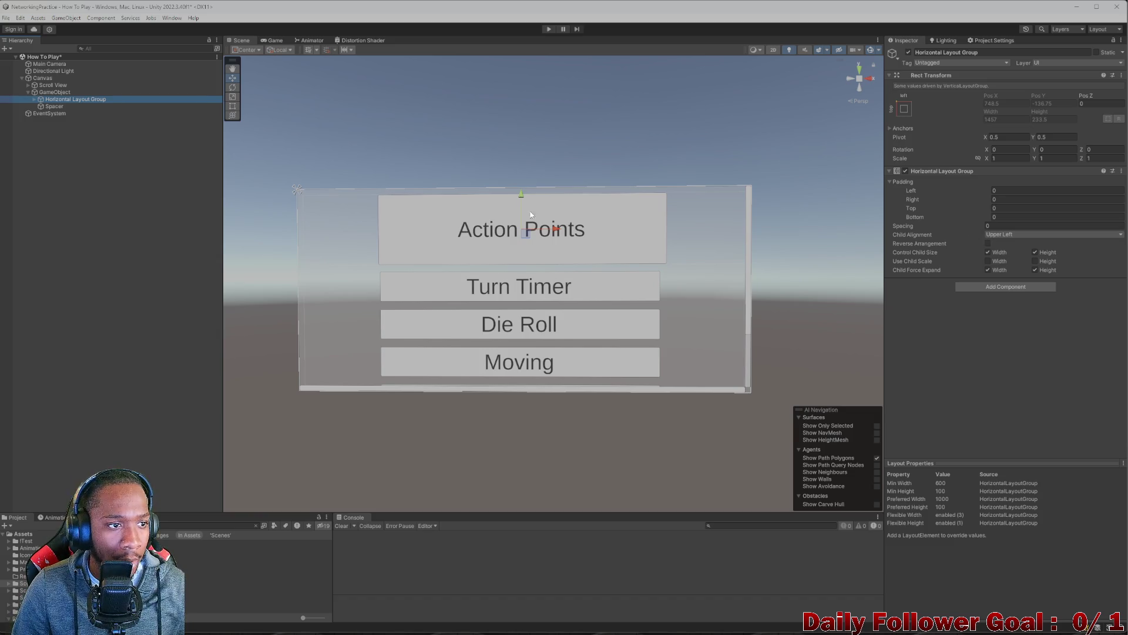
pyautogui.click(34, 100)
pyautogui.click(71, 107)
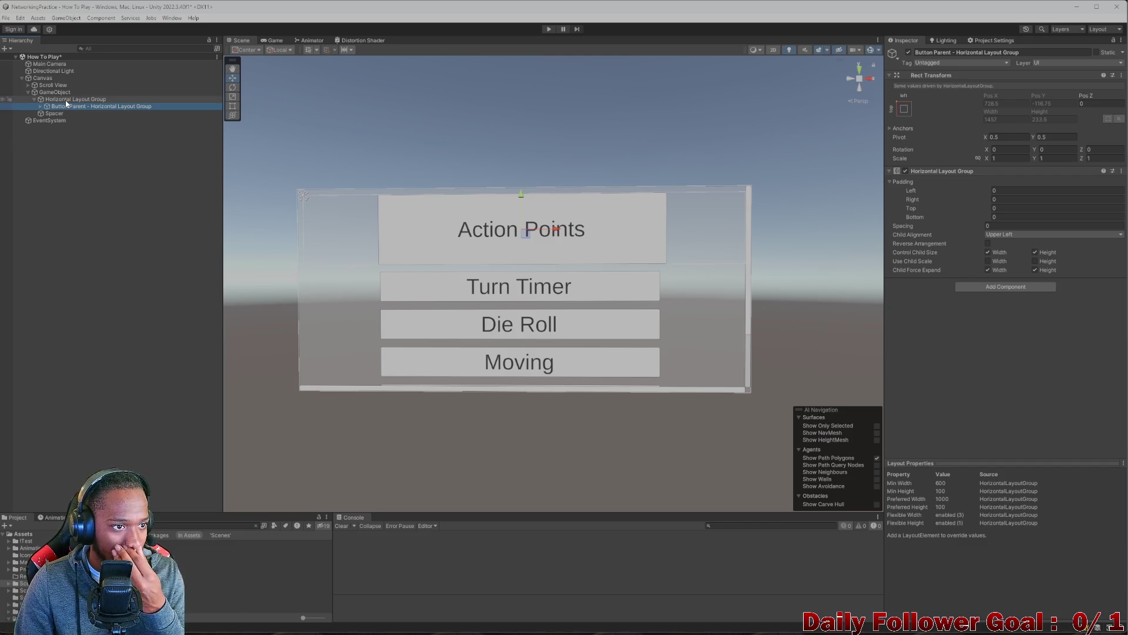
pyautogui.rightClick(66, 101)
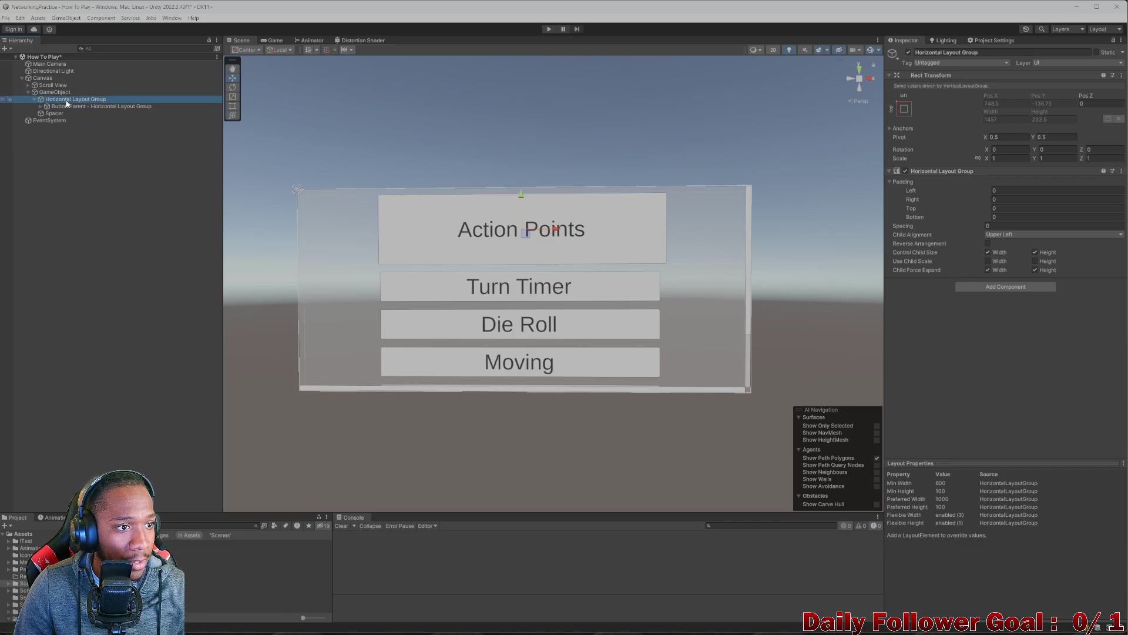
pyautogui.click(42, 108)
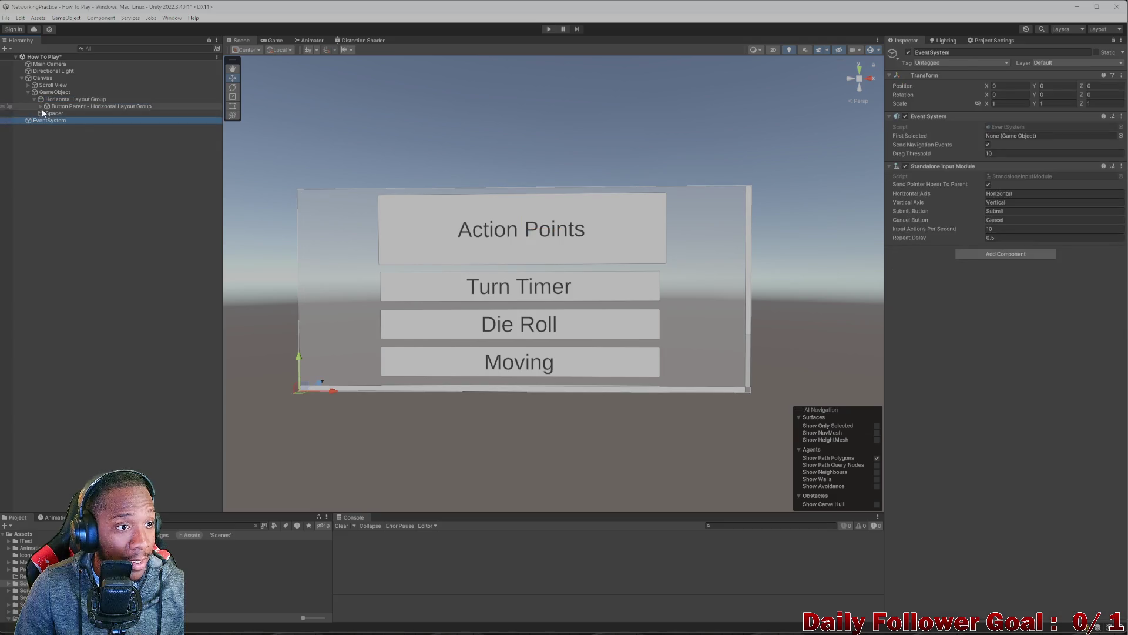
pyautogui.click(50, 113)
pyautogui.rightClick(70, 98)
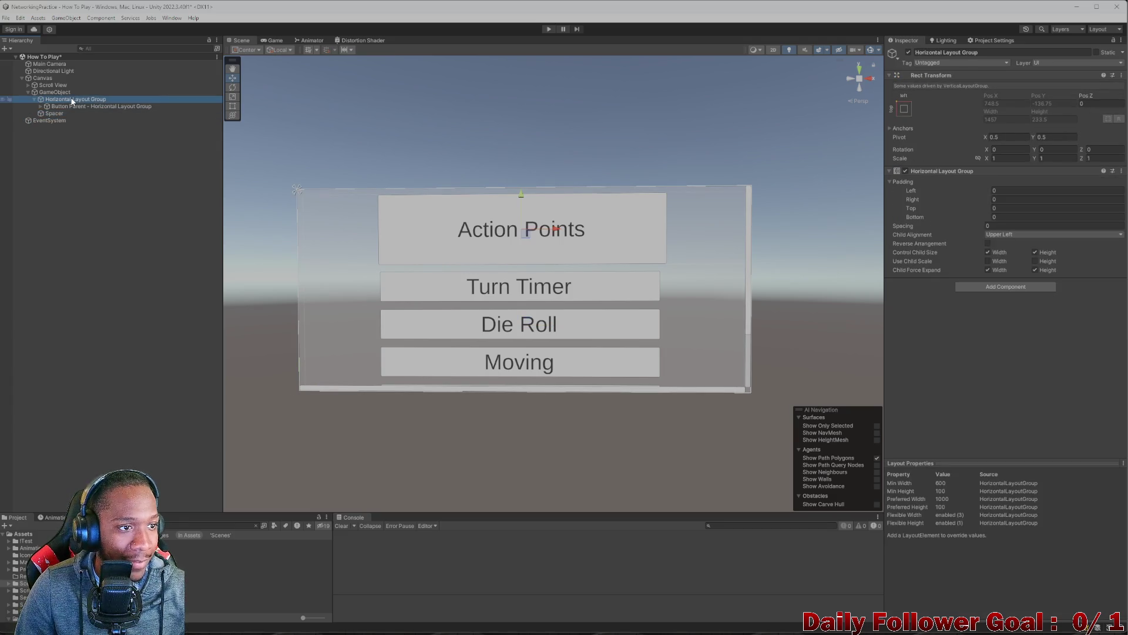
pyautogui.click(45, 113)
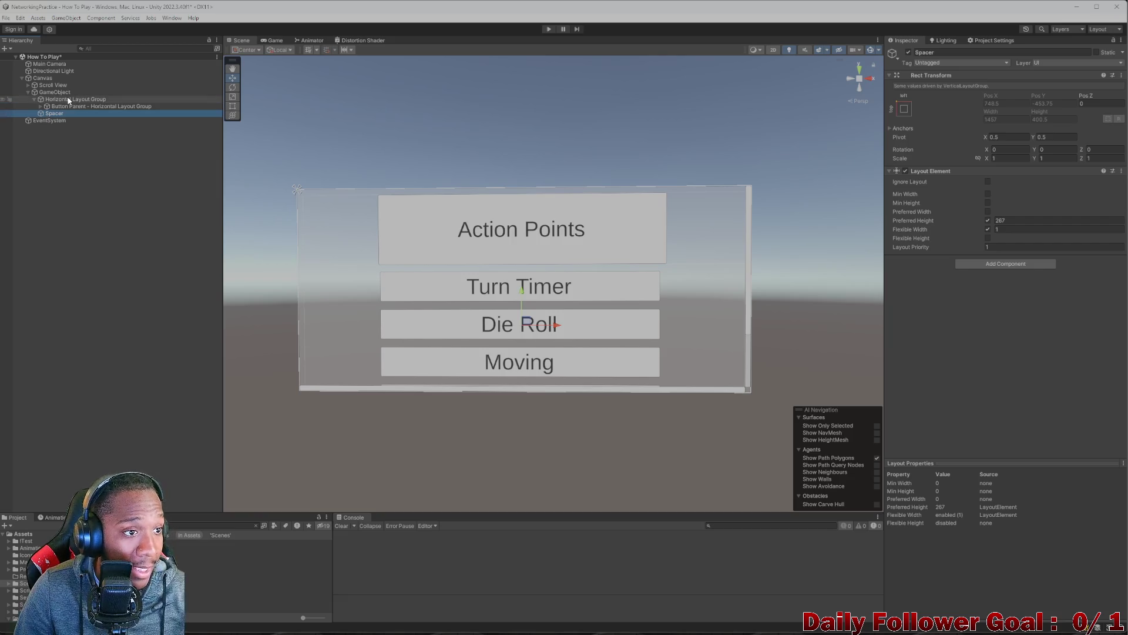
pyautogui.rightClick(69, 98)
pyautogui.click(112, 132)
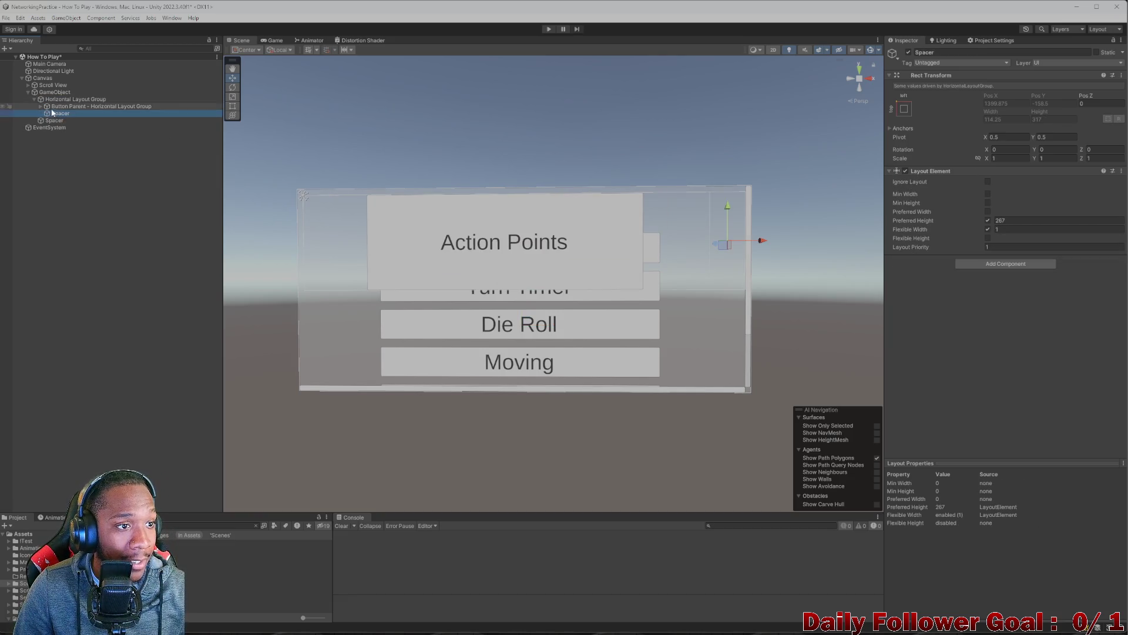
# - Set the new Spacer to Flexible Height 1 and Preferred Width 1000, with flexible width and preferred height turned off
pyautogui.click(988, 230)
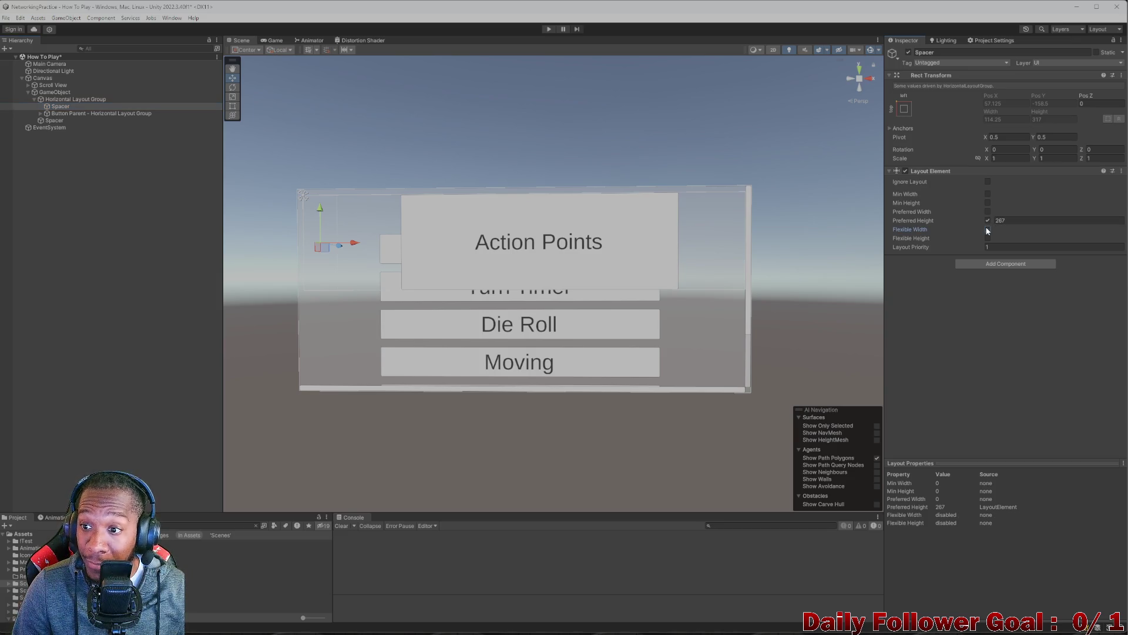
pyautogui.click(988, 221)
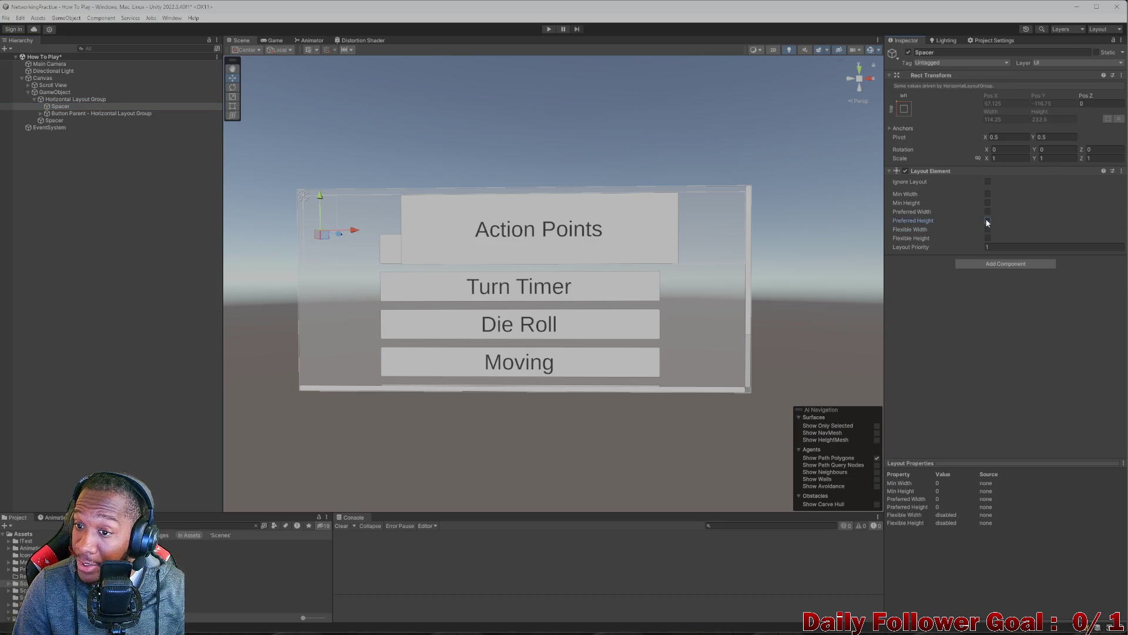
pyautogui.click(987, 238)
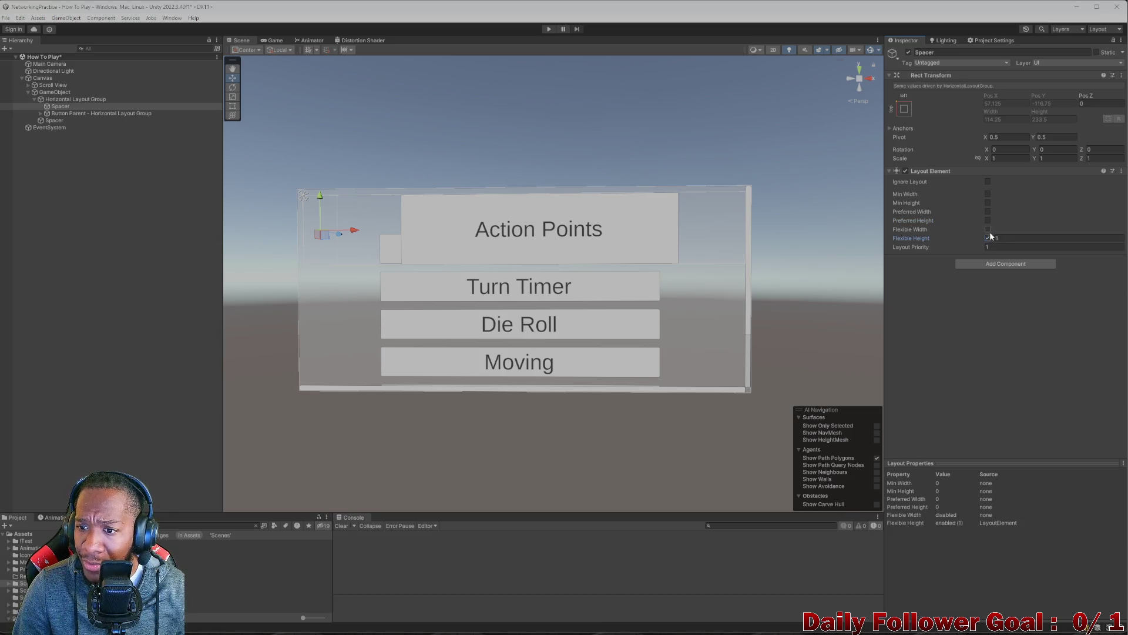
pyautogui.click(988, 212)
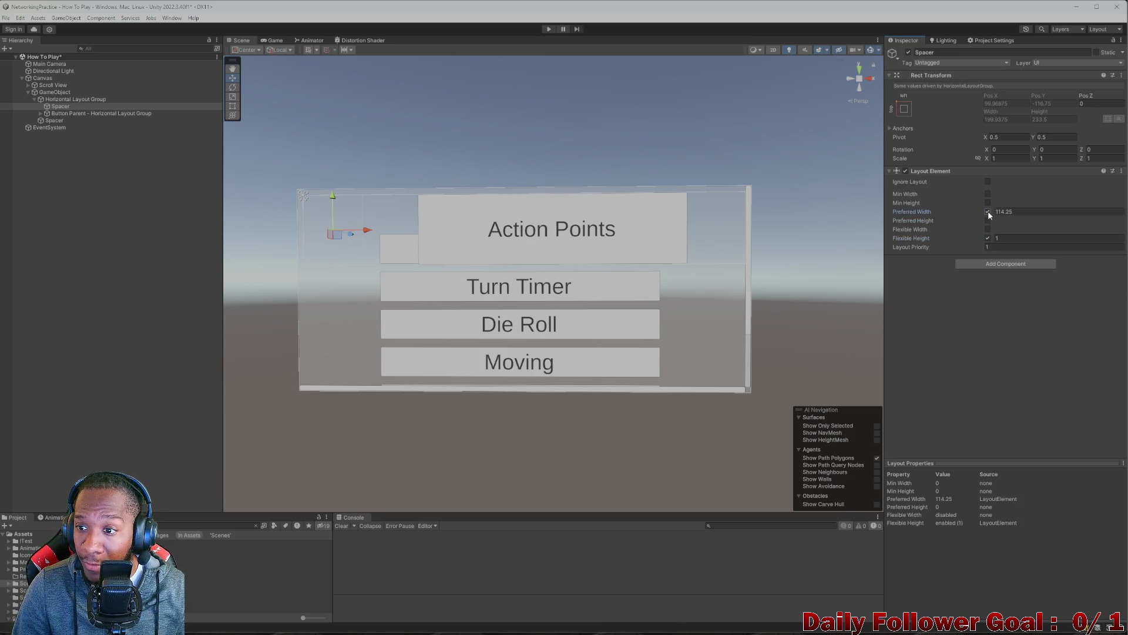
pyautogui.moveTo(994, 209)
pyautogui.mouseDown()
pyautogui.moveTo(1123, 214)
pyautogui.moveTo(268, 255)
pyautogui.moveTo(812, 239)
pyautogui.mouseUp()
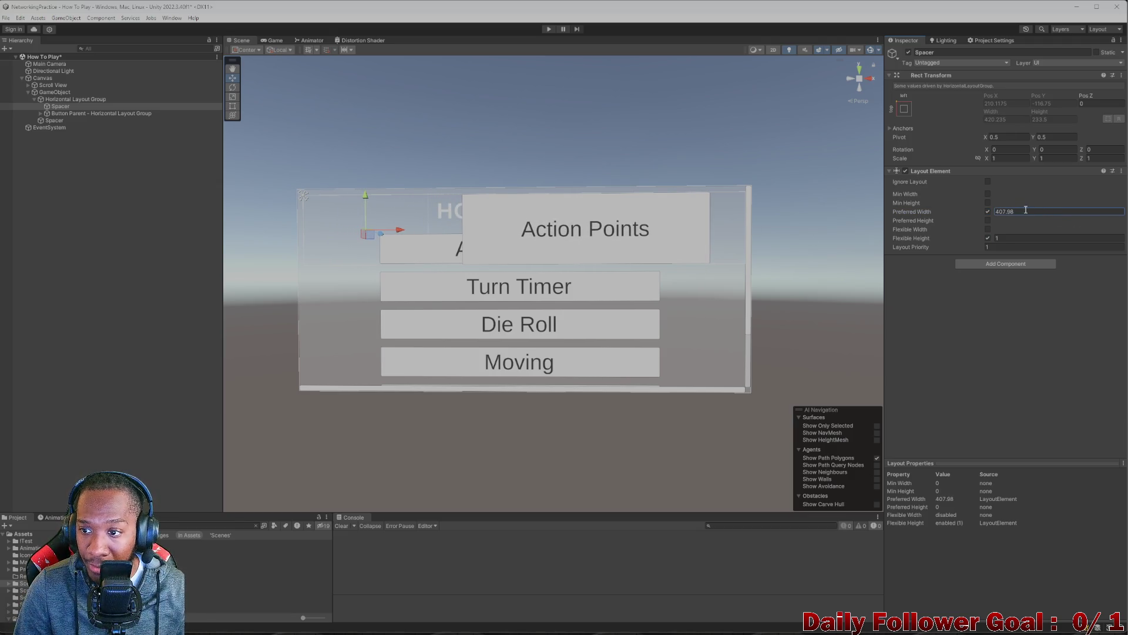
pyautogui.moveTo(992, 213); pyautogui.dragTo(1057, 338)
pyautogui.moveTo(994, 210)
pyautogui.mouseDown()
pyautogui.moveTo(1122, 223)
pyautogui.moveTo(241, 270)
pyautogui.moveTo(669, 394)
pyautogui.mouseUp()
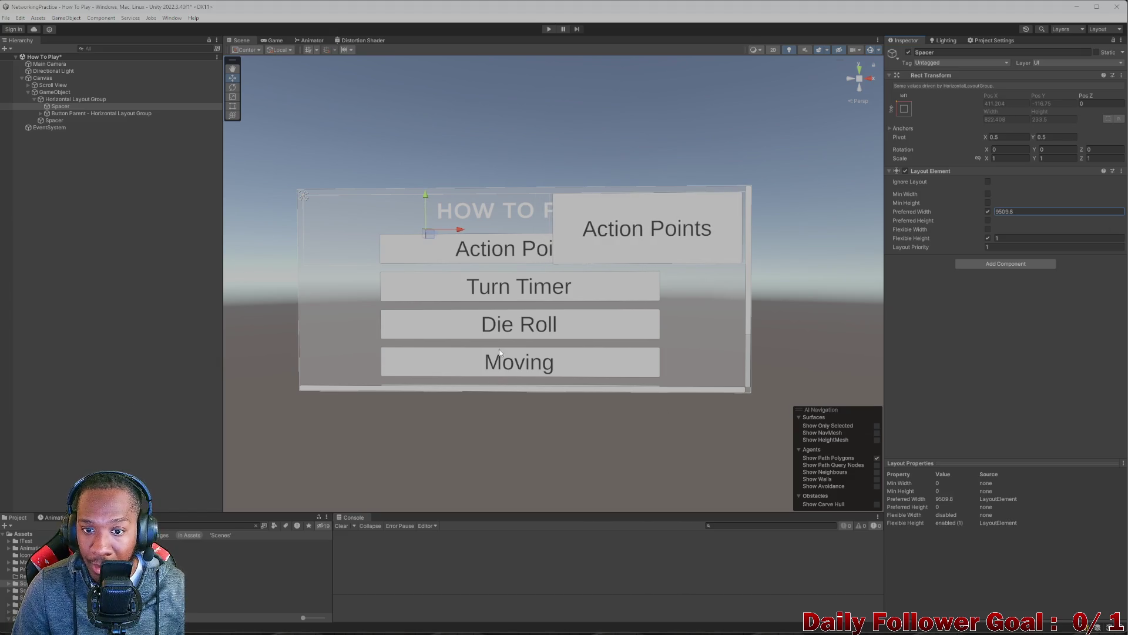
pyautogui.click(1005, 211)
pyautogui.write('100000000')
pyautogui.press('BackSpace')
pyautogui.press('BackSpace')
pyautogui.press('BackSpace')
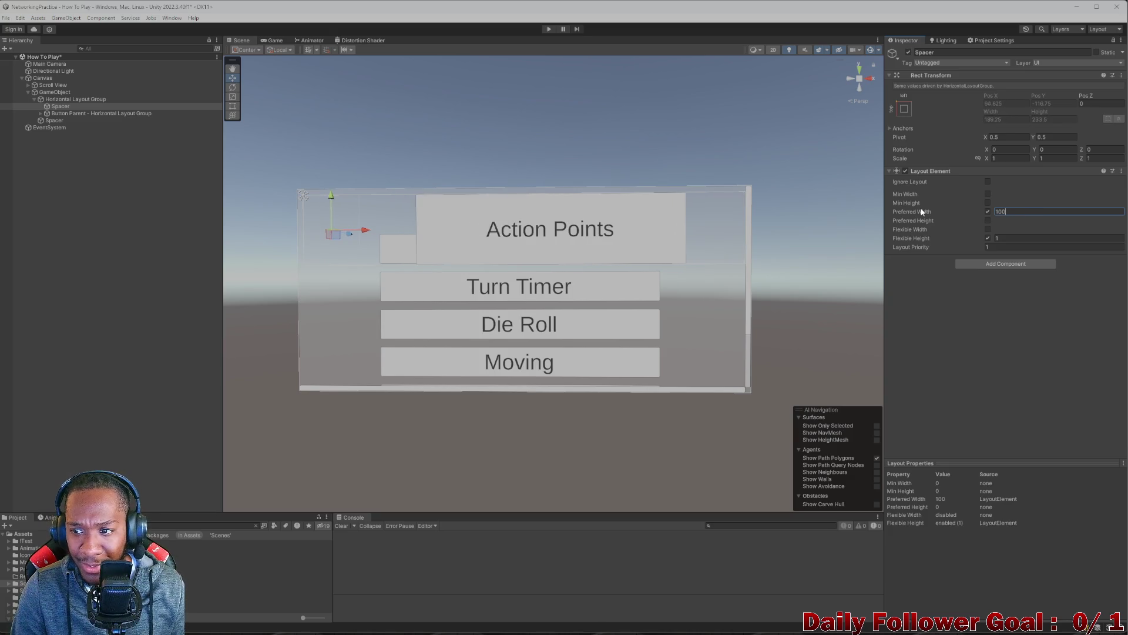
pyautogui.write('0')
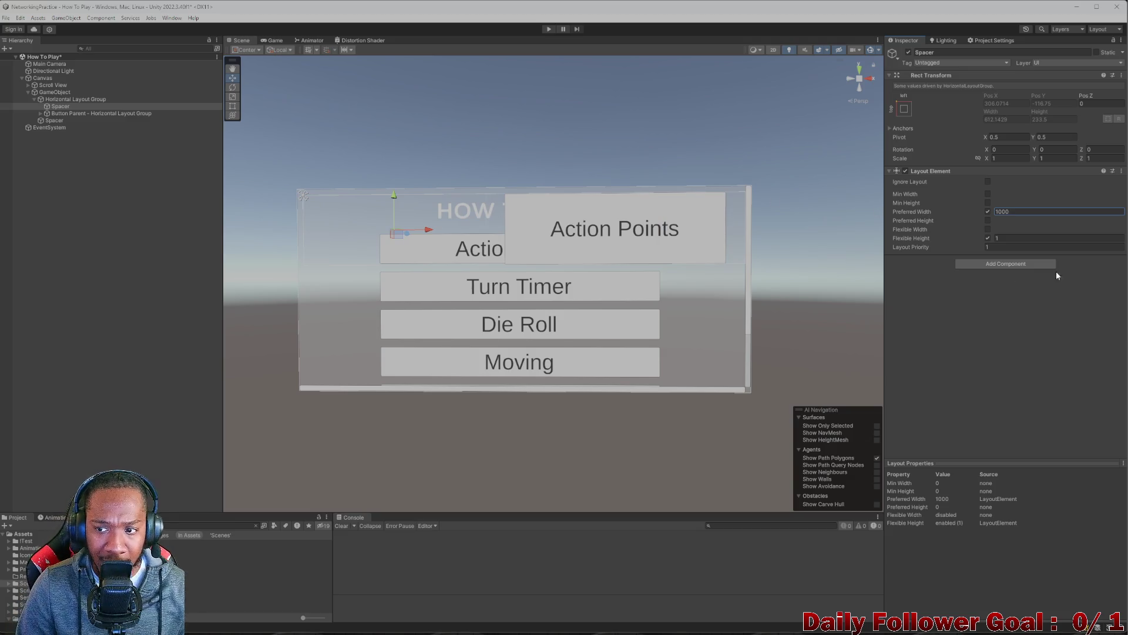
# - Delete the two Spacers inside Button Parent, leaving only its Button
pyautogui.click(71, 99)
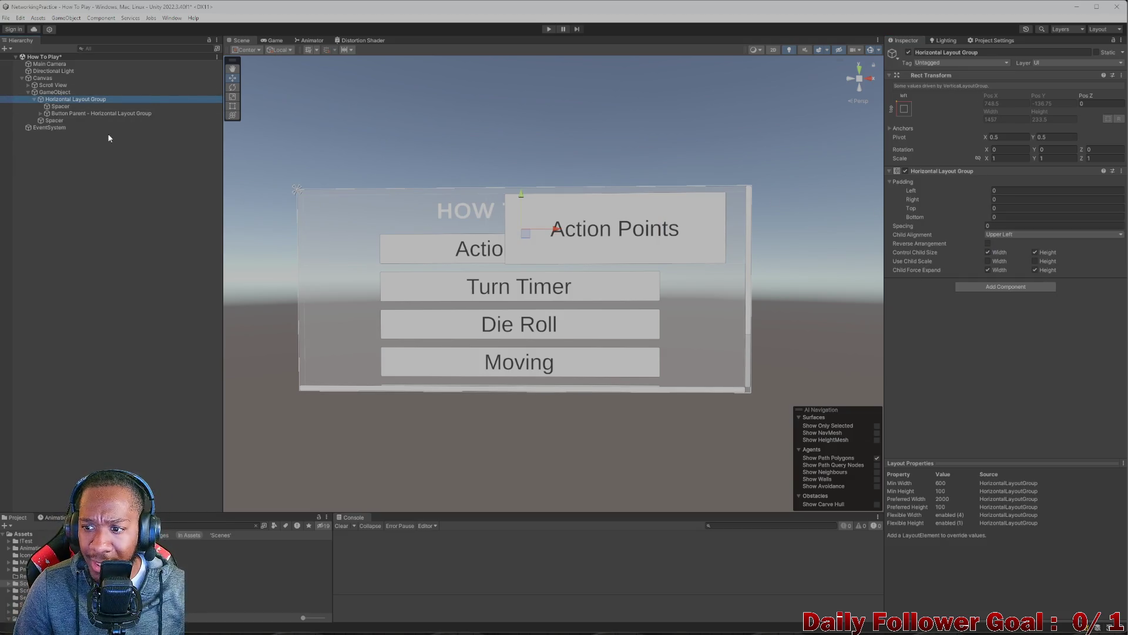
pyautogui.click(35, 113)
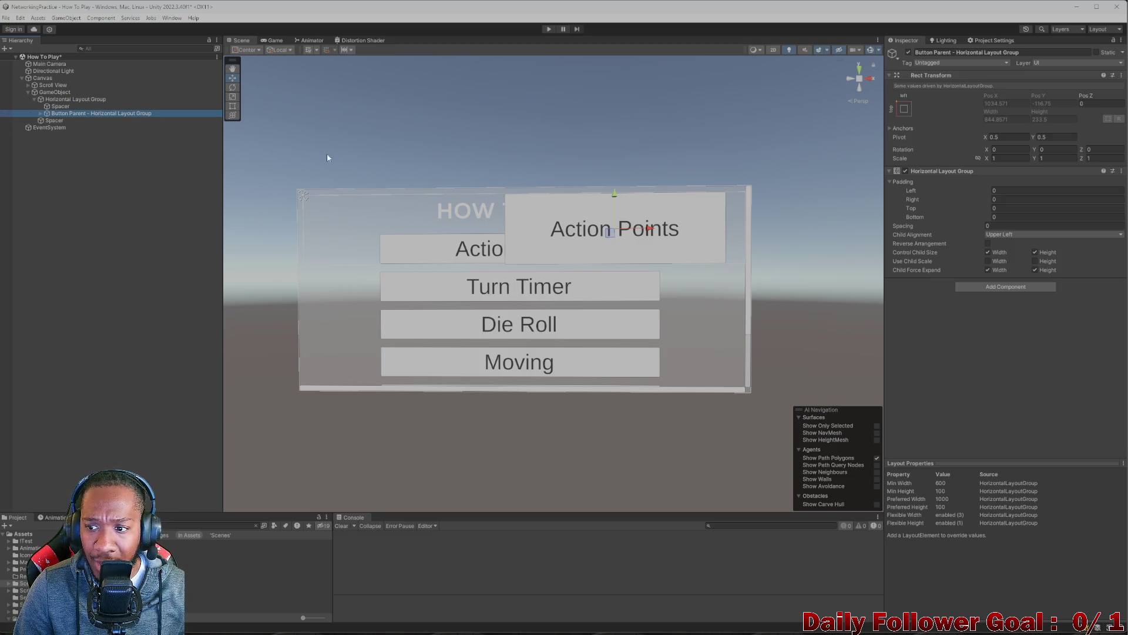
pyautogui.click(40, 113)
pyautogui.click(59, 120)
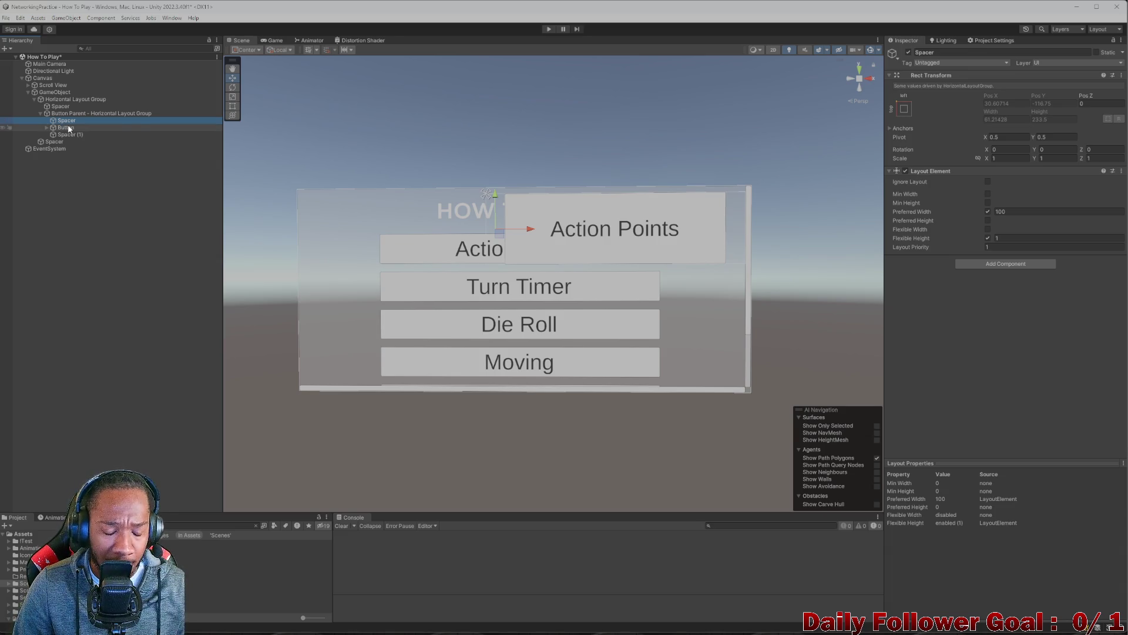
pyautogui.press('Delete')
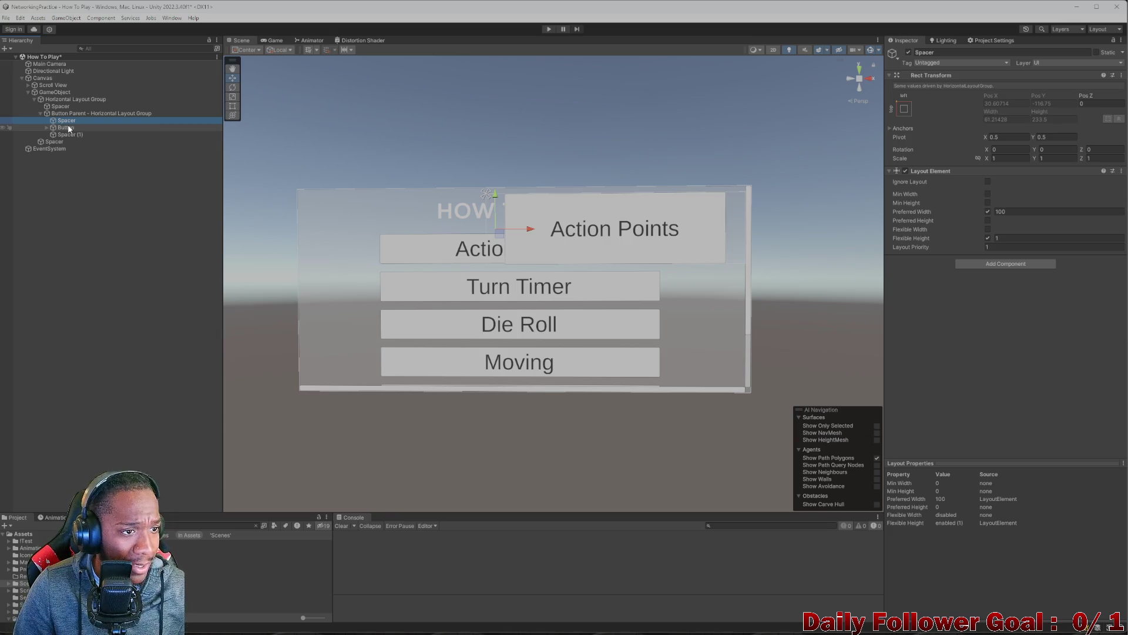
pyautogui.click(69, 125)
pyautogui.press('Delete')
pyautogui.click(66, 121)
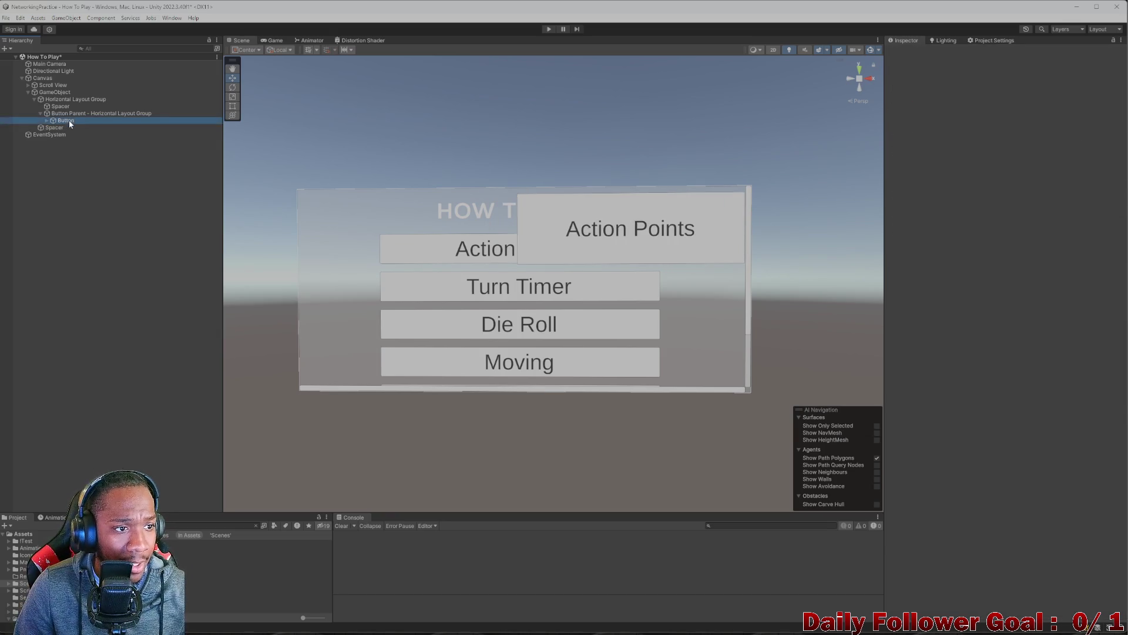
# - Set the Action Points Button's Layout Element Min Width and Preferred Width to 100
pyautogui.scroll(-5, 999, 329)
pyautogui.scroll(-2, 993, 340)
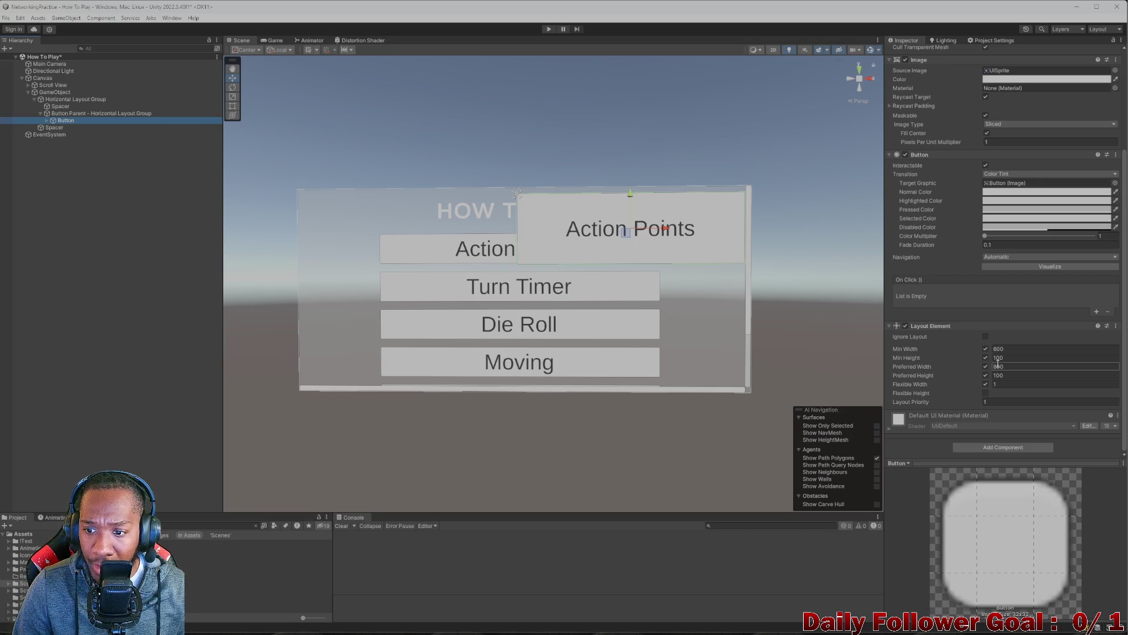
pyautogui.click(1004, 358)
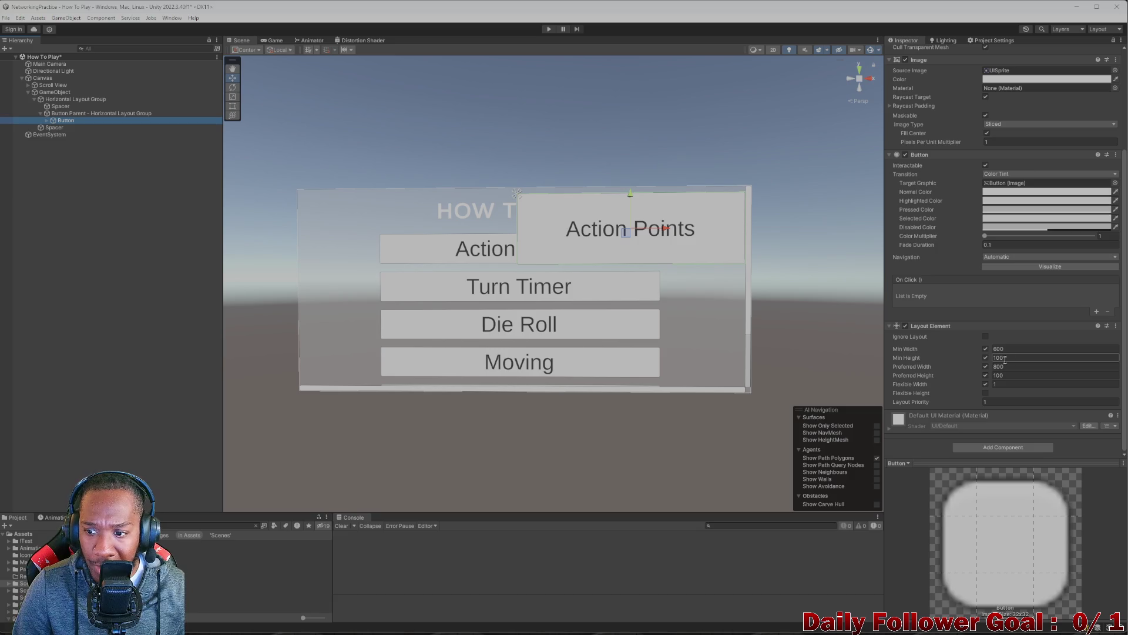
pyautogui.click(1004, 349)
pyautogui.write('100')
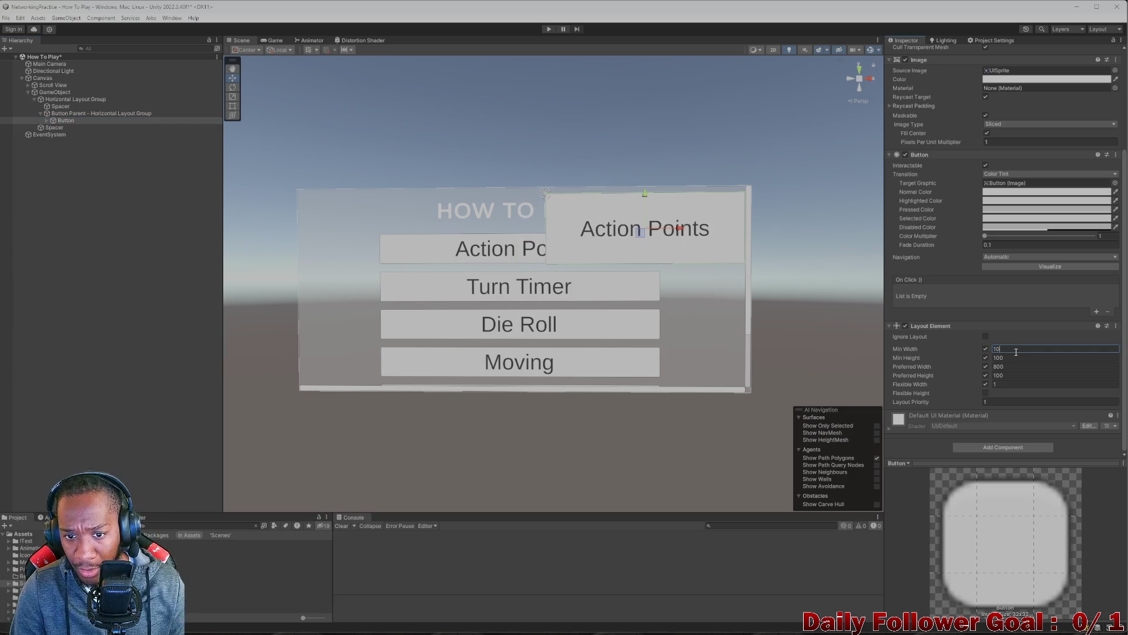
pyautogui.click(1014, 365)
pyautogui.write('10')
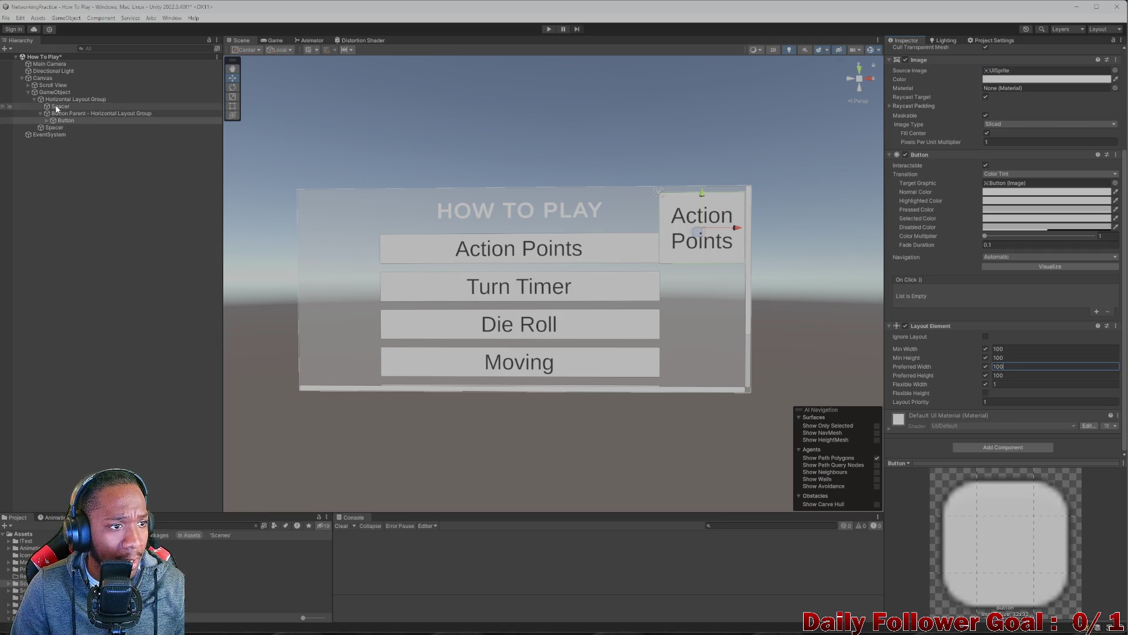
pyautogui.click(34, 106)
# - Select the lower Spacer and try preferred heights from 471 up to 500
pyautogui.click(34, 99)
pyautogui.click(57, 107)
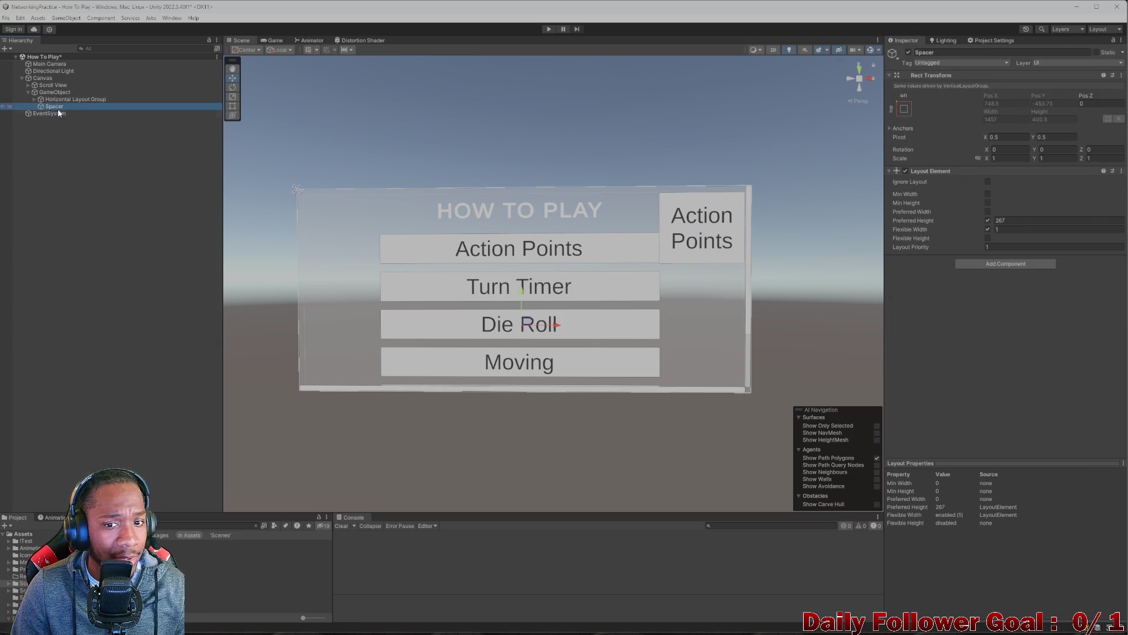
pyautogui.click(1046, 220)
pyautogui.write('471')
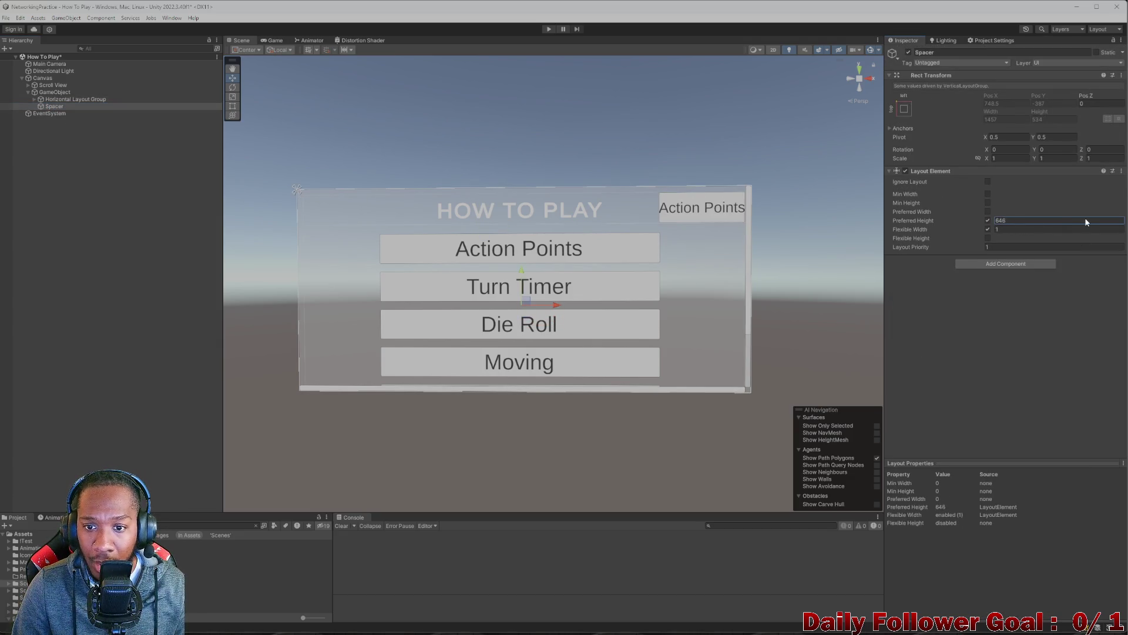
pyautogui.press('BackSpace')
pyautogui.press('BackSpace')
pyautogui.press('BackSpace')
pyautogui.write('555')
pyautogui.press('BackSpace')
pyautogui.press('BackSpace')
pyautogui.press('BackSpace')
pyautogui.write('618')
pyautogui.press('BackSpace')
pyautogui.press('BackSpace')
pyautogui.press('BackSpace')
pyautogui.write('522')
pyautogui.press('BackSpace')
pyautogui.press('BackSpace')
pyautogui.press('BackSpace')
pyautogui.write('499')
pyautogui.press('BackSpace')
pyautogui.press('BackSpace')
pyautogui.press('BackSpace')
pyautogui.write('500')
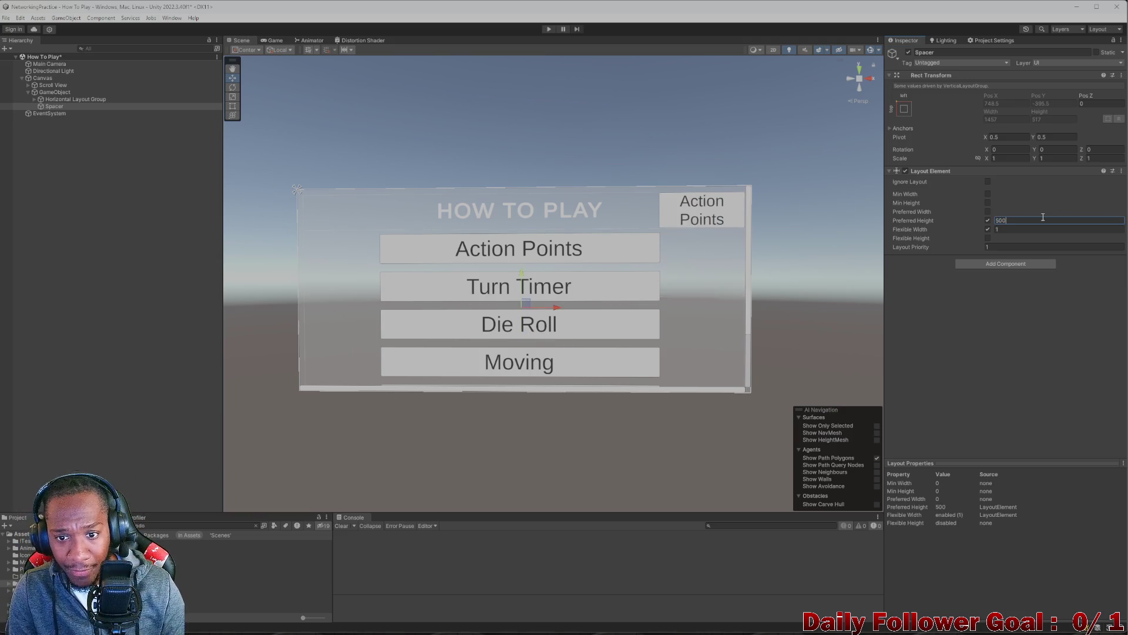
# - Keep adjusting the Spacer's preferred height until it is finally 550
pyautogui.press('BackSpace')
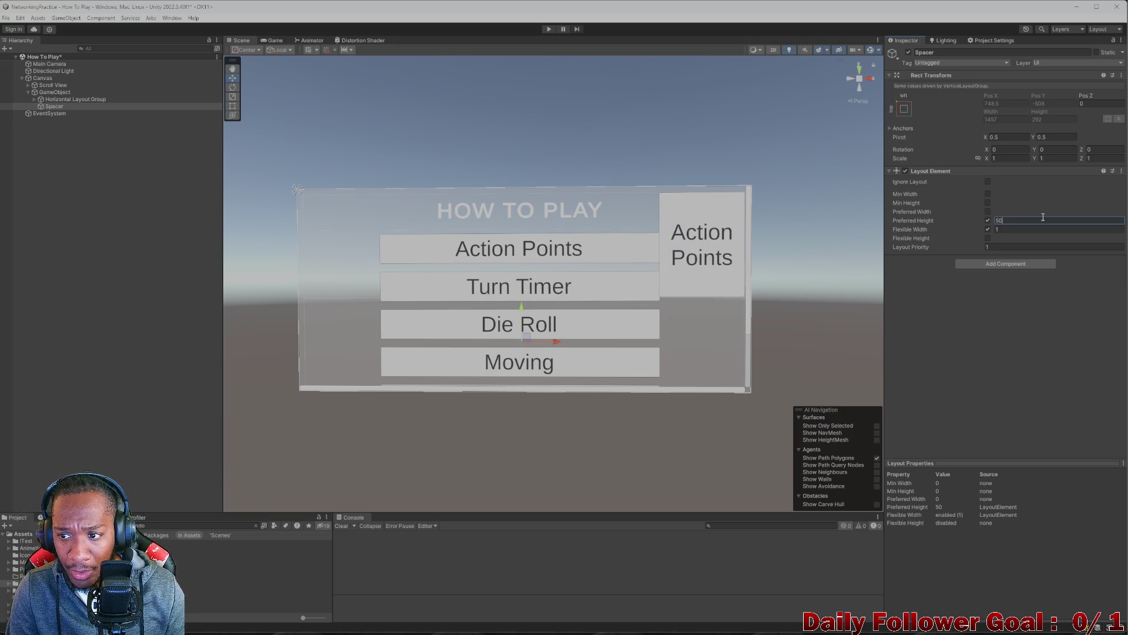
pyautogui.write('1')
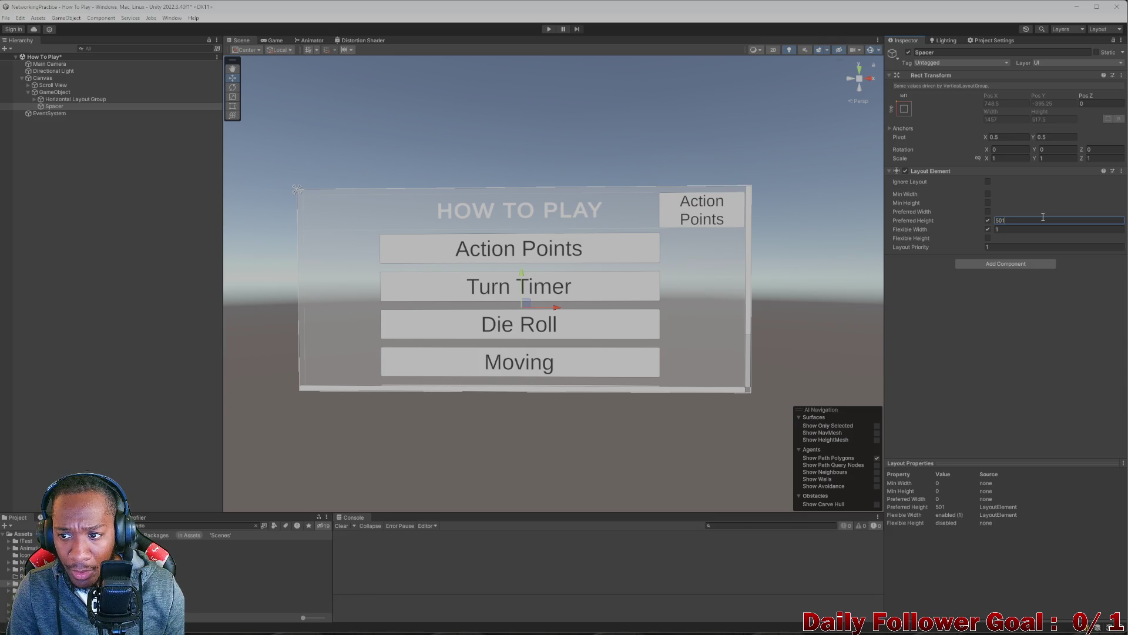
pyautogui.press('BackSpace')
pyautogui.press('BackSpace')
pyautogui.write('21.5')
pyautogui.press('BackSpace')
pyautogui.press('BackSpace')
pyautogui.press('BackSpace')
pyautogui.write('8.3')
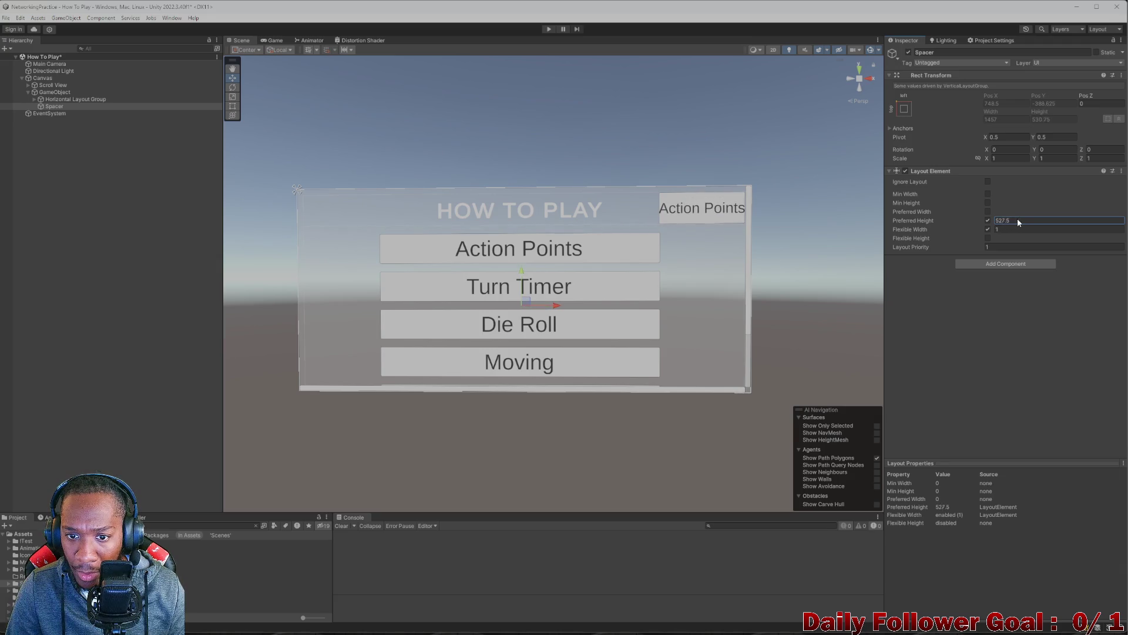
pyautogui.press('BackSpace')
pyautogui.press('BackSpace')
pyautogui.press('BackSpace')
pyautogui.write('36.5')
pyautogui.moveTo(1033, 223); pyautogui.dragTo(1039, 221)
pyautogui.click(1035, 220)
pyautogui.write('550')
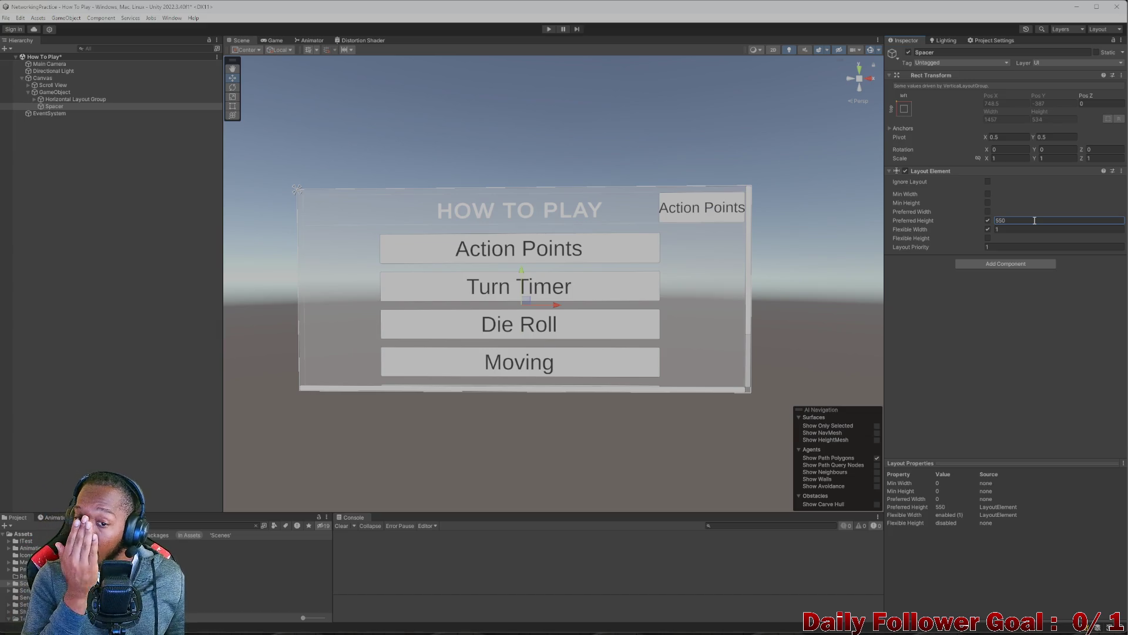
pyautogui.click(87, 100)
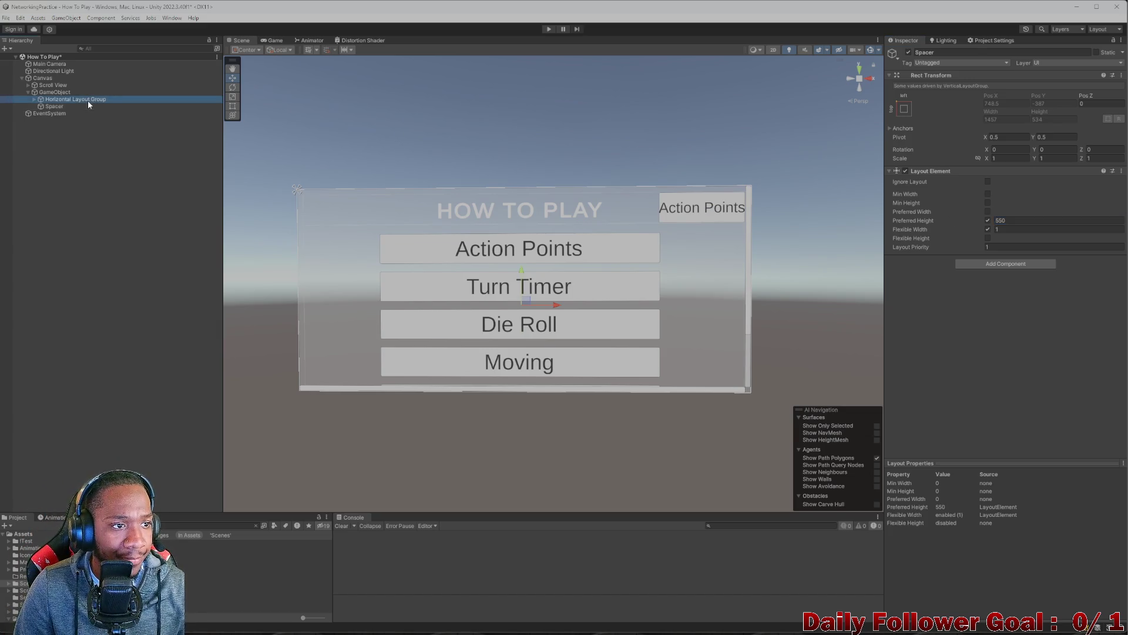
# - Expand Horizontal Layout Group > Button Parent > Button and select its Text (TMP) object
pyautogui.click(33, 99)
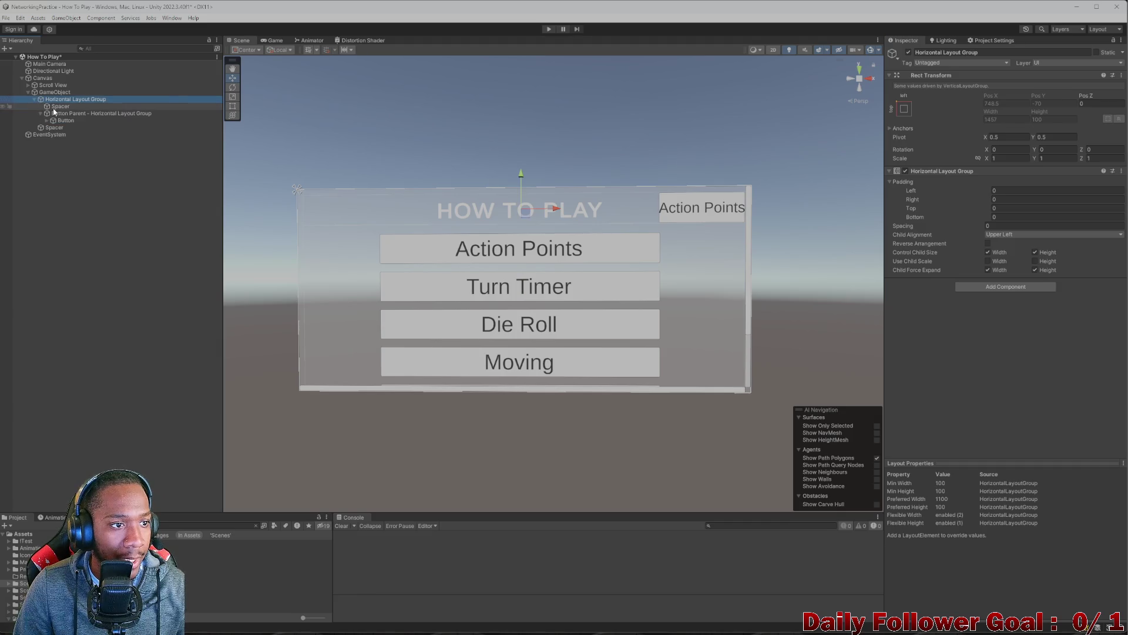
pyautogui.click(43, 114)
pyautogui.click(40, 113)
pyautogui.click(65, 121)
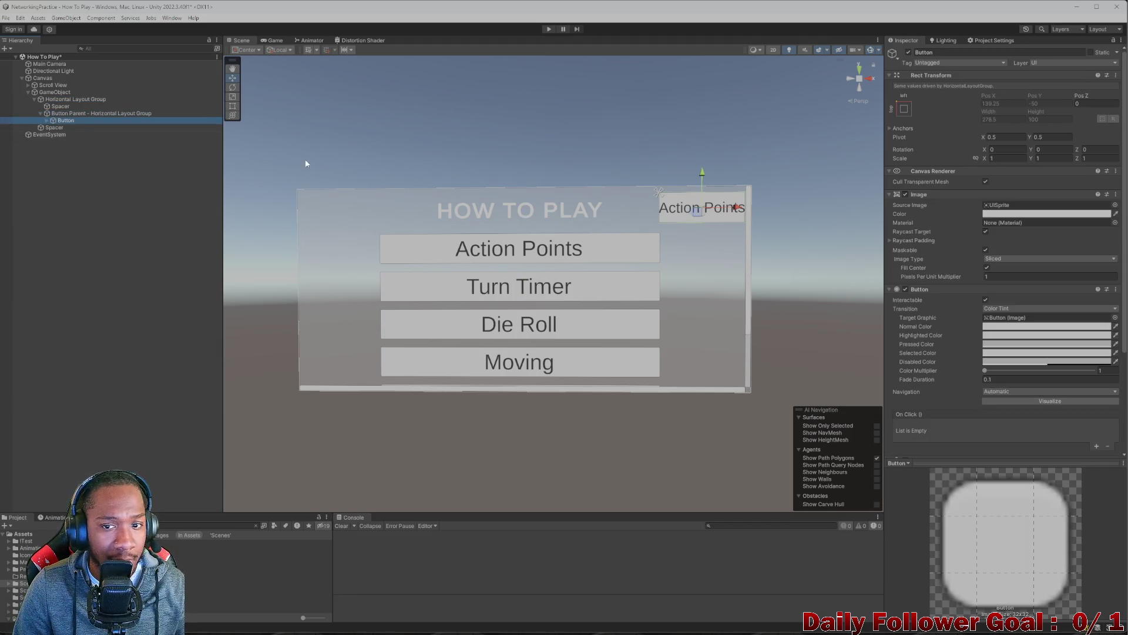
pyautogui.scroll(-2, 1002, 248)
pyautogui.scroll(2, 969, 324)
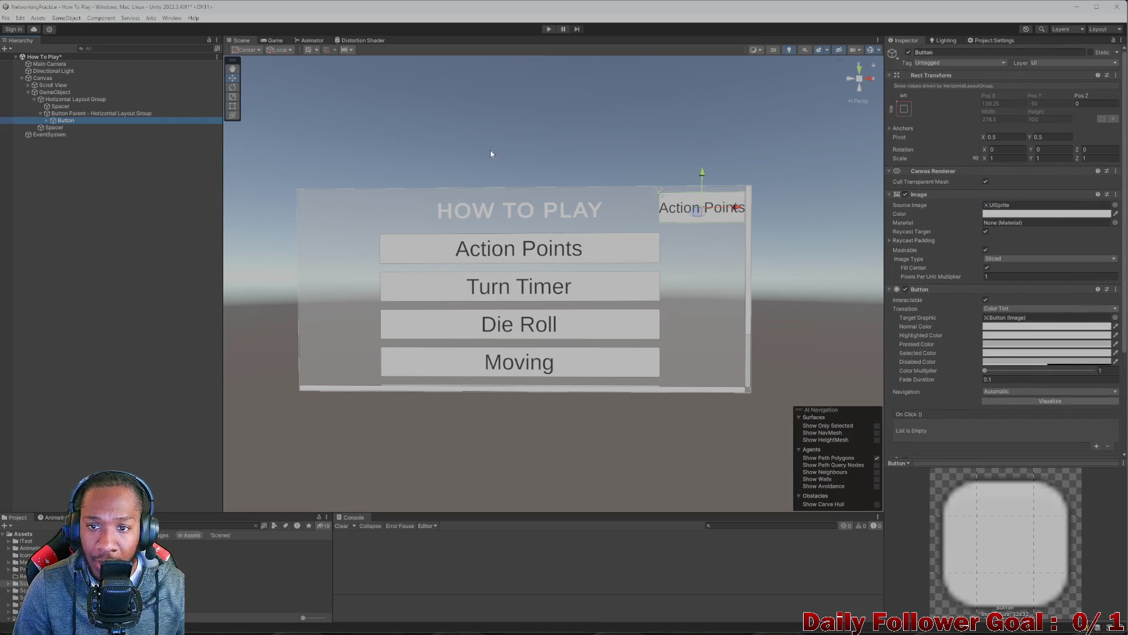
pyautogui.click(46, 121)
pyautogui.click(78, 128)
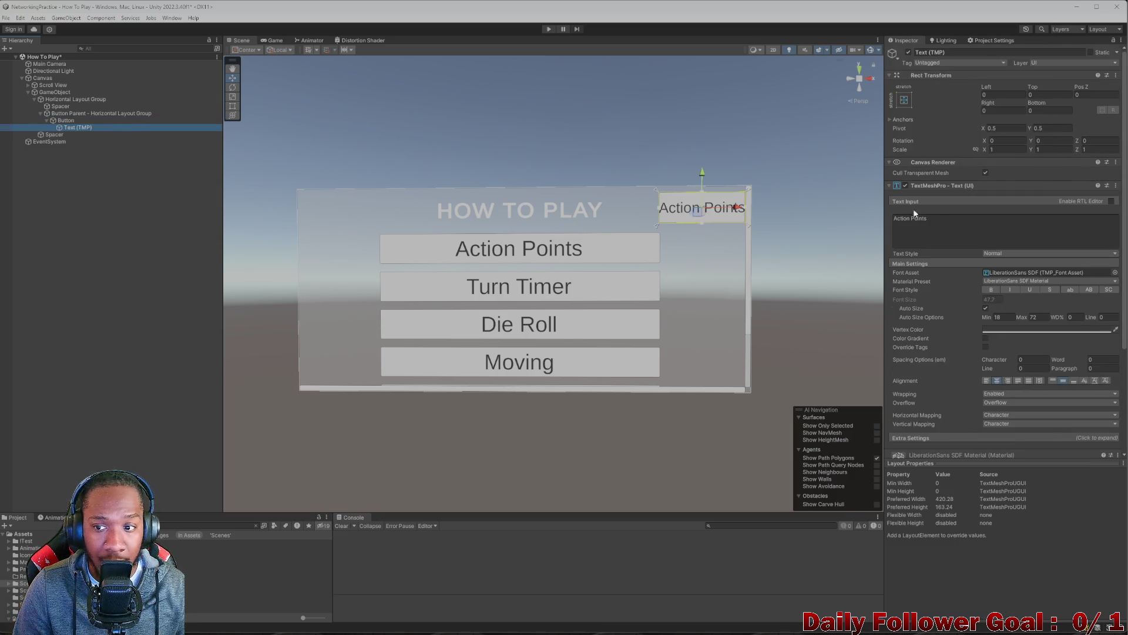
# - Change the button label from Action Points to 'Back' and preview it in the Game view
pyautogui.click(963, 218)
pyautogui.press('BackSpace')
pyautogui.write('B')
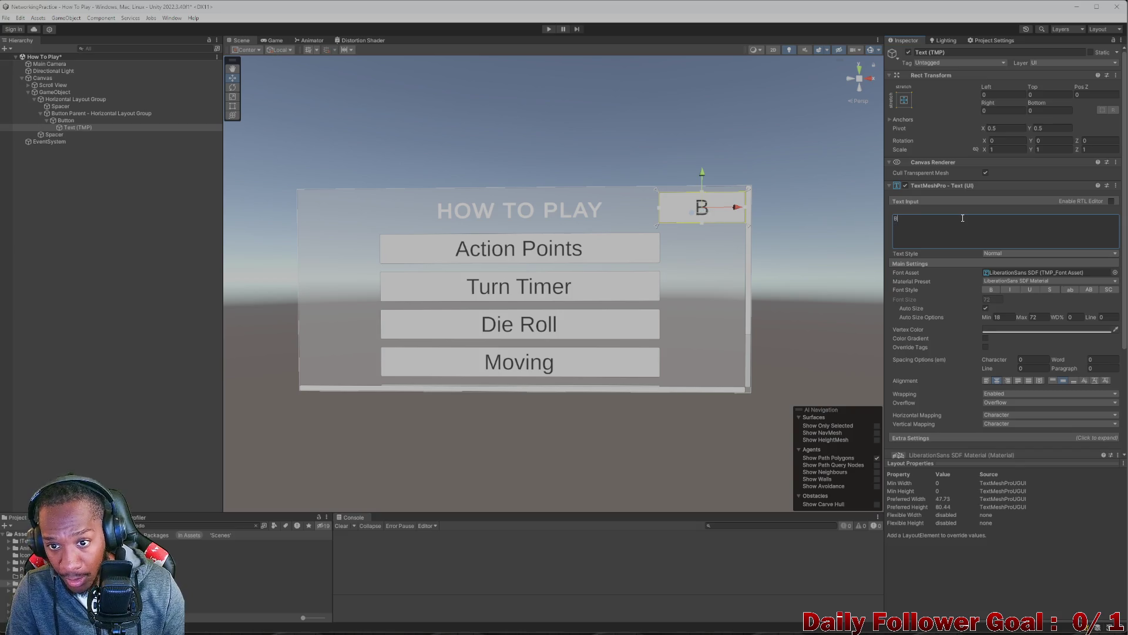
pyautogui.write('ack')
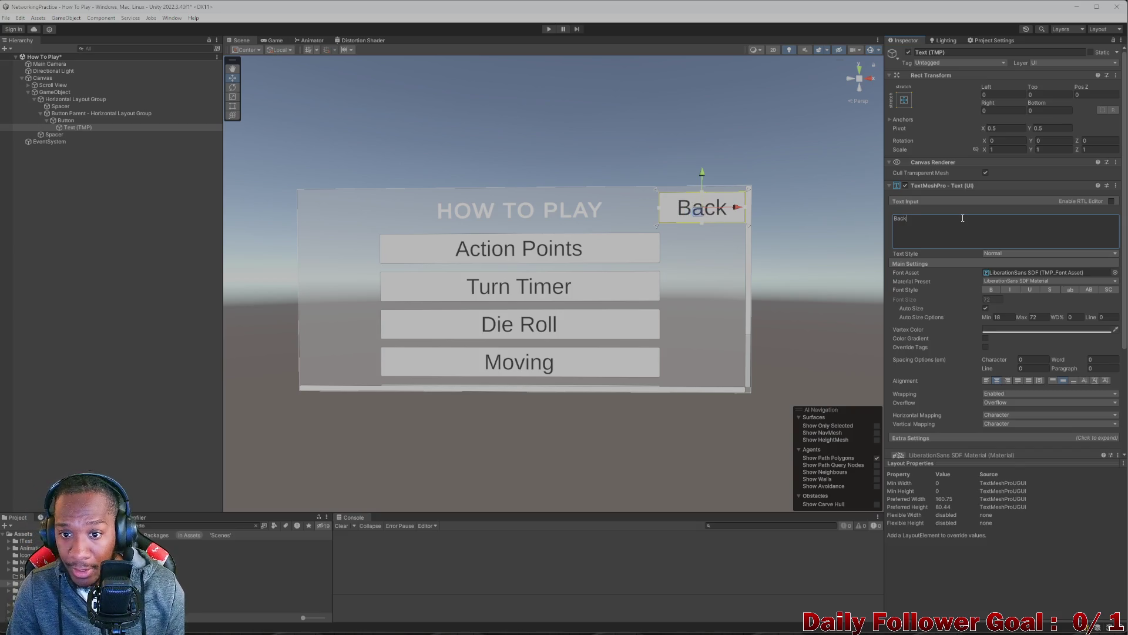
pyautogui.click(88, 121)
pyautogui.click(284, 40)
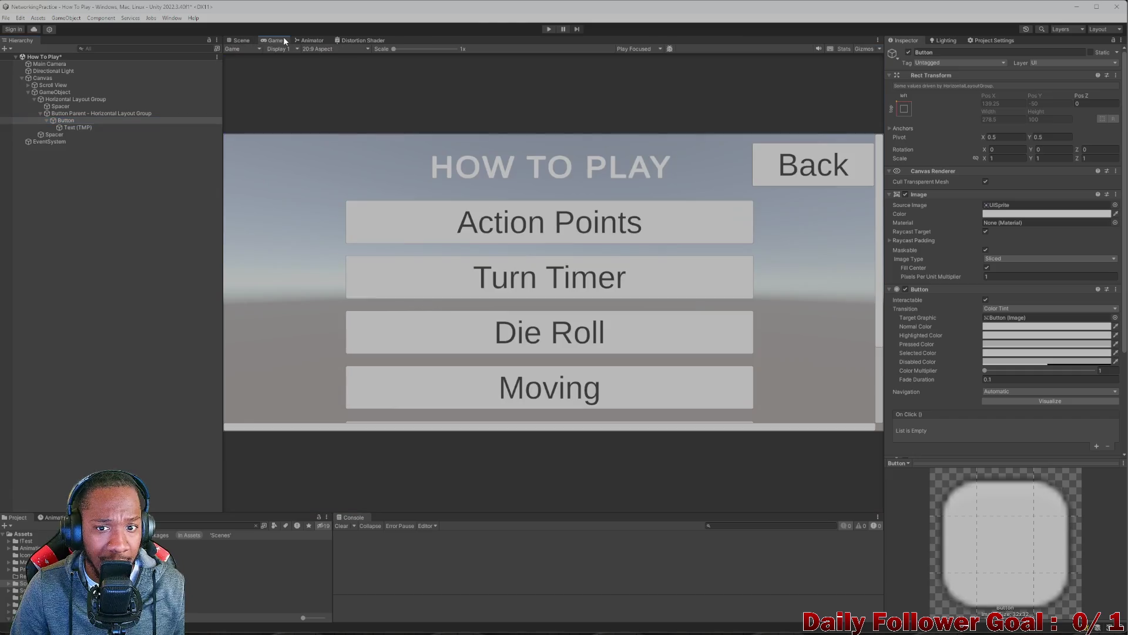
# - Set the header-row Spacer's Layout Element preferred width to 1200
pyautogui.click(230, 41)
pyautogui.click(67, 128)
pyautogui.click(68, 121)
pyautogui.click(75, 114)
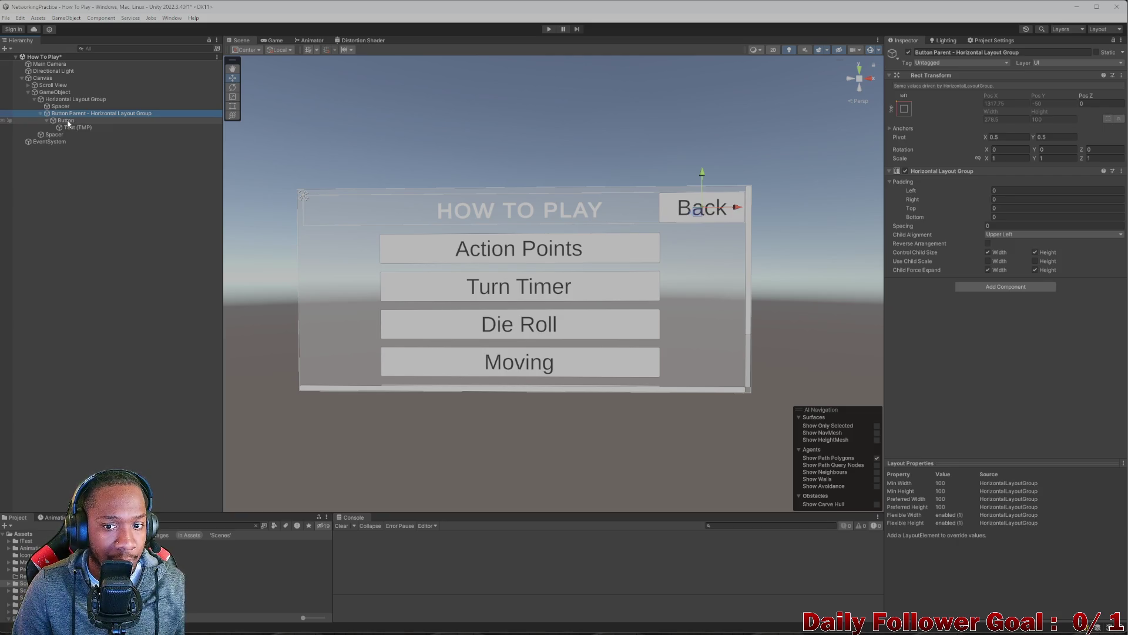
pyautogui.click(65, 120)
pyautogui.click(60, 106)
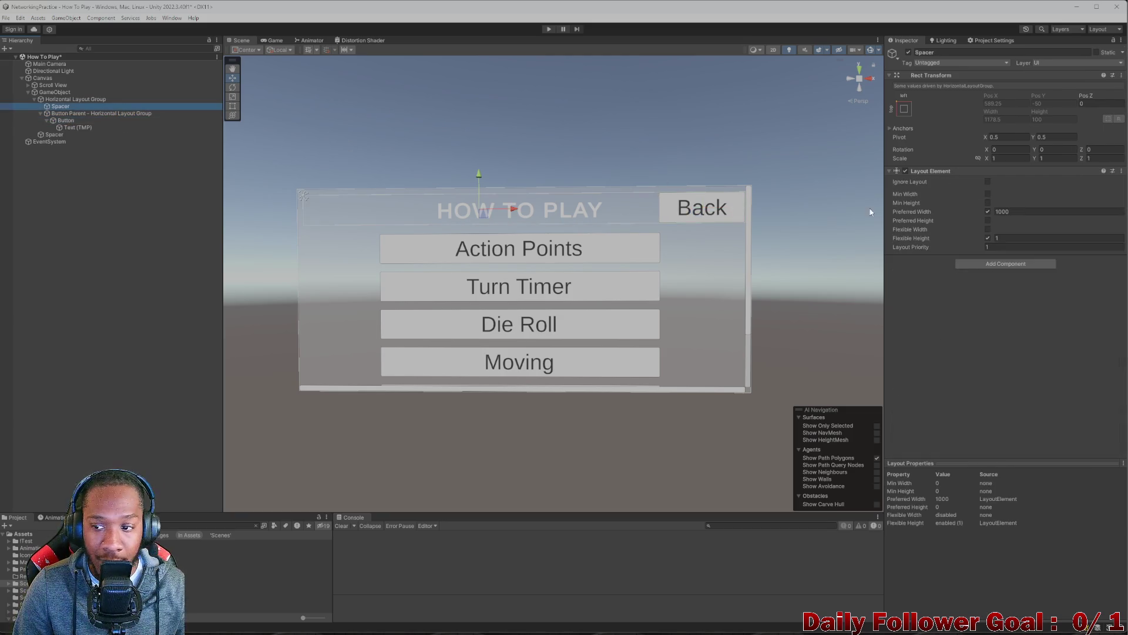
pyautogui.click(994, 212)
pyautogui.moveTo(994, 210); pyautogui.dragTo(1119, 219)
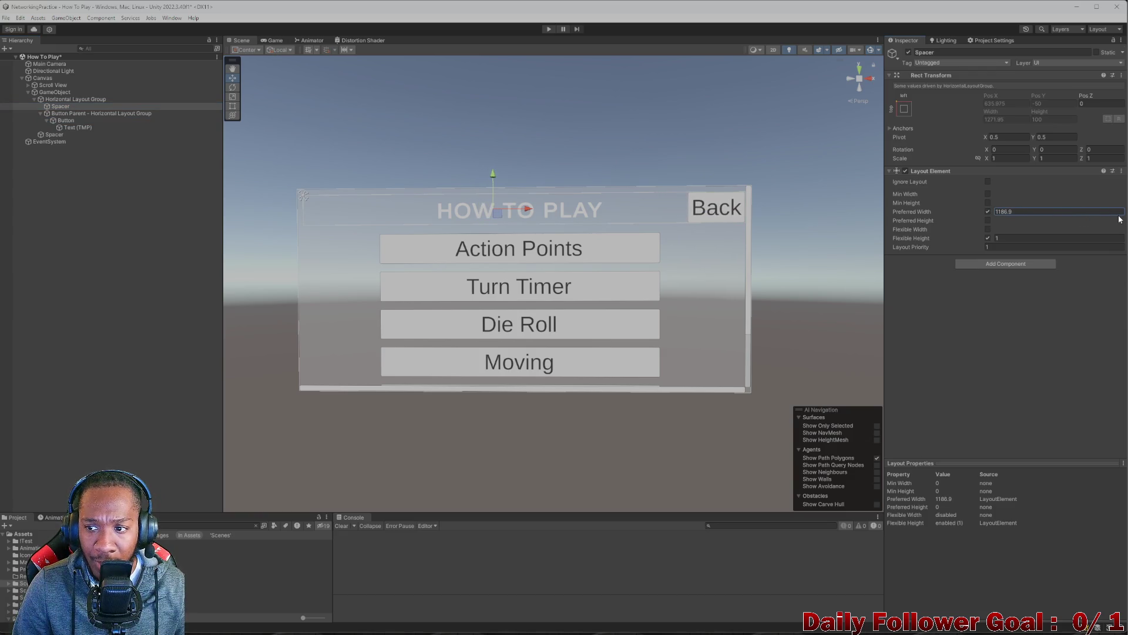
pyautogui.doubleClick(1050, 211)
pyautogui.write('12')
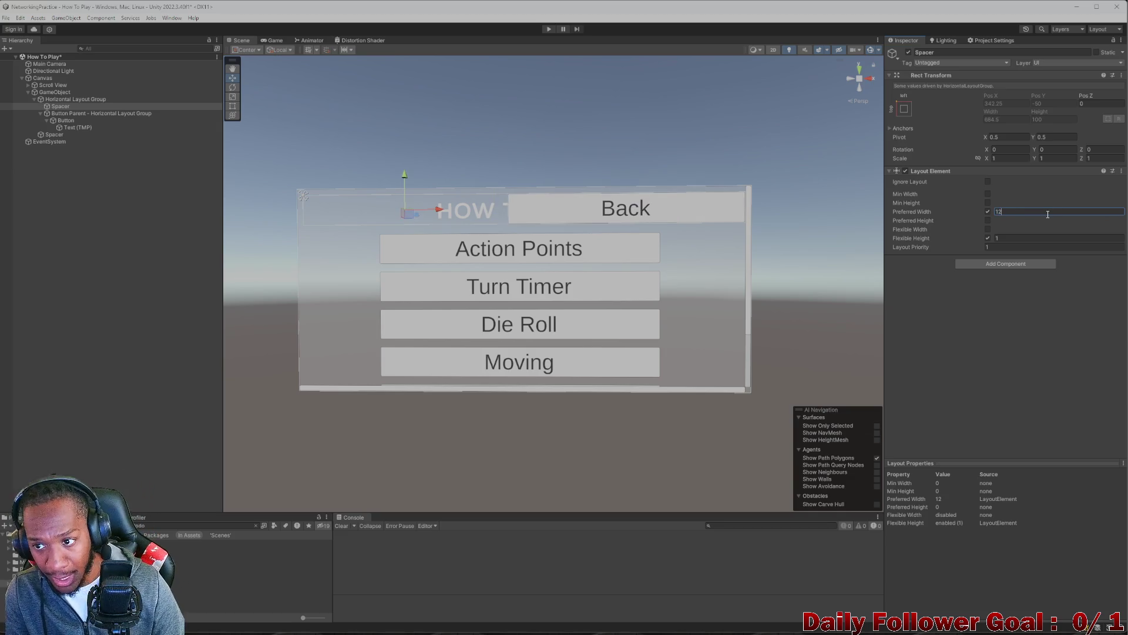
pyautogui.write('00')
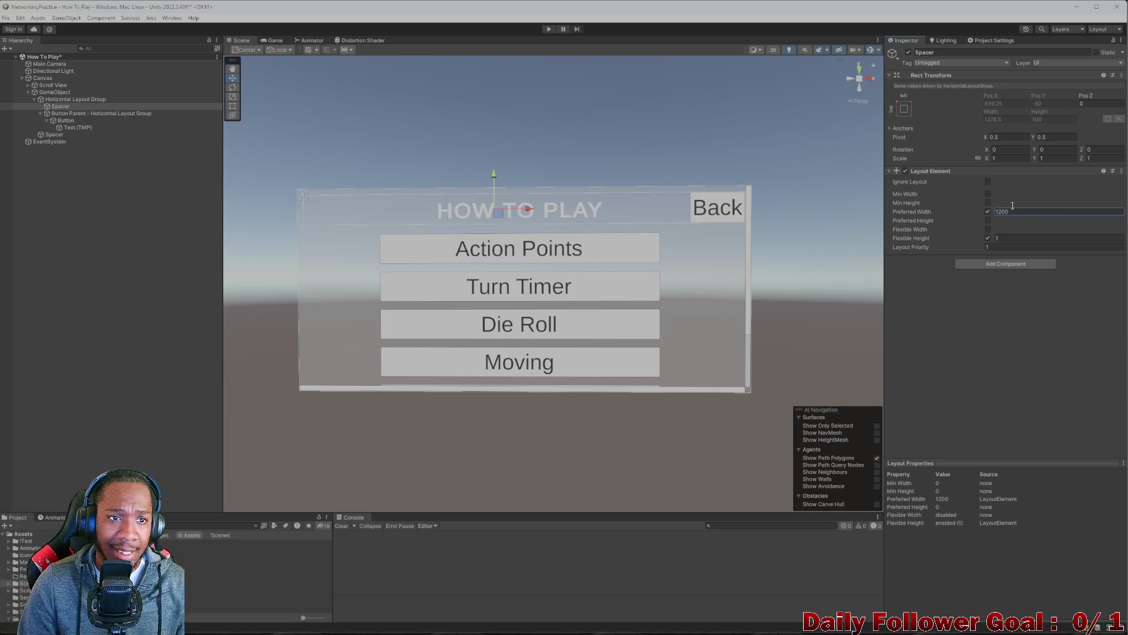
# - Preview the menu in the Game view at 4:3 aspect
pyautogui.click(274, 41)
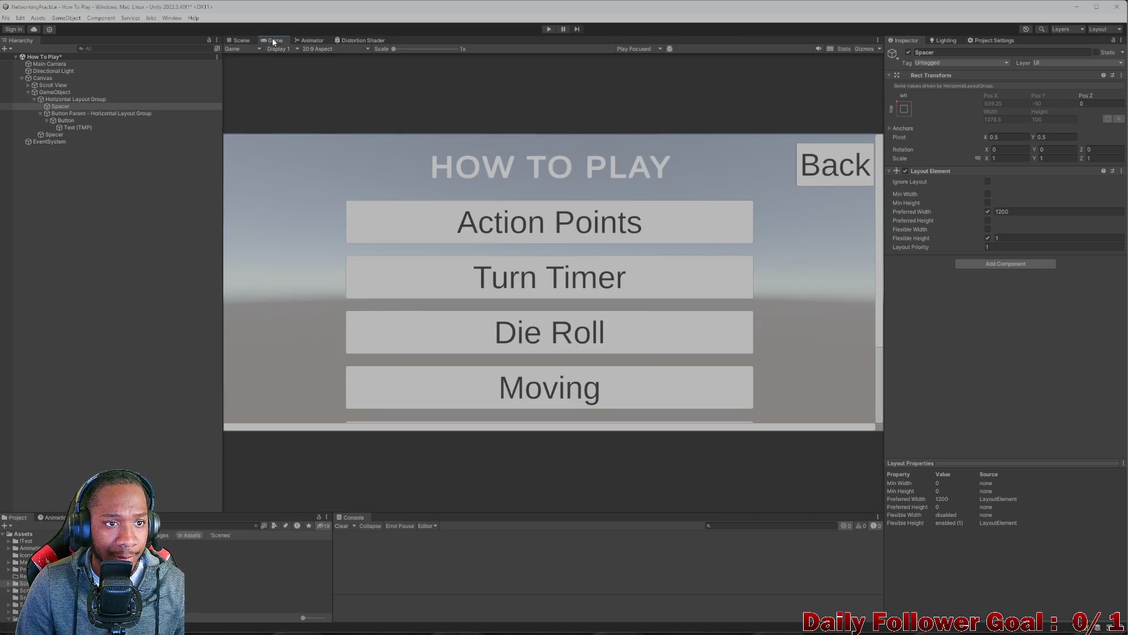
pyautogui.click(315, 49)
pyautogui.click(332, 140)
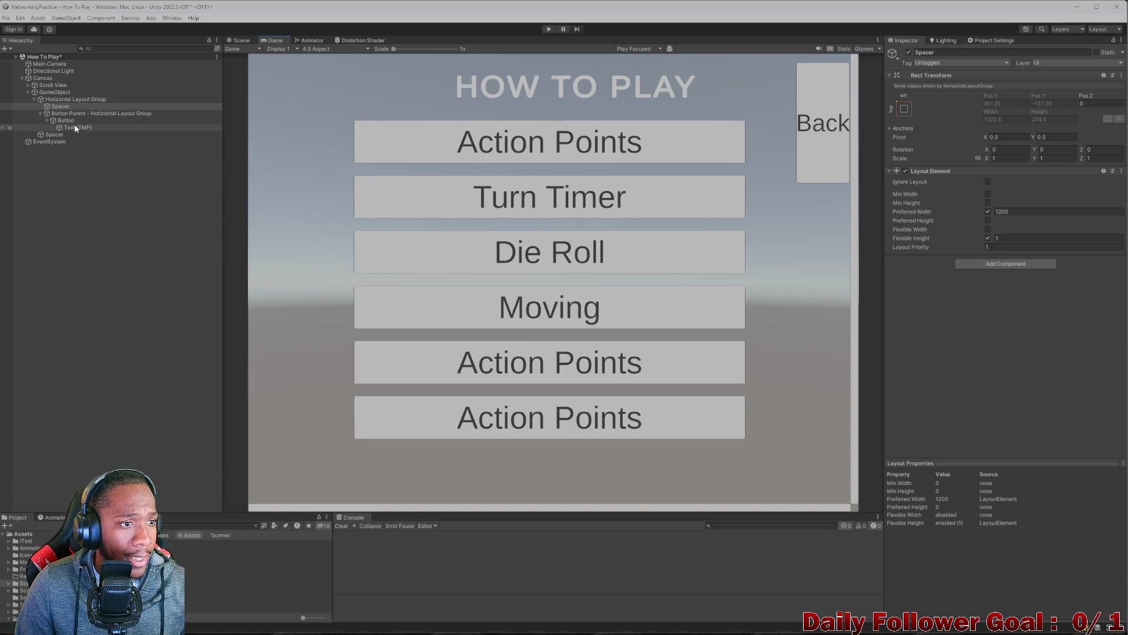
# - Set the lower Spacer's preferred height to 1000
pyautogui.click(40, 112)
pyautogui.click(50, 120)
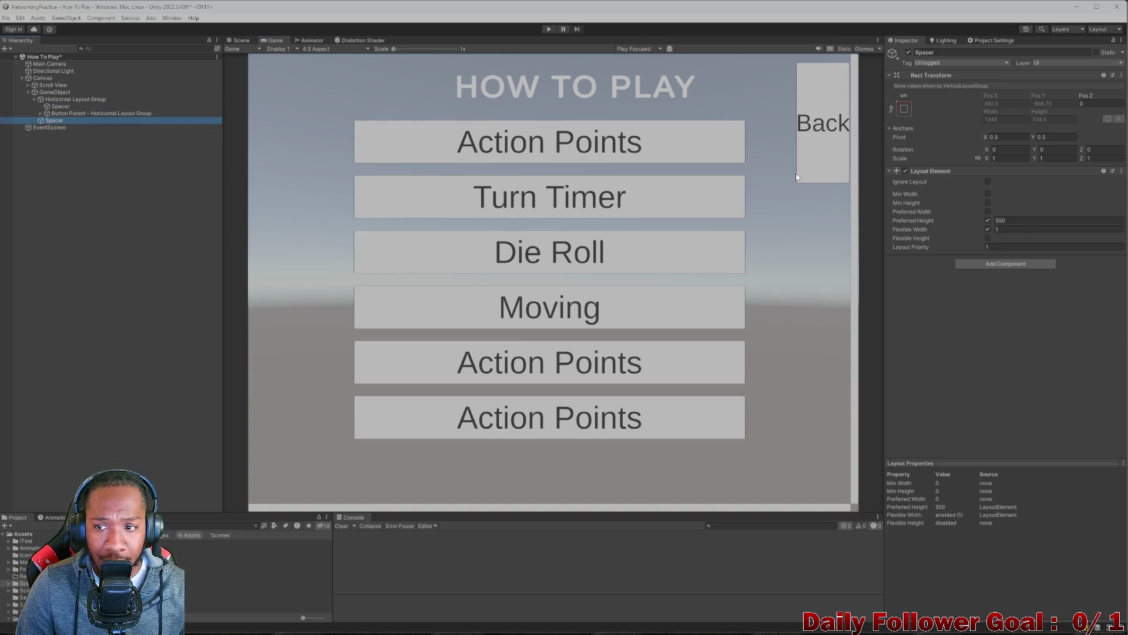
pyautogui.moveTo(995, 221); pyautogui.dragTo(1127, 225)
pyautogui.write('1000')
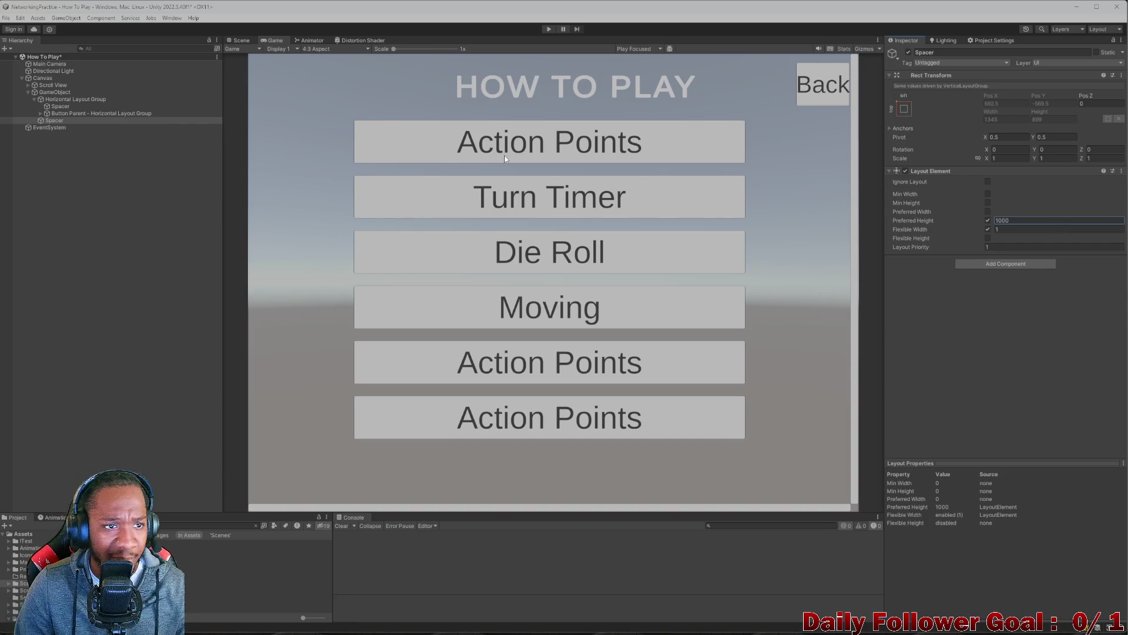
# - Switch the Game view back to 20:9 aspect and compare it with the Scene view
pyautogui.click(241, 41)
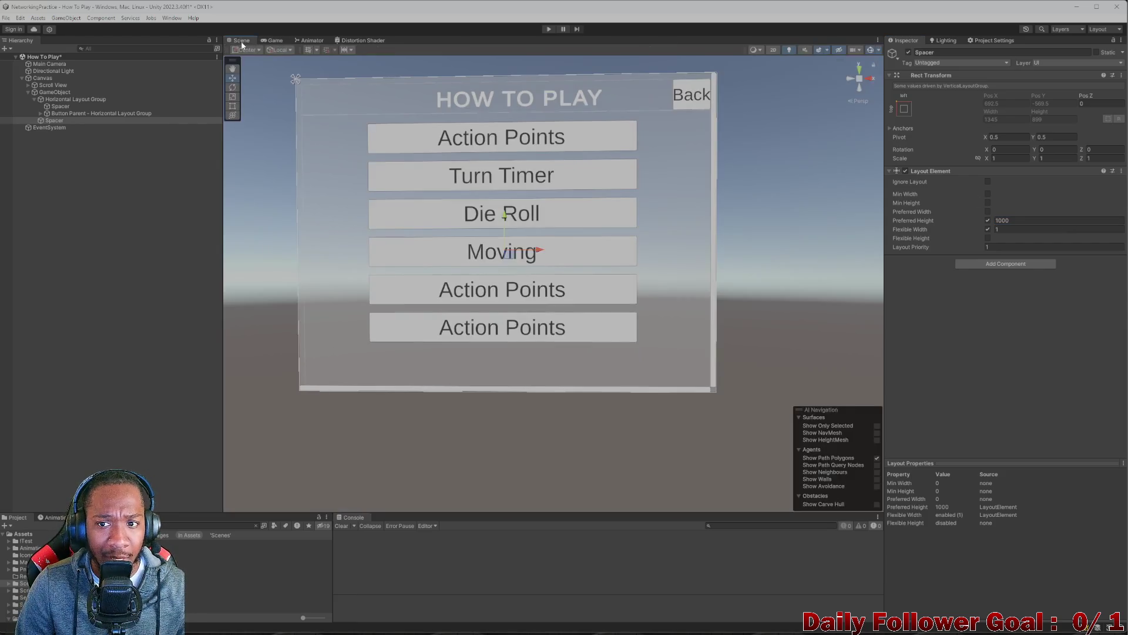
pyautogui.click(278, 40)
pyautogui.click(335, 48)
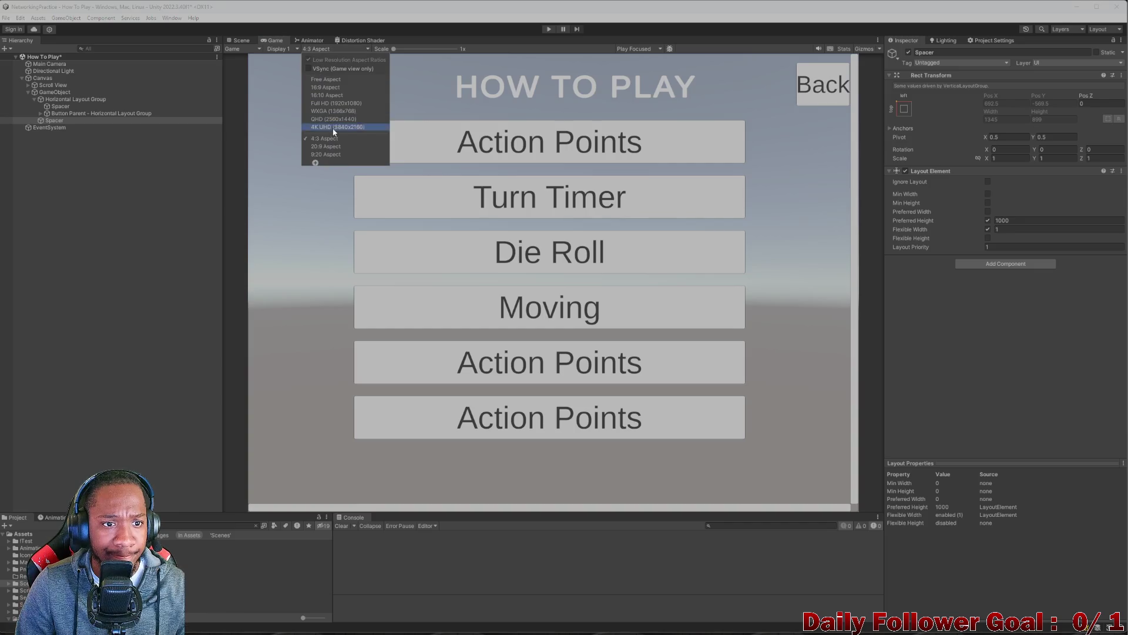
pyautogui.click(338, 148)
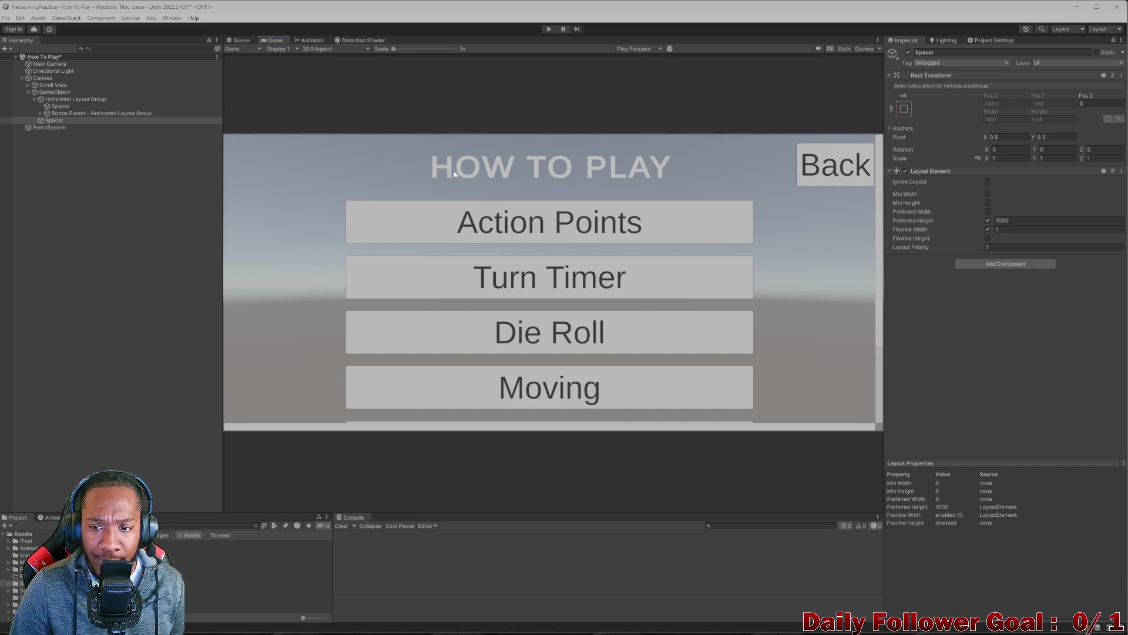
pyautogui.click(241, 41)
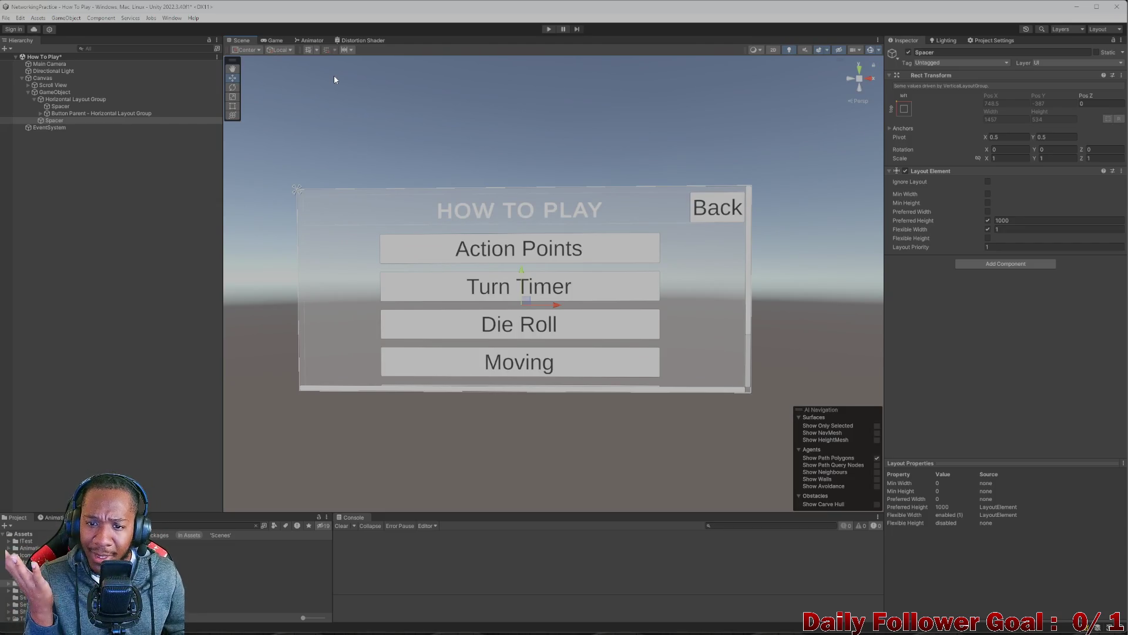
pyautogui.click(274, 40)
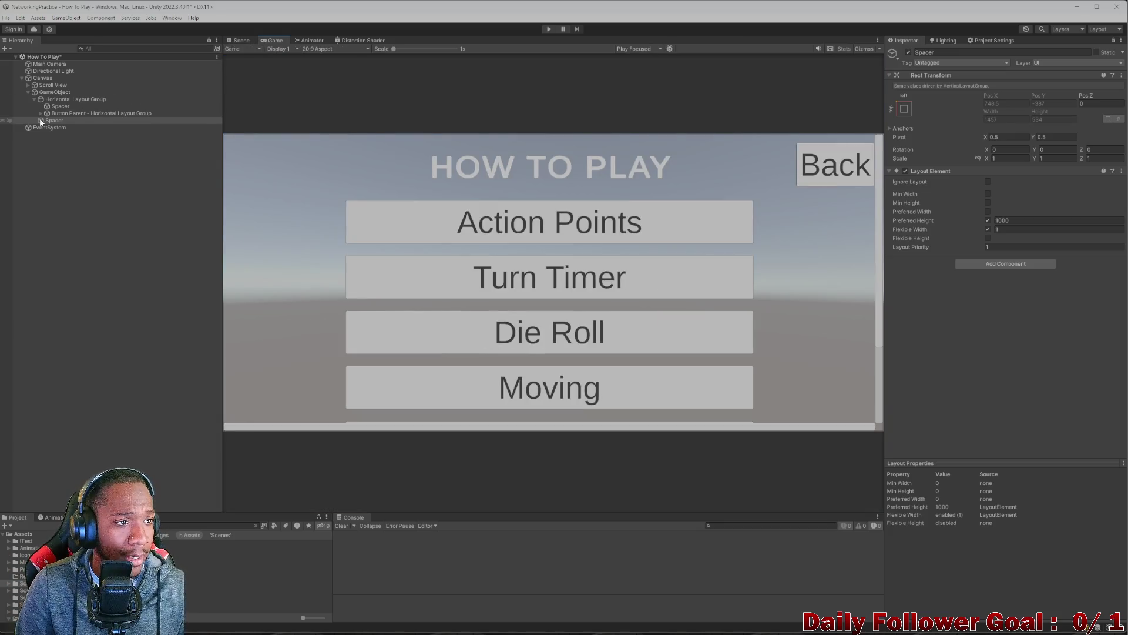
pyautogui.click(240, 42)
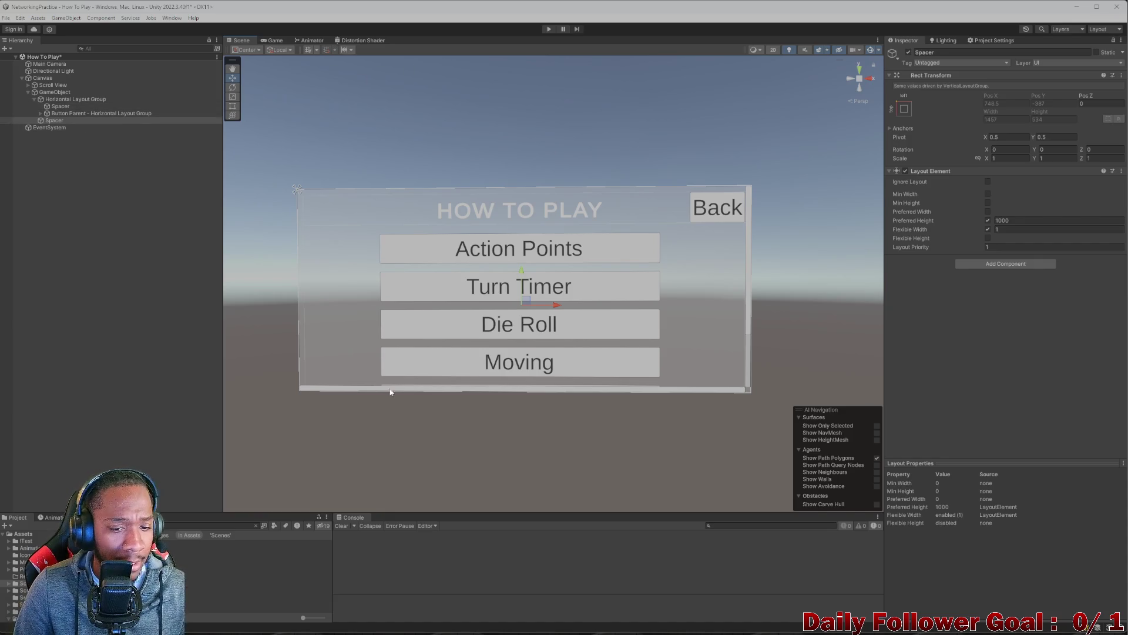
pyautogui.click(51, 107)
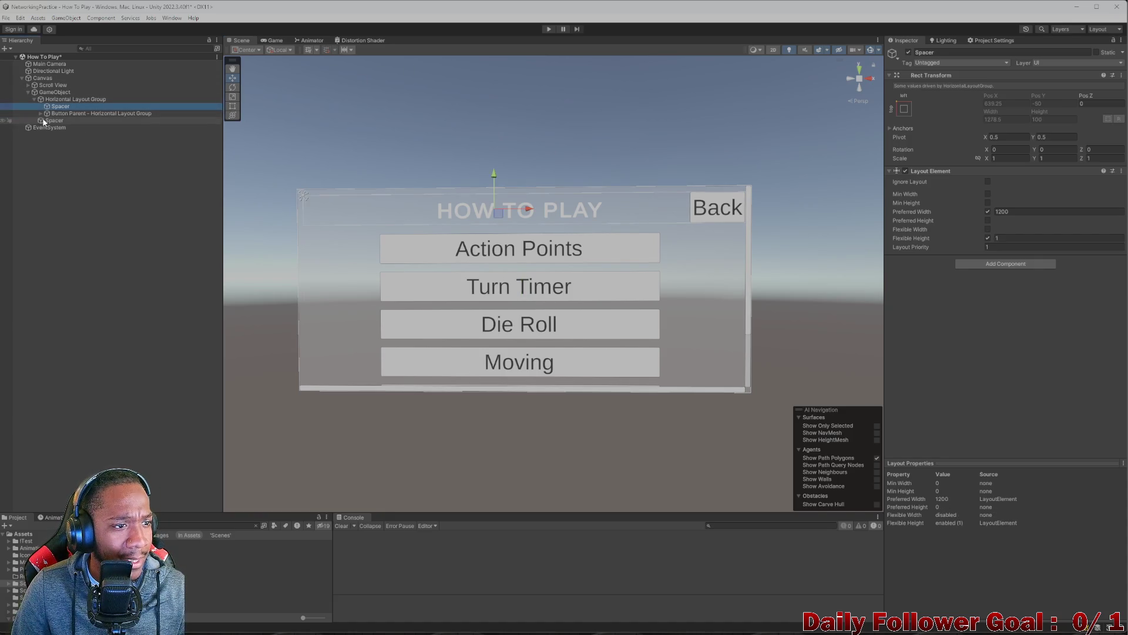
# - Expand the button group and select the Back button and its text object
pyautogui.click(40, 113)
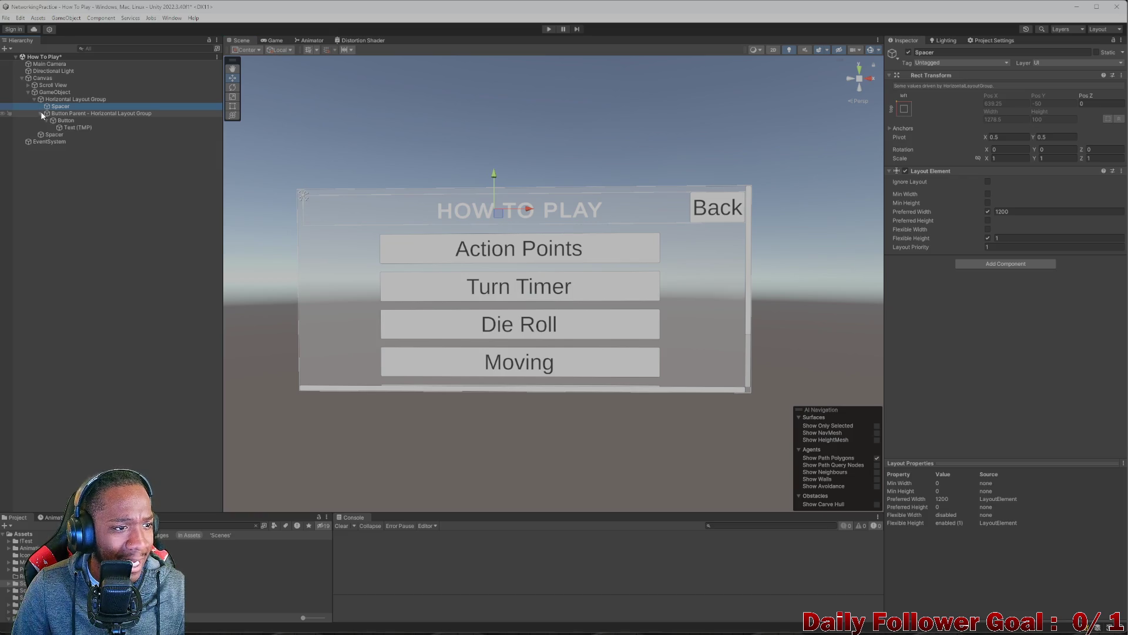
pyautogui.click(58, 120)
pyautogui.click(79, 128)
pyautogui.press('Up')
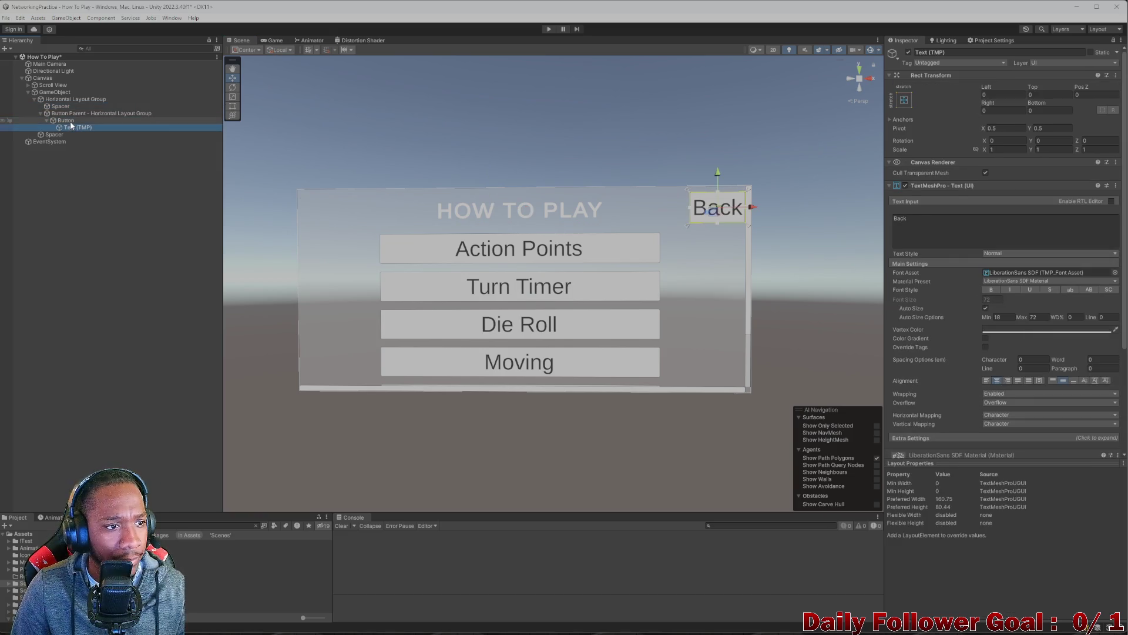
# - Browse Source Image sprites without changing them, open the Icons folder, and minimize Unity
pyautogui.click(1115, 205)
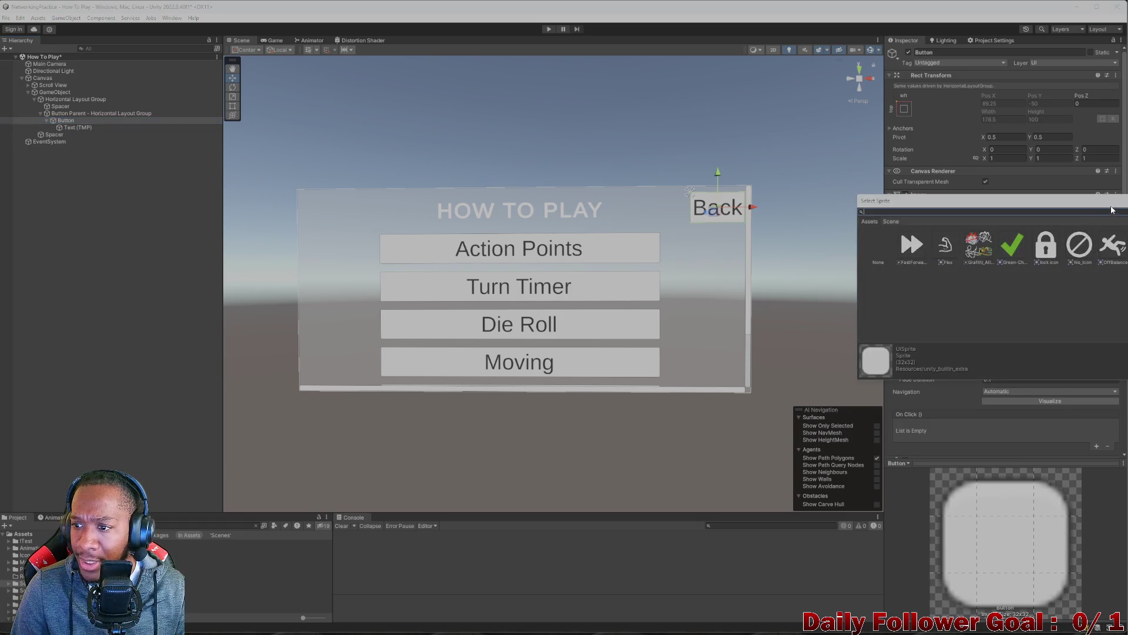
pyautogui.moveTo(1007, 199); pyautogui.dragTo(561, 171)
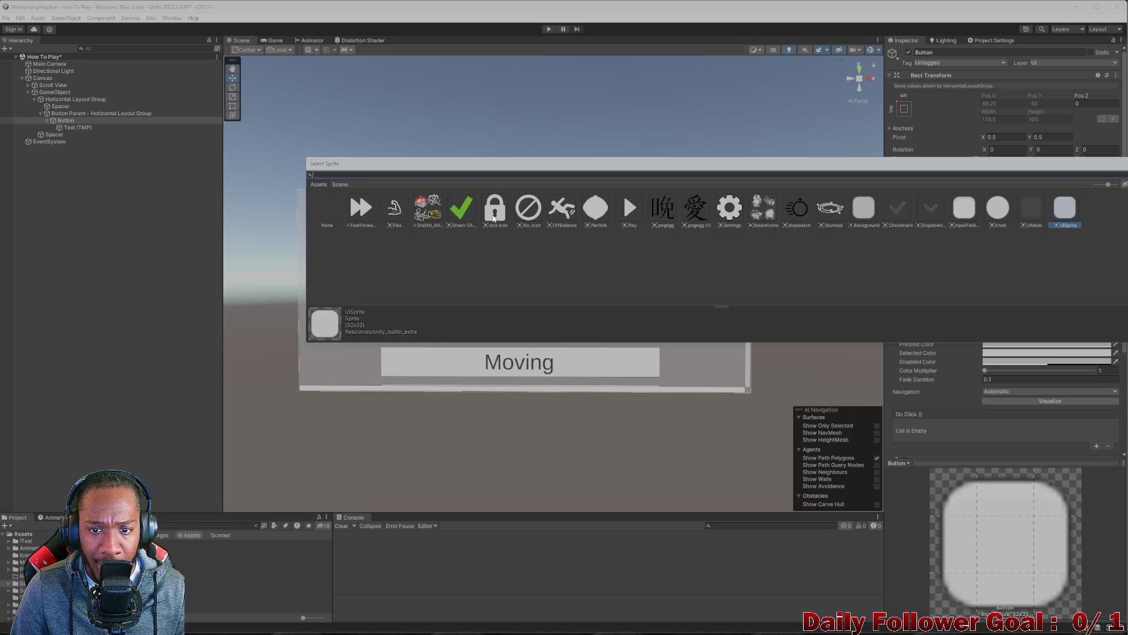
pyautogui.press('Escape')
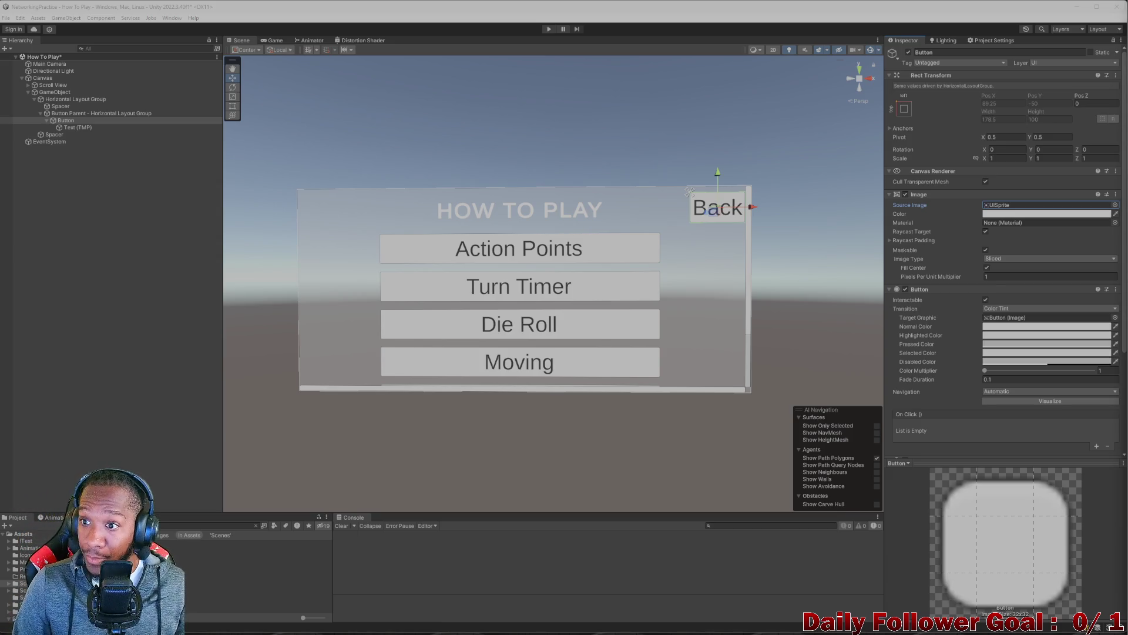
pyautogui.click(24, 555)
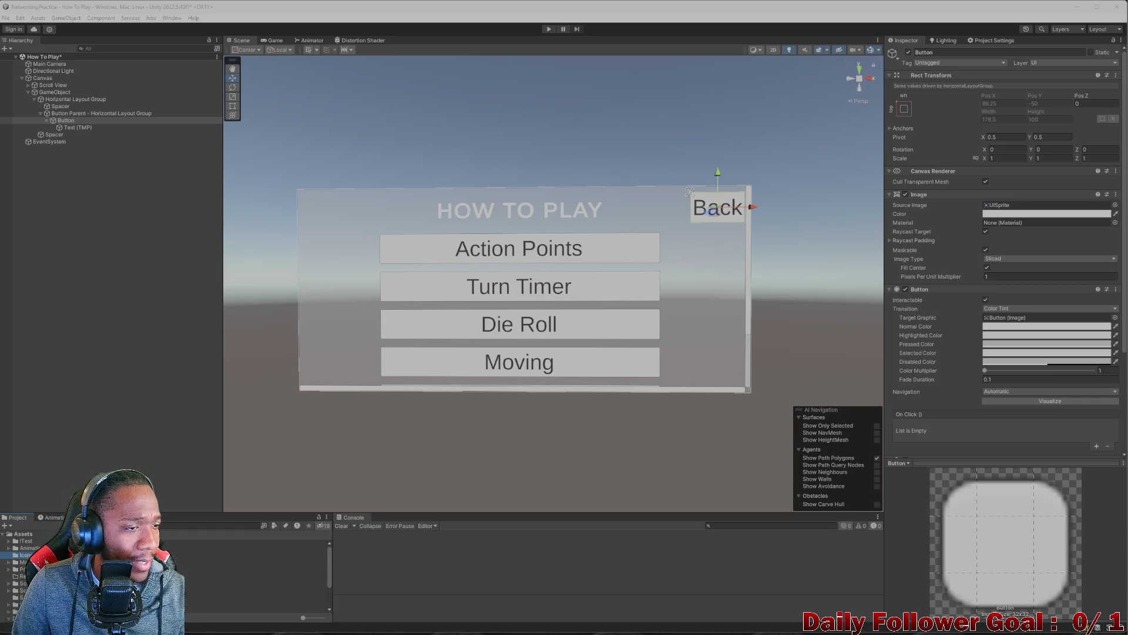
pyautogui.click(1087, 13)
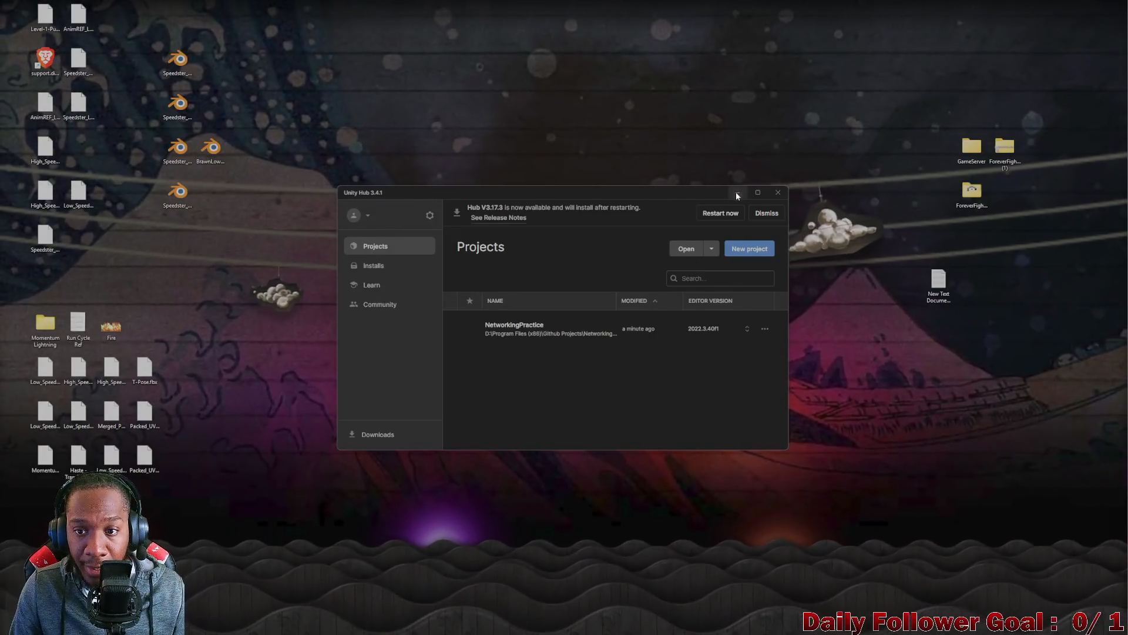
# - Minimize Unity Hub and launch GIMP via a Windows search for 'gimp'
pyautogui.click(737, 194)
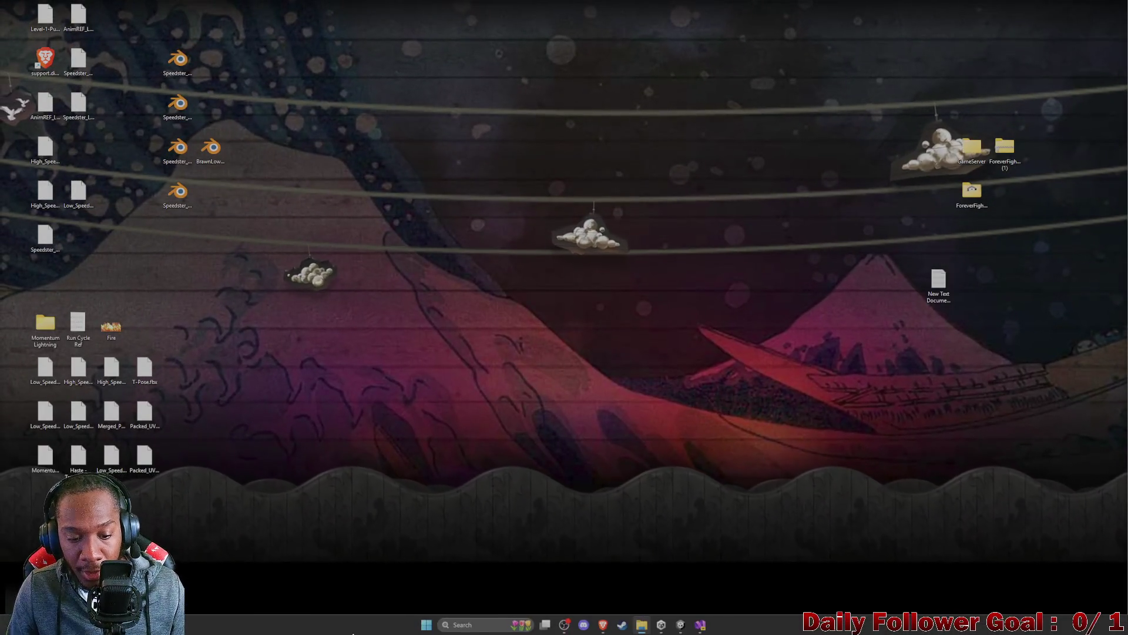
pyautogui.click(426, 624)
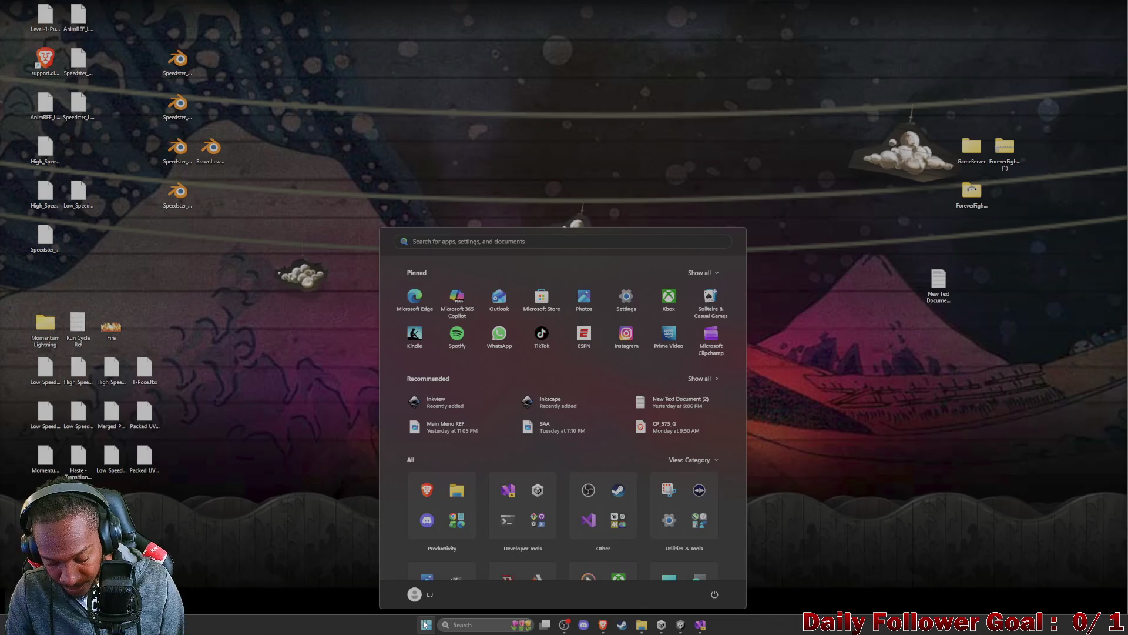
pyautogui.write('gimp')
pyautogui.press('Return')
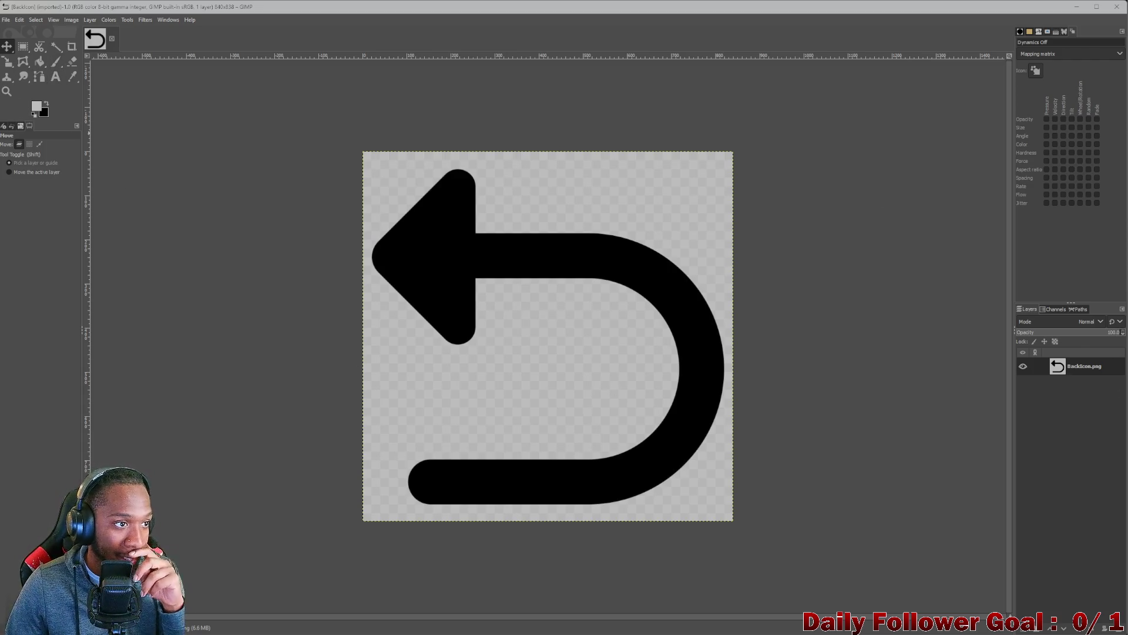
# - Select the black arrow by colour and toggle the layer's visibility to inspect its background
pyautogui.click(56, 47)
pyautogui.click(436, 248)
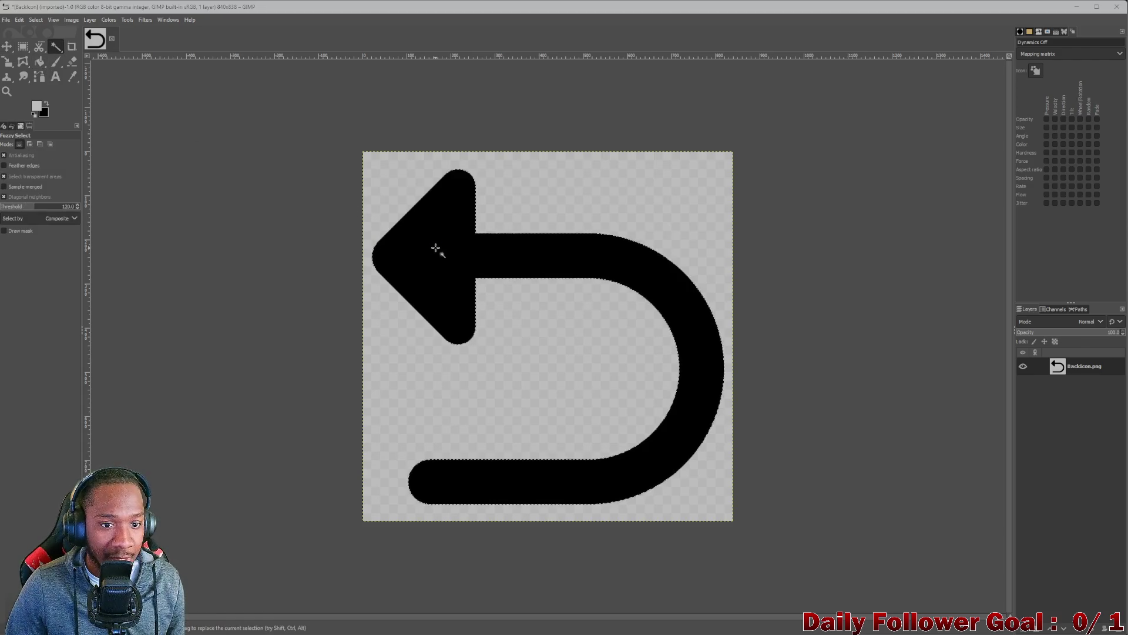
pyautogui.click(71, 61)
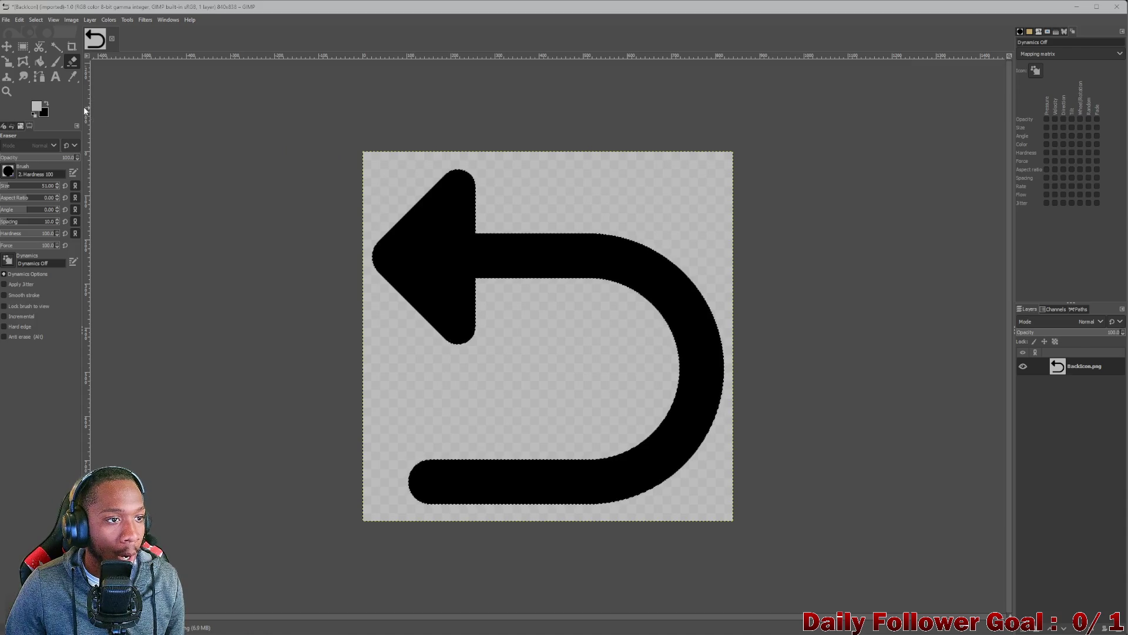
pyautogui.click(1023, 367)
pyautogui.click(1022, 367)
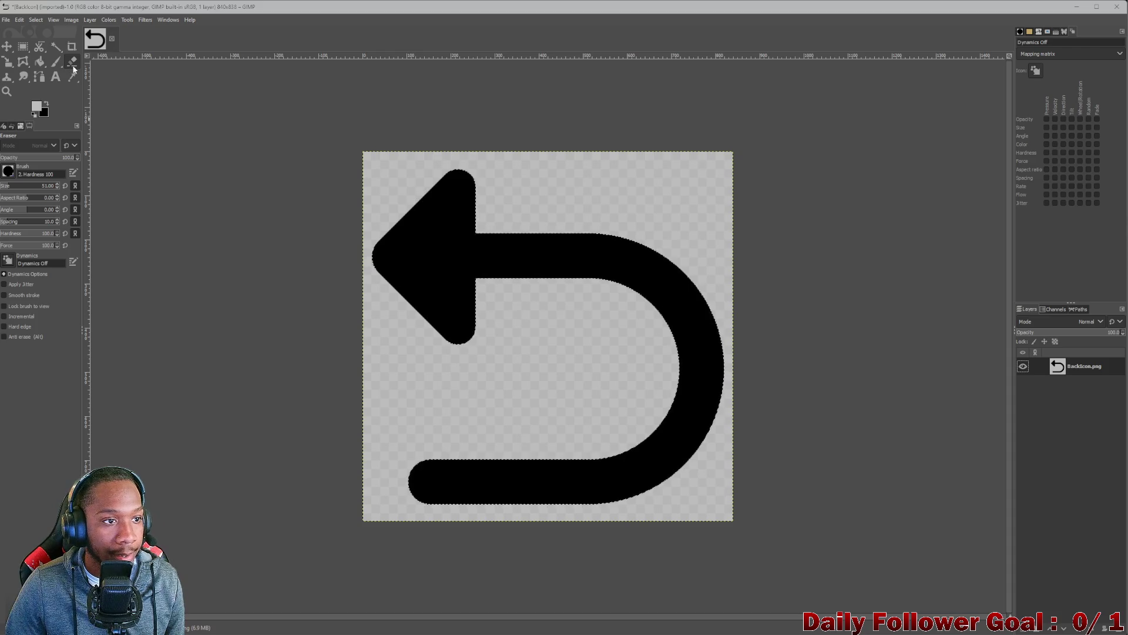
# - Add an alpha channel to the BackIcon.png layer
pyautogui.rightClick(1094, 373)
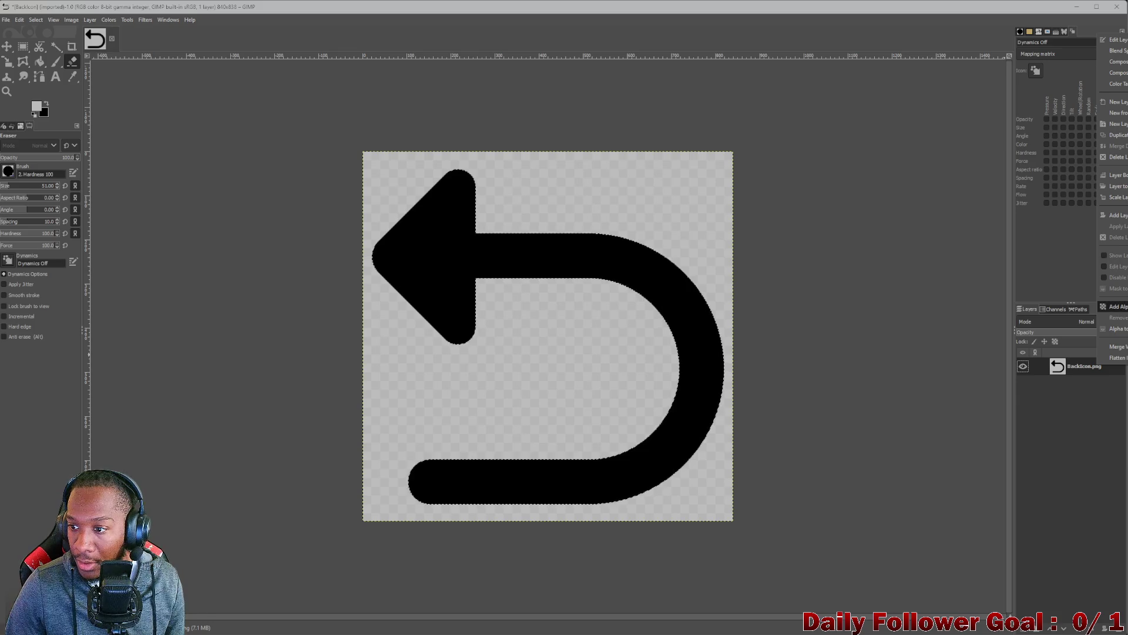
pyautogui.click(1115, 306)
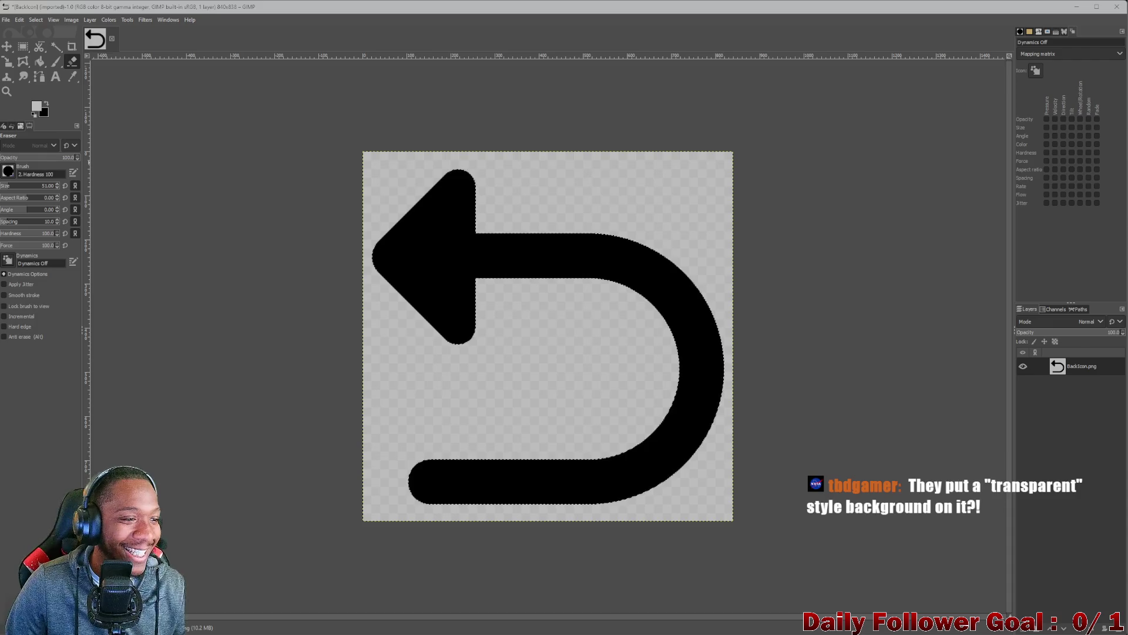
pyautogui.rightClick(1079, 368)
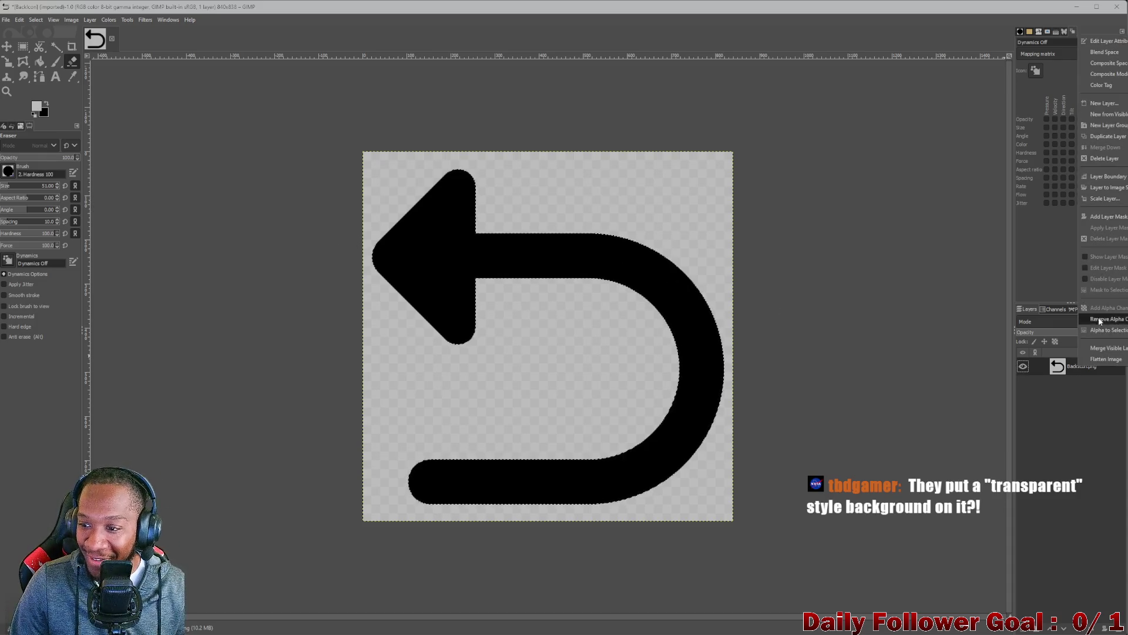
pyautogui.click(535, 175)
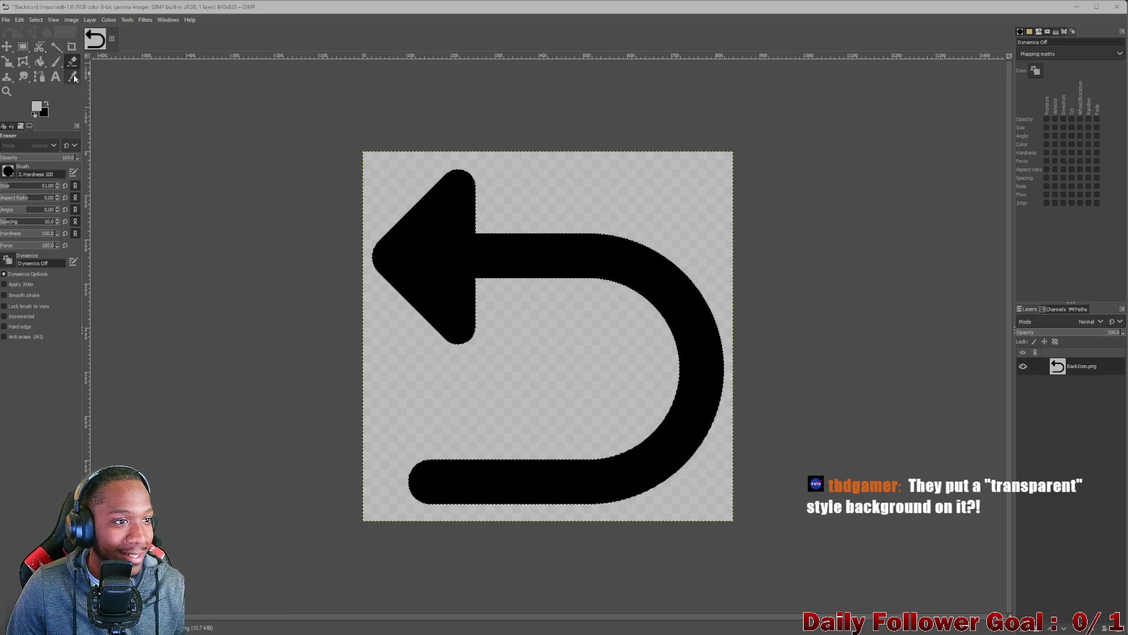
pyautogui.click(56, 49)
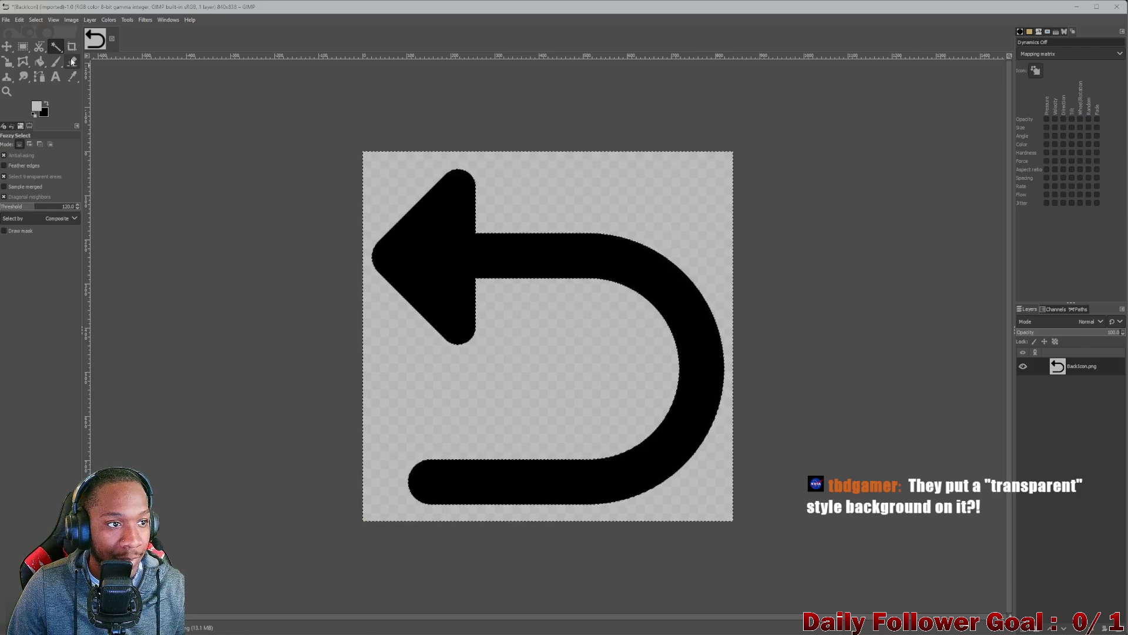
# - Erase the checkered background with an eraser of size 630, then reset the size to 65
pyautogui.click(73, 61)
pyautogui.moveTo(376, 199)
pyautogui.mouseDown()
pyautogui.moveTo(401, 157)
pyautogui.moveTo(466, 196)
pyautogui.mouseUp()
pyautogui.click(427, 164)
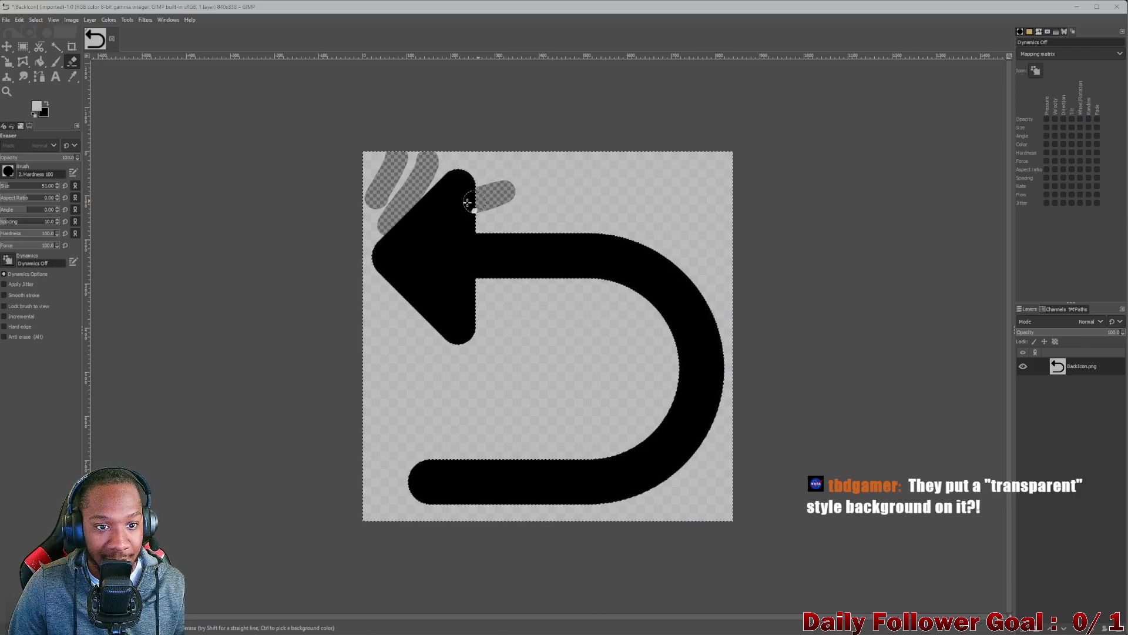
pyautogui.moveTo(23, 185); pyautogui.dragTo(36, 185)
pyautogui.moveTo(492, 202)
pyautogui.mouseDown()
pyautogui.moveTo(617, 244)
pyautogui.moveTo(582, 364)
pyautogui.mouseUp()
pyautogui.moveTo(459, 446); pyautogui.dragTo(753, 486)
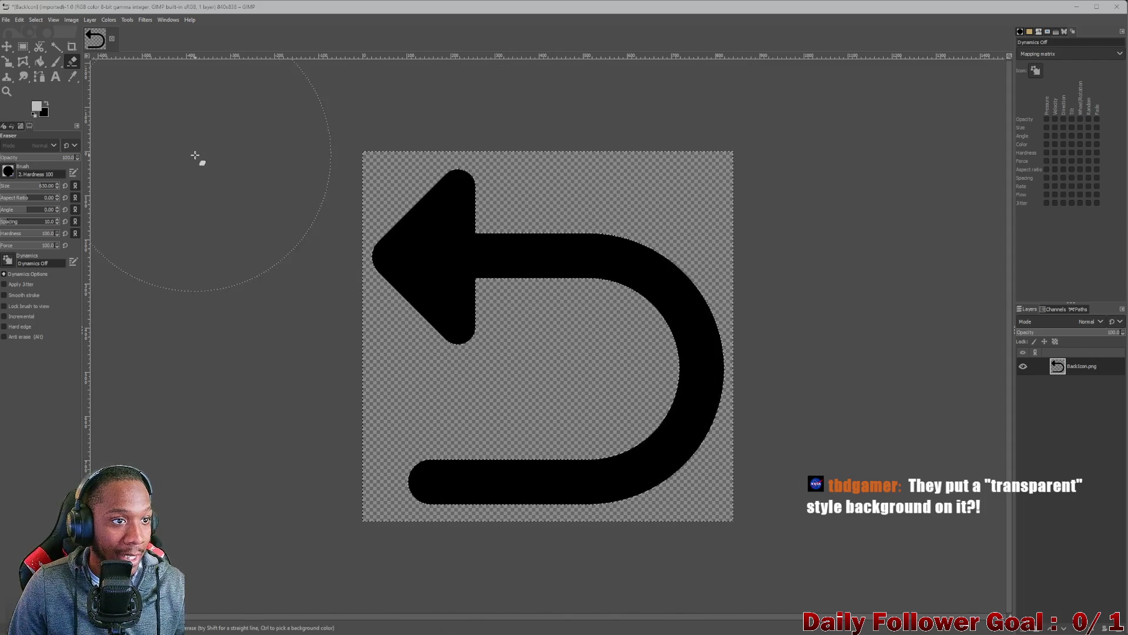
pyautogui.moveTo(44, 185); pyautogui.dragTo(9, 186)
pyautogui.write('65')
pyautogui.press('Return')
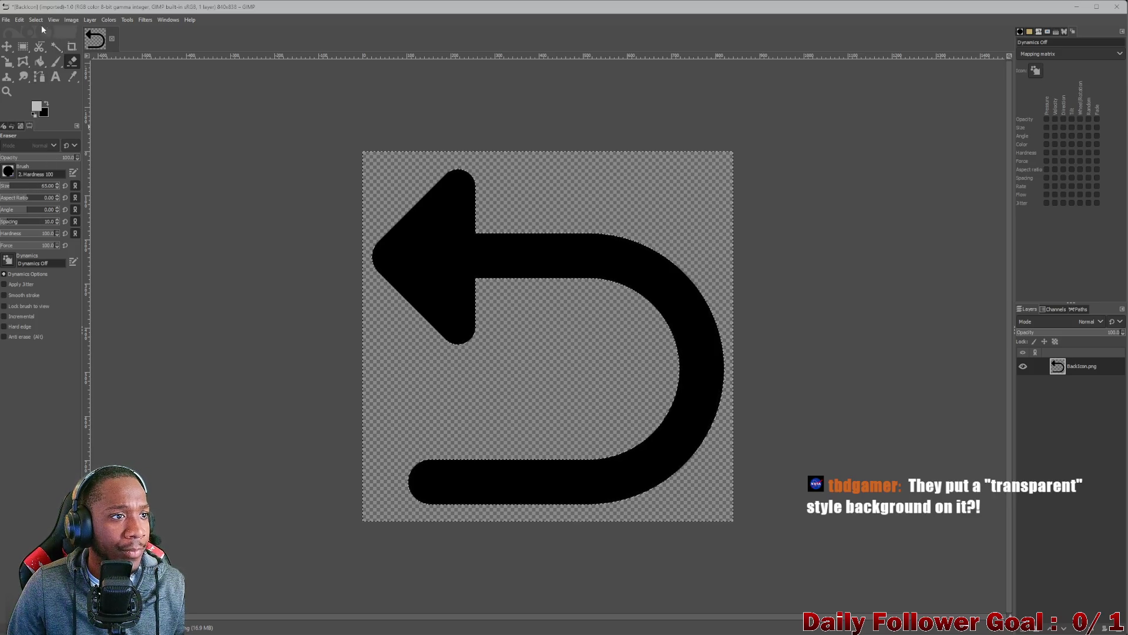
# - Export the image over BackIcon.png as PNG and bring the Unity editor back
pyautogui.click(7, 20)
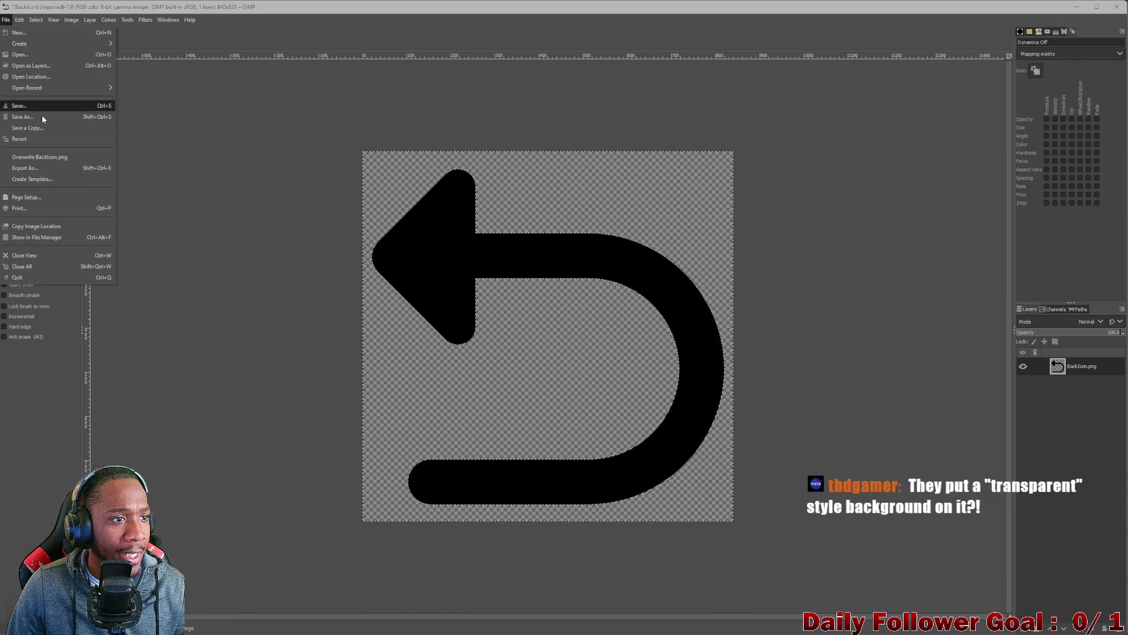
pyautogui.press('Escape')
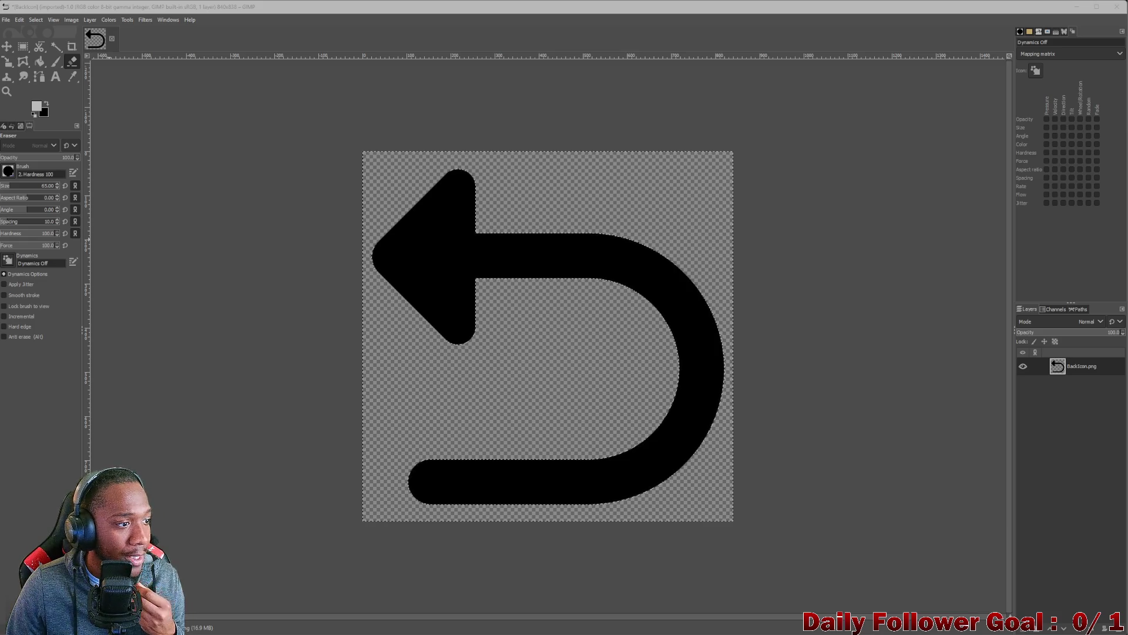
pyautogui.hotkey('ctrl', 'e')
pyautogui.click(563, 426)
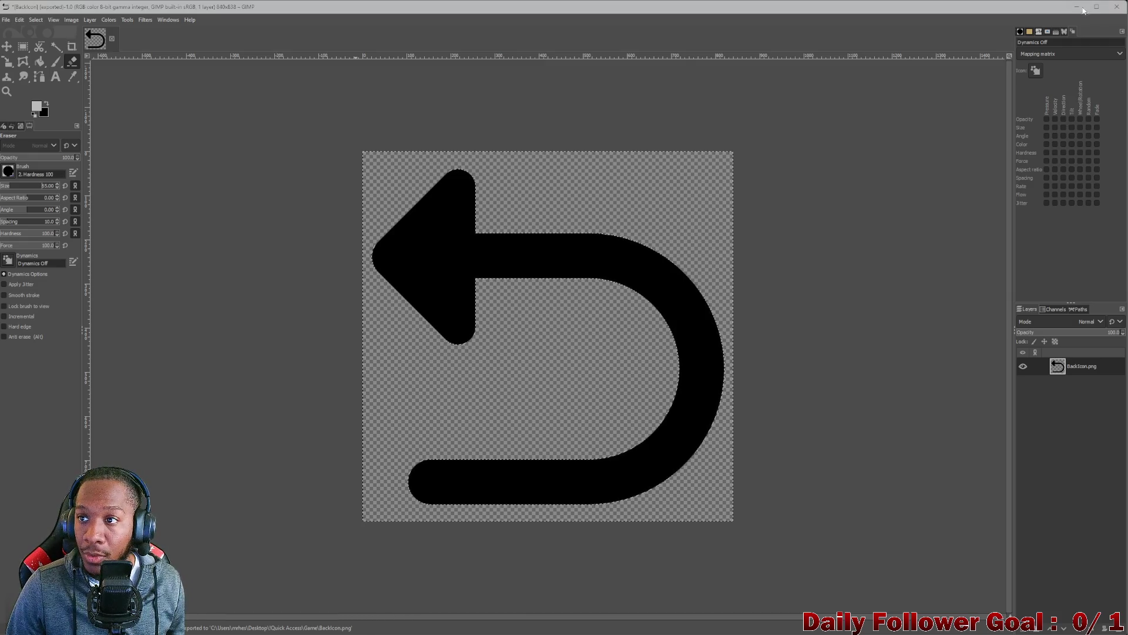
pyautogui.press('super+d')
pyautogui.click(670, 630)
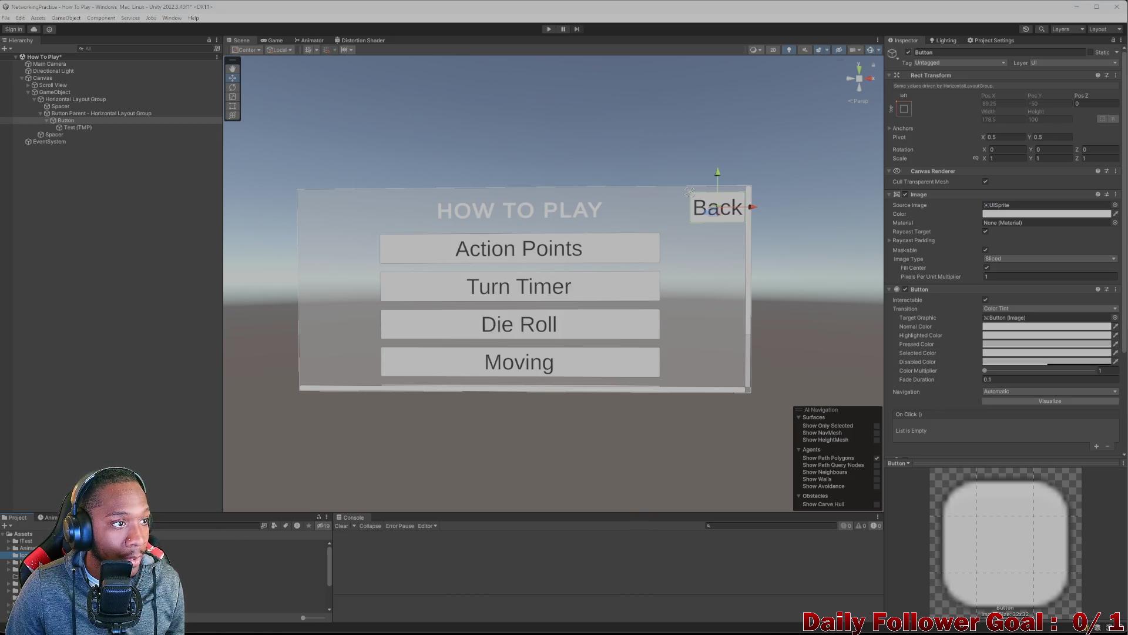
# - Set the Back Icon texture's Texture Type to Sprite (2D and UI)
pyautogui.click(188, 543)
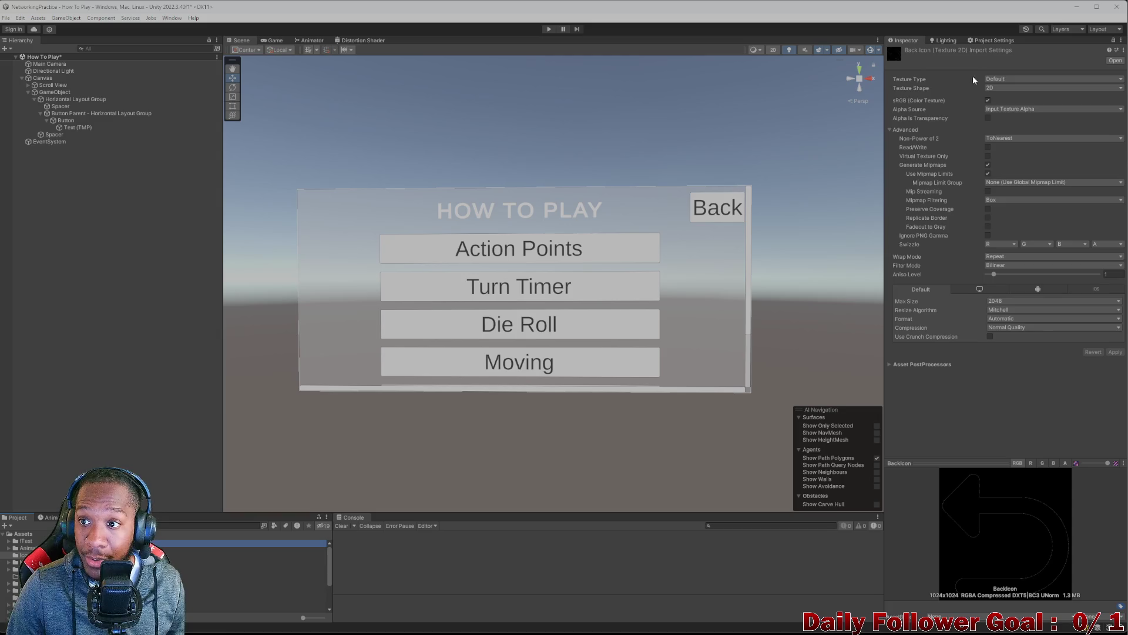
pyautogui.click(1003, 80)
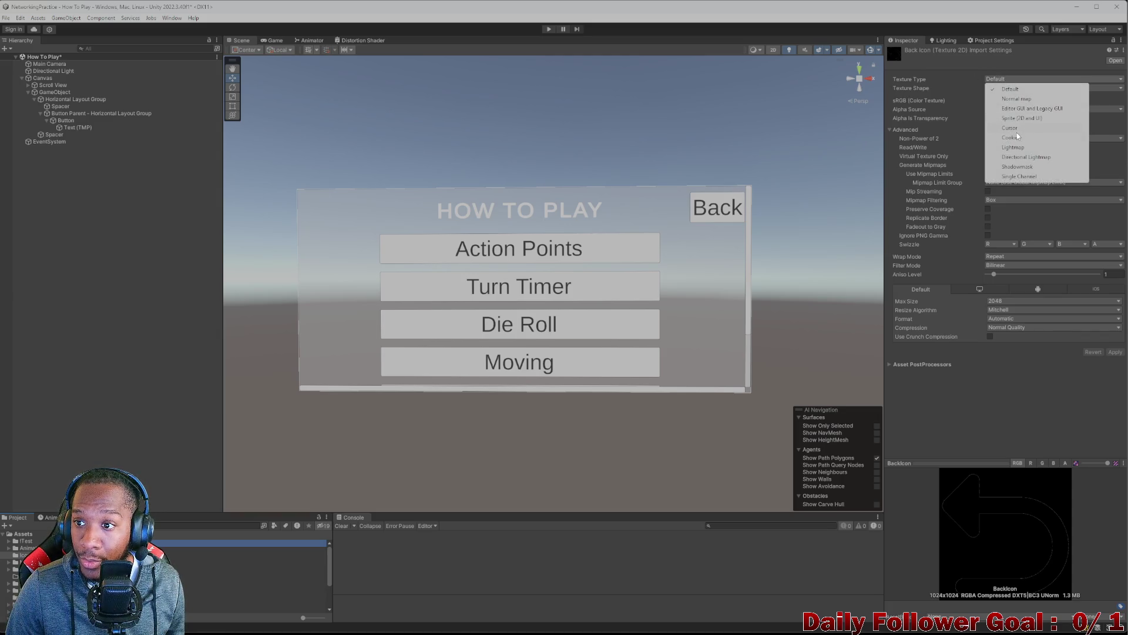
pyautogui.click(1016, 118)
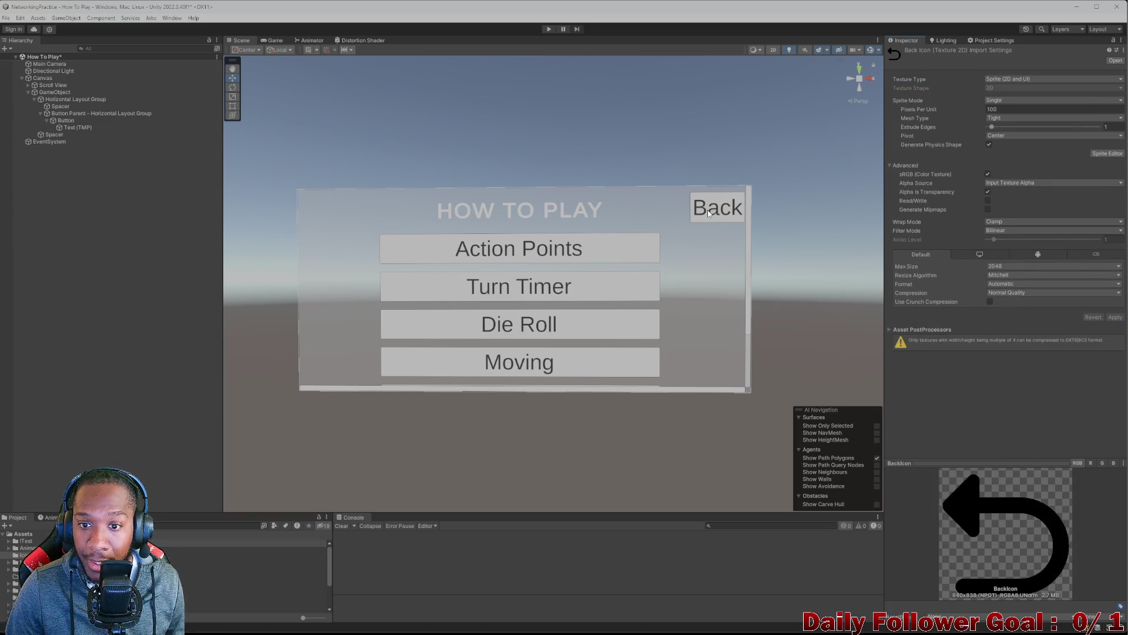
pyautogui.click(708, 210)
pyautogui.click(206, 543)
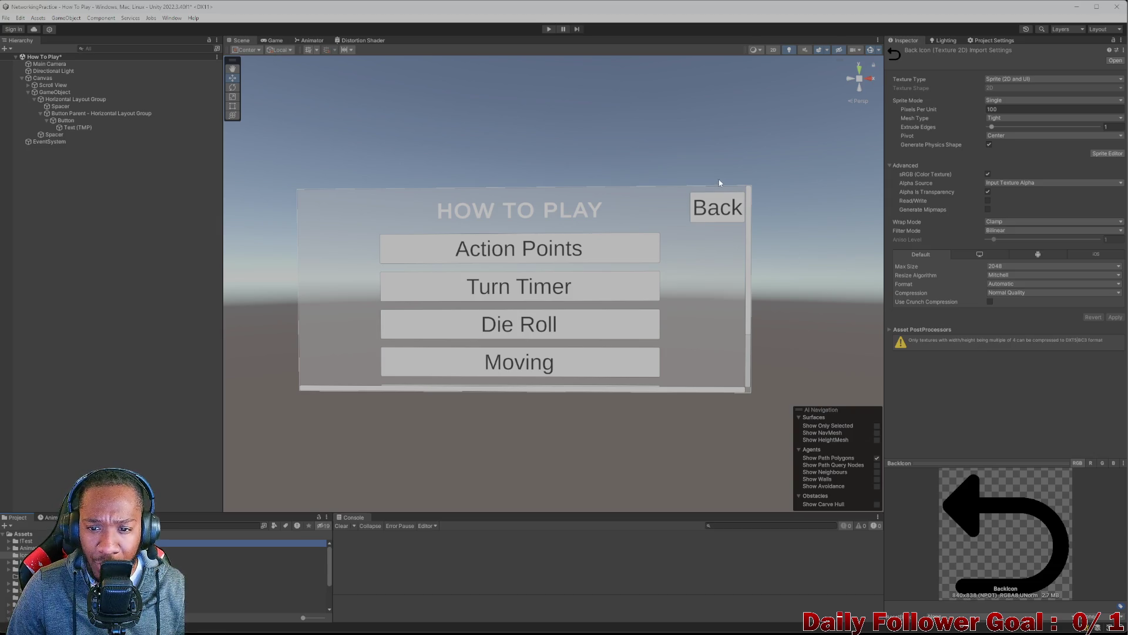
# - Select the Canvas, then the Horizontal Layout Group and Back button objects
pyautogui.click(52, 80)
pyautogui.click(725, 215)
pyautogui.click(725, 215)
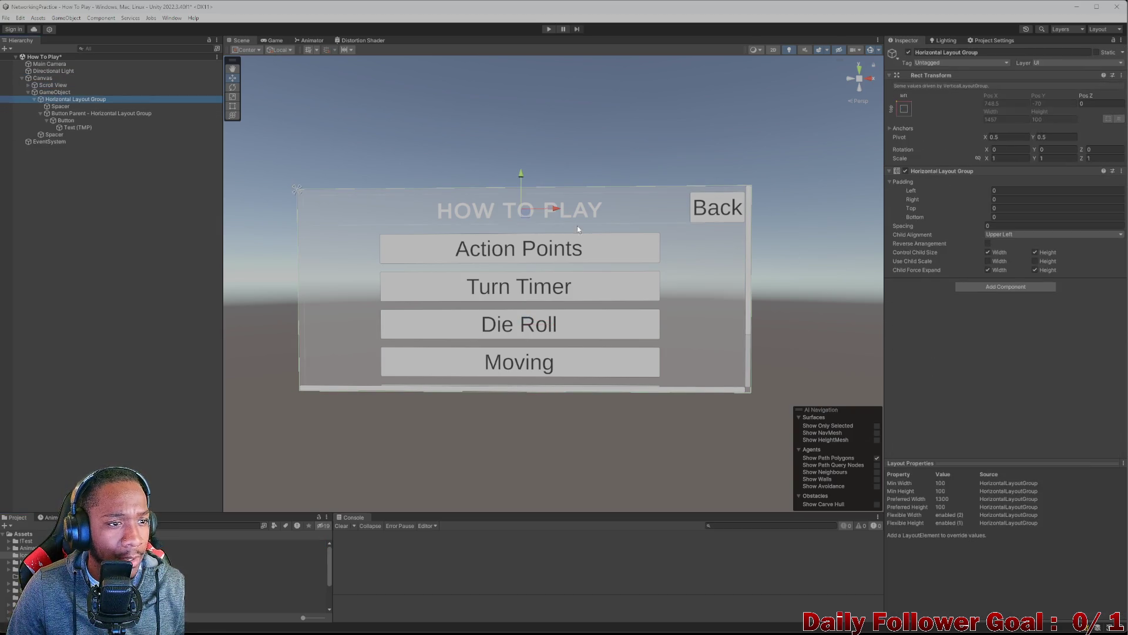
# - Hide the Back button's text label and reselect the button
pyautogui.click(725, 215)
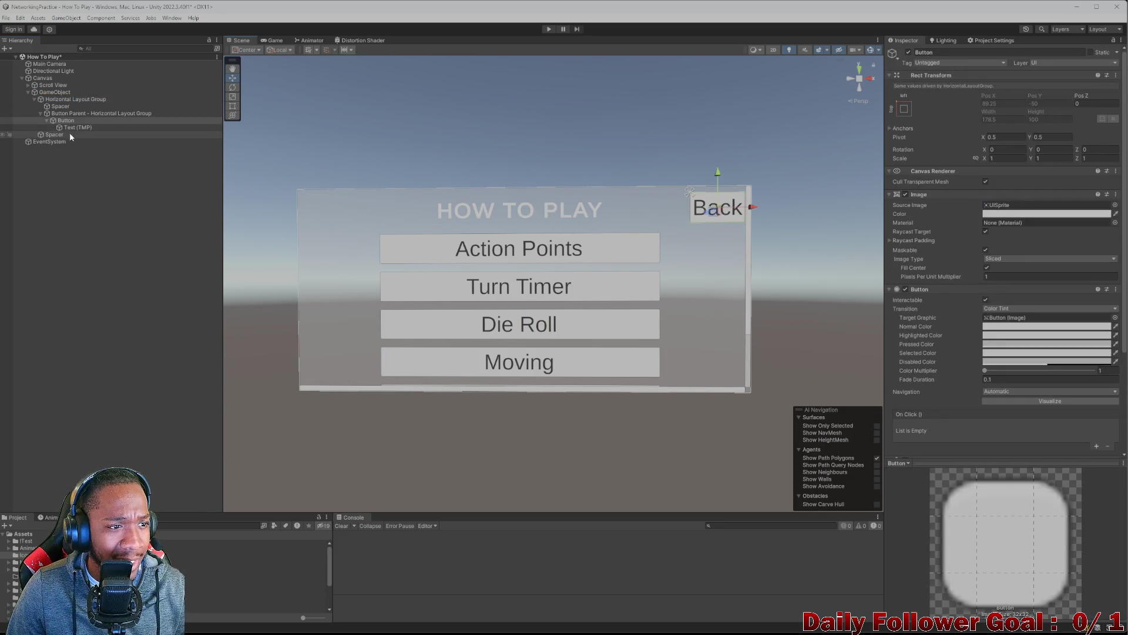
pyautogui.click(165, 128)
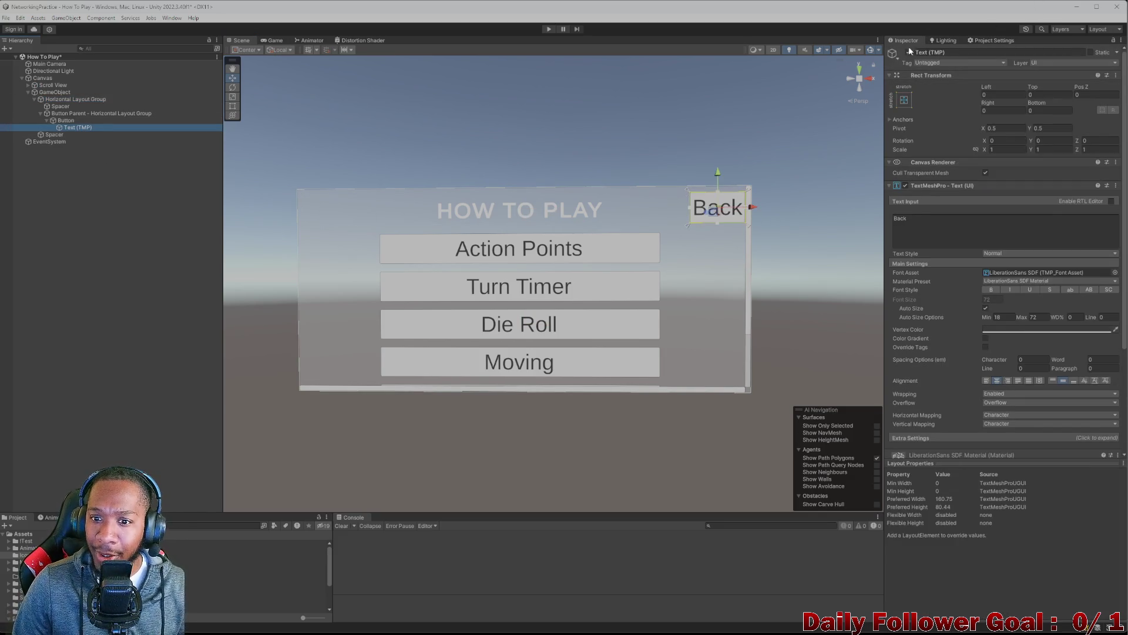
pyautogui.click(908, 52)
pyautogui.click(66, 120)
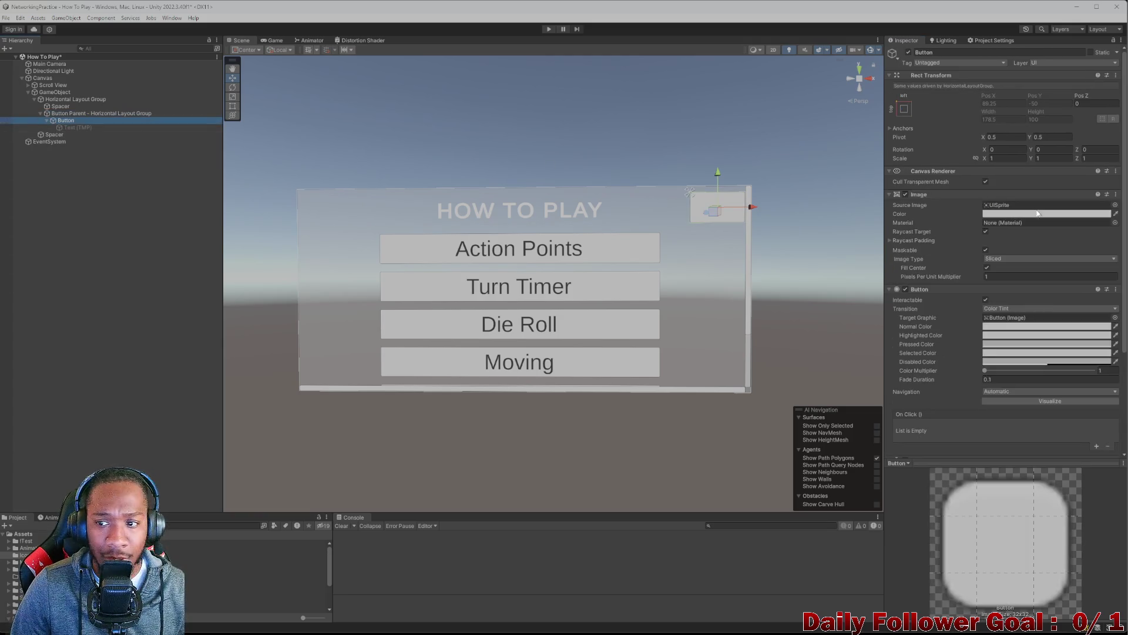
# - Assign the BackIcon sprite with Preserve Aspect on and preview it in the Game view
pyautogui.click(1115, 206)
pyautogui.click(911, 241)
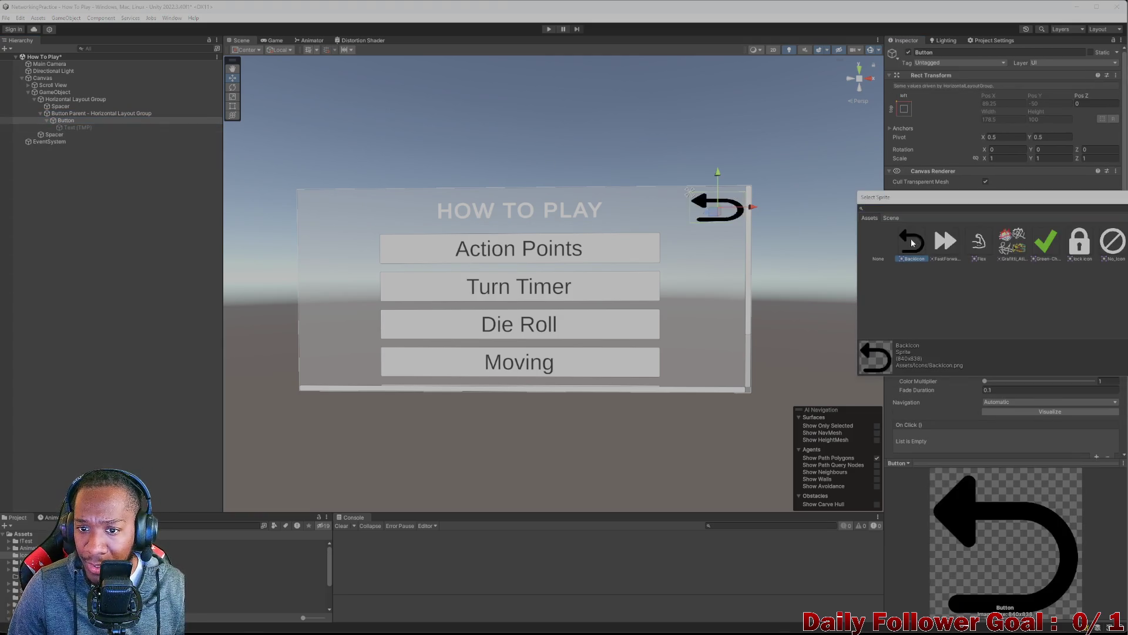
pyautogui.click(846, 216)
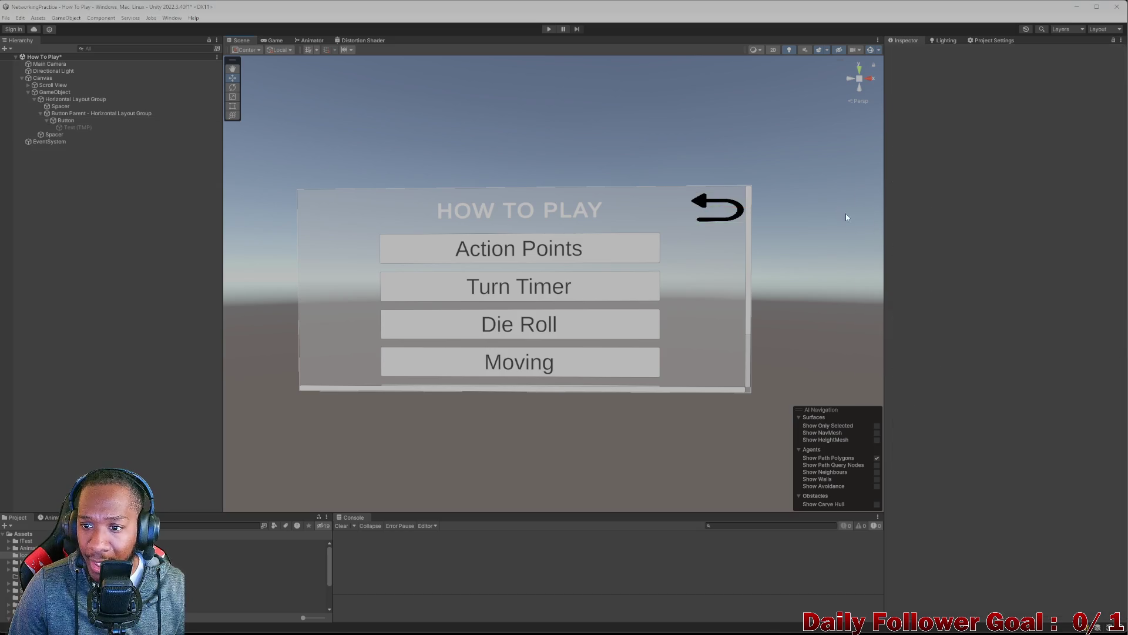
pyautogui.click(99, 121)
pyautogui.click(986, 275)
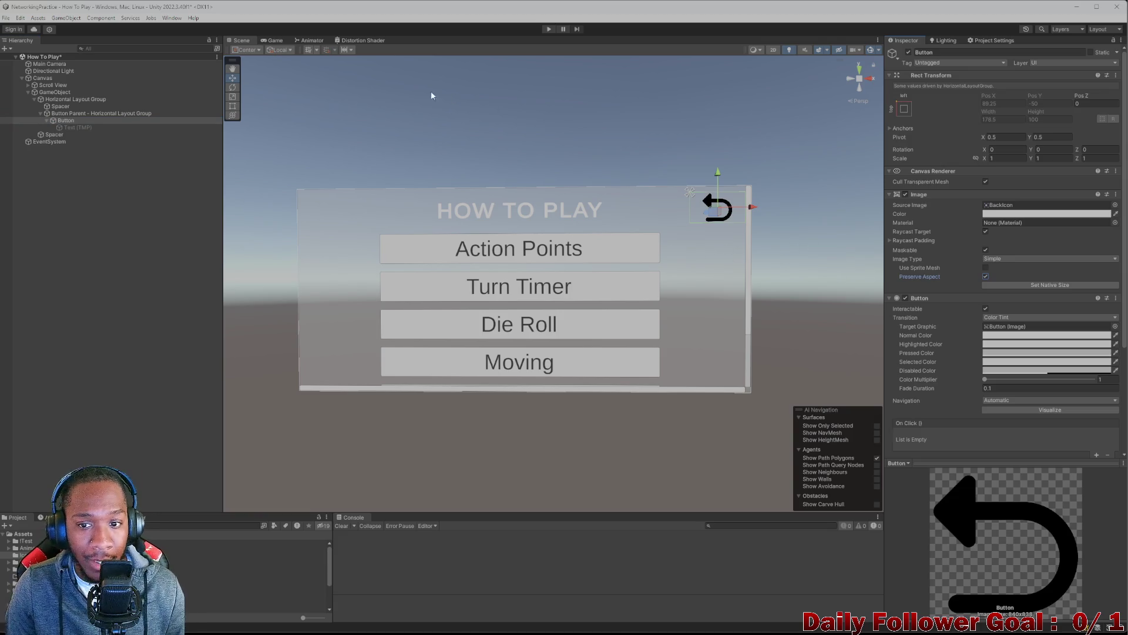
pyautogui.click(273, 41)
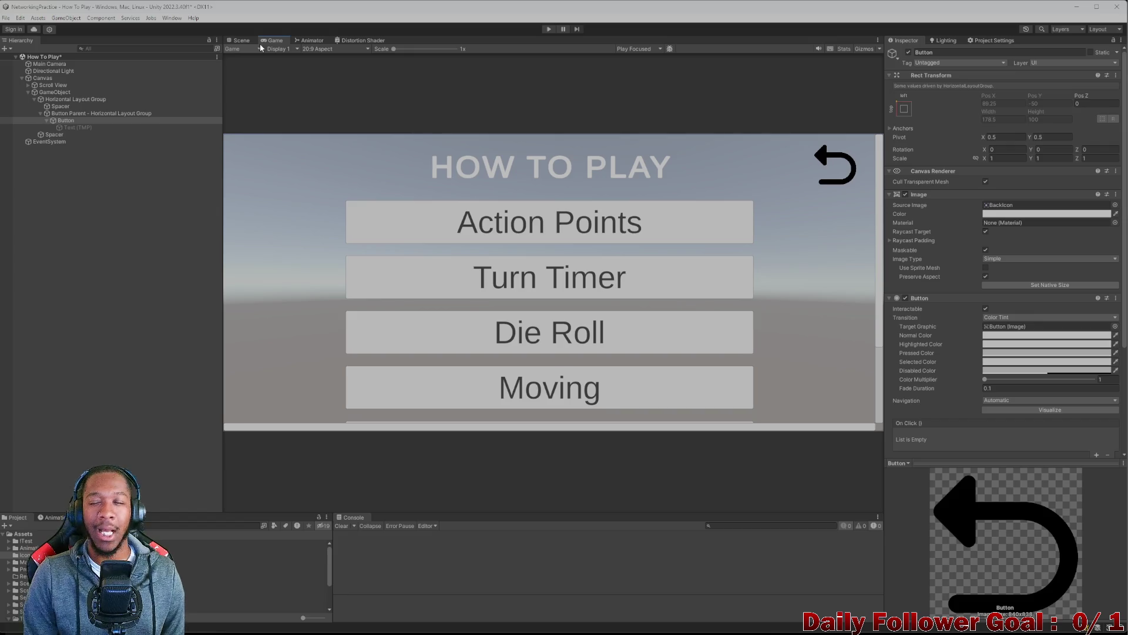
pyautogui.click(47, 121)
pyautogui.rightClick(76, 114)
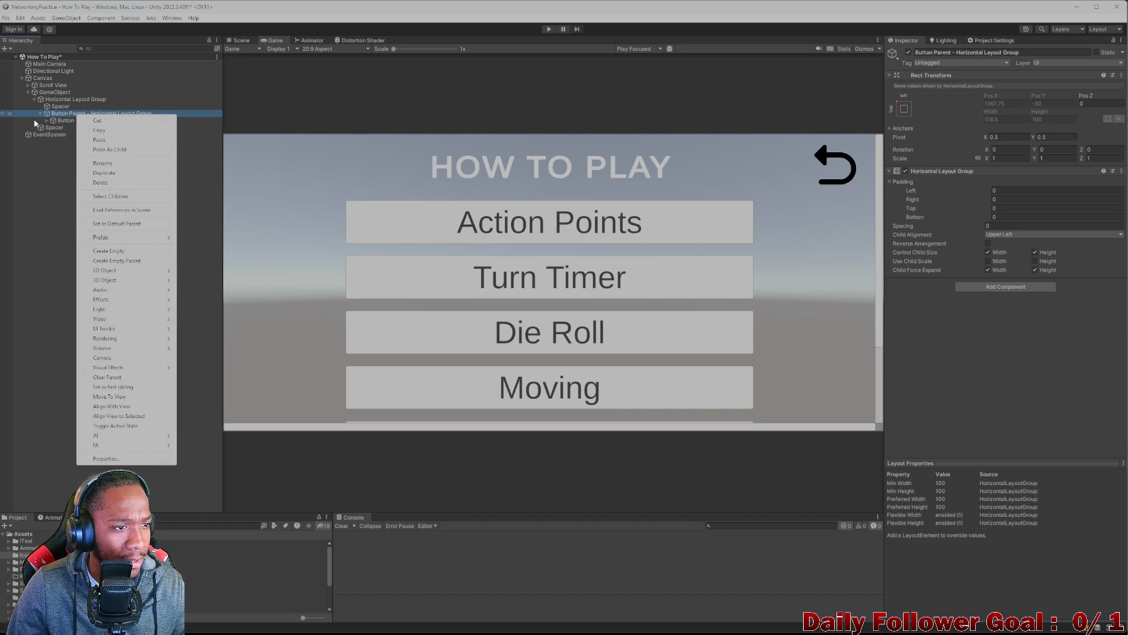
pyautogui.click(62, 119)
pyautogui.click(64, 120)
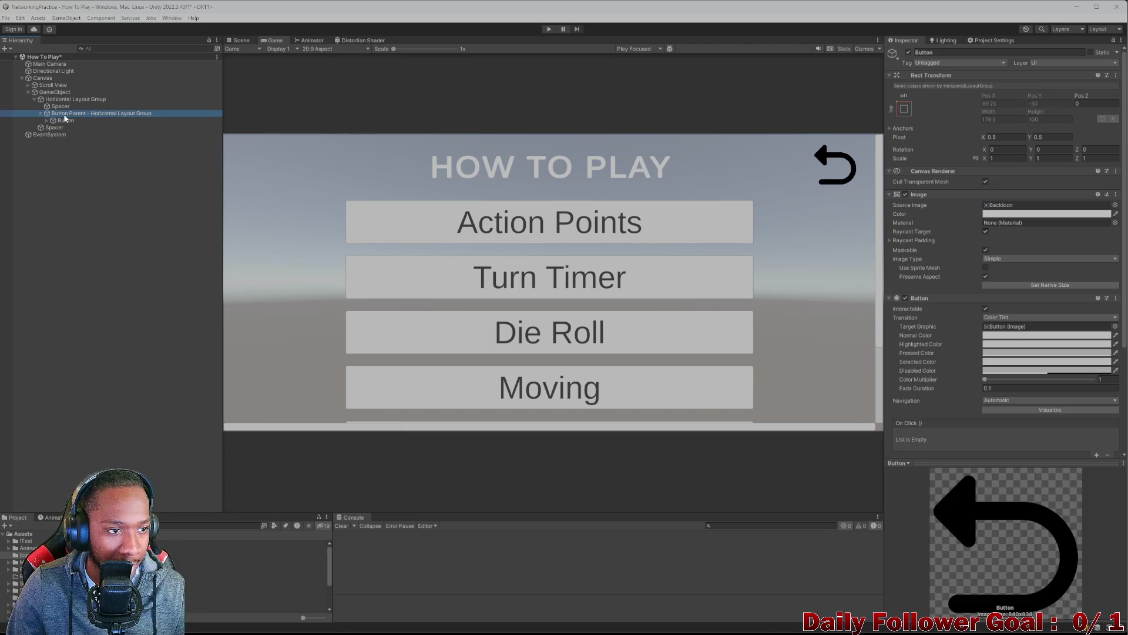
pyautogui.click(67, 114)
pyautogui.click(65, 120)
pyautogui.rightClick(71, 115)
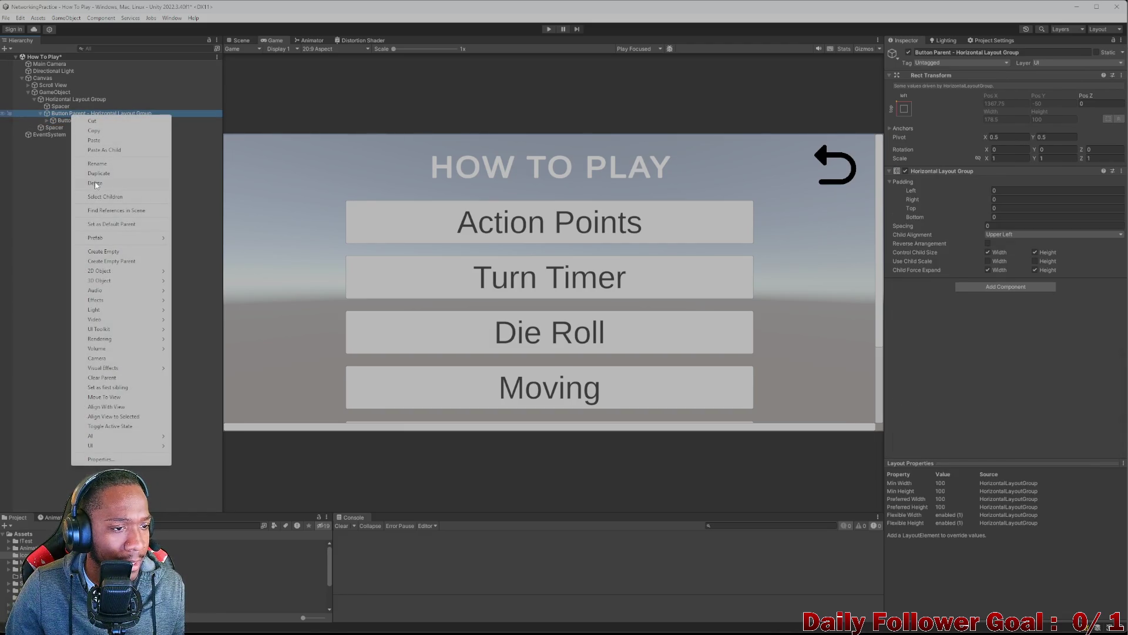
pyautogui.click(80, 120)
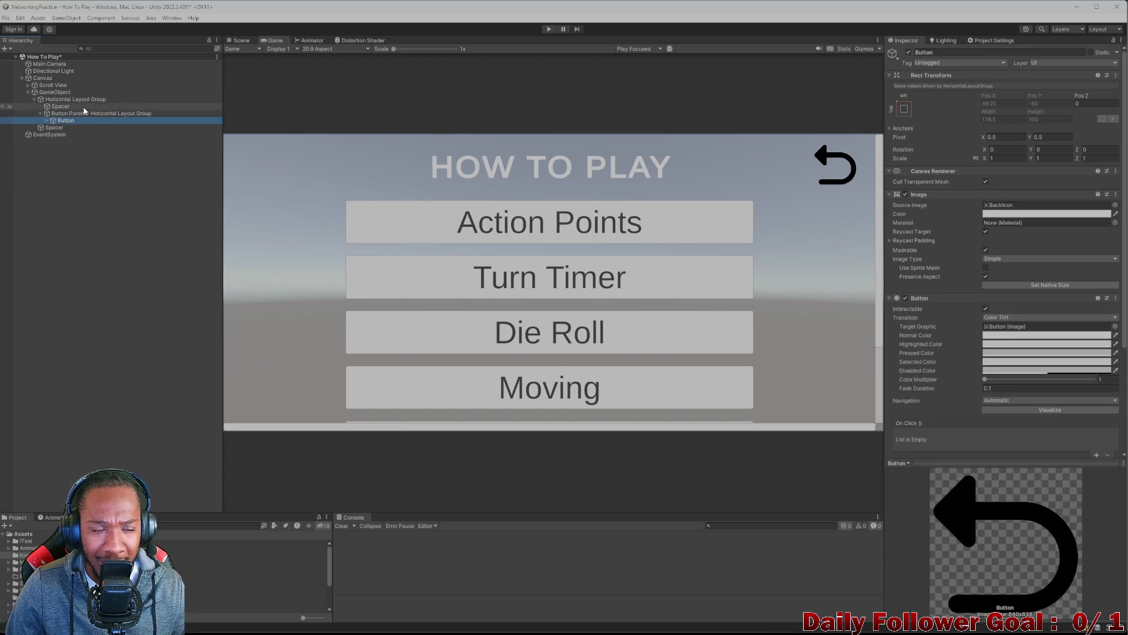
pyautogui.click(81, 113)
pyautogui.rightClick(70, 114)
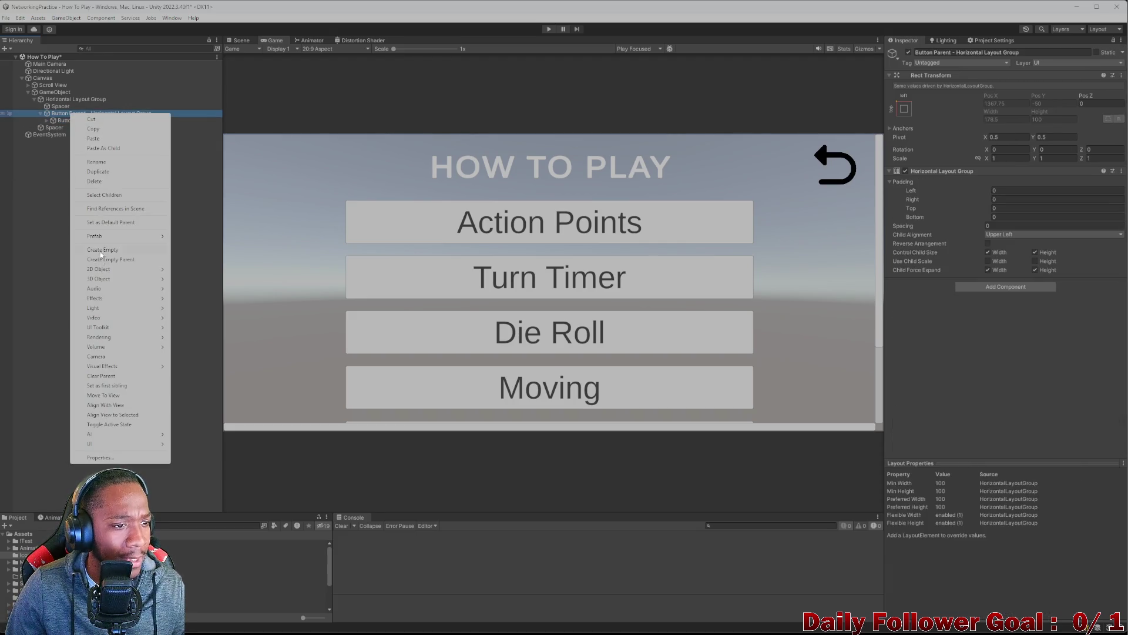
pyautogui.moveTo(135, 443)
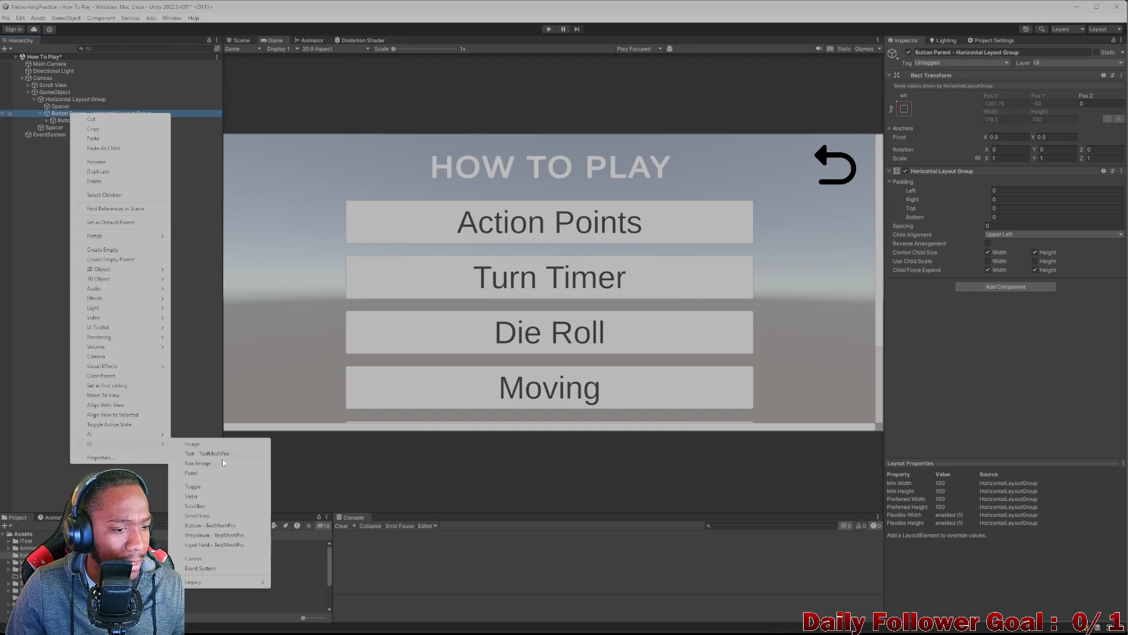
pyautogui.click(209, 445)
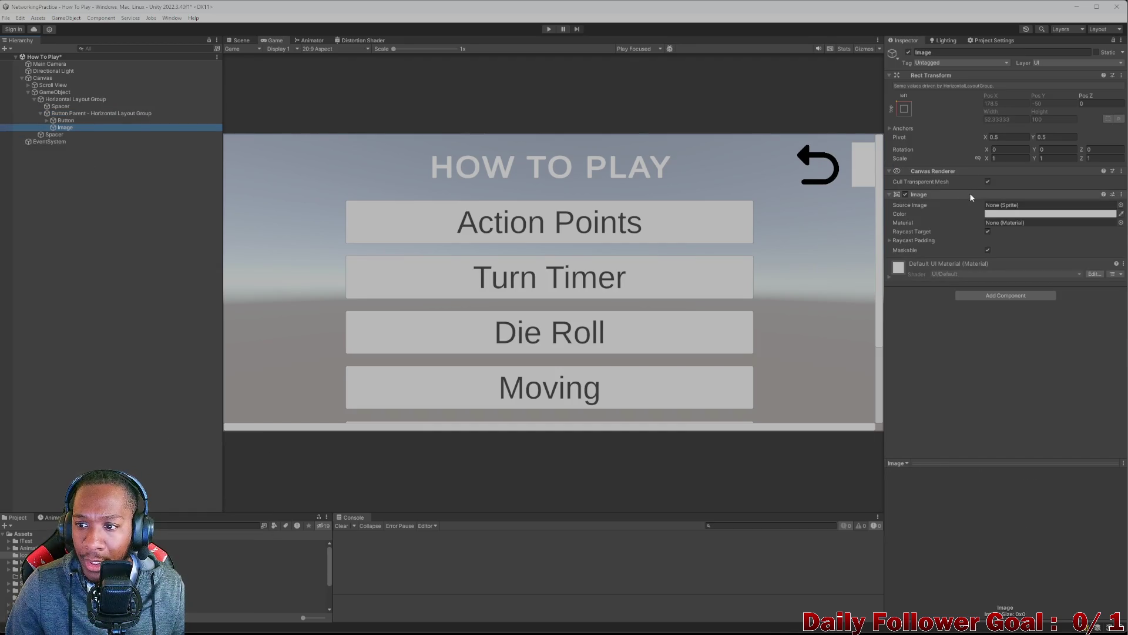
pyautogui.click(56, 113)
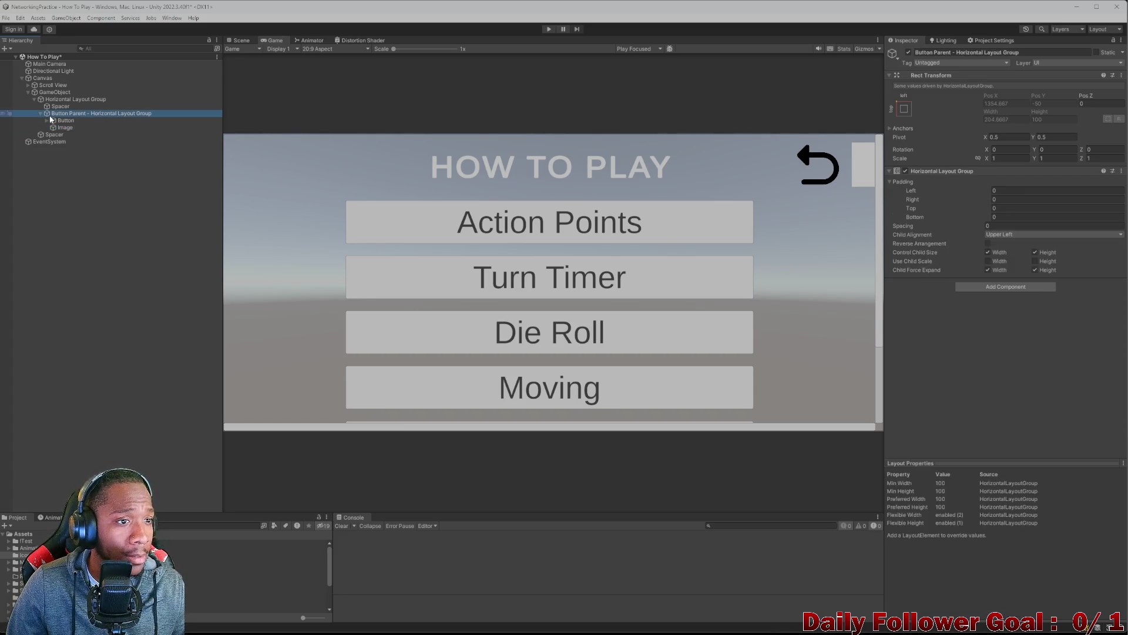
pyautogui.click(46, 120)
pyautogui.moveTo(65, 135); pyautogui.dragTo(63, 128)
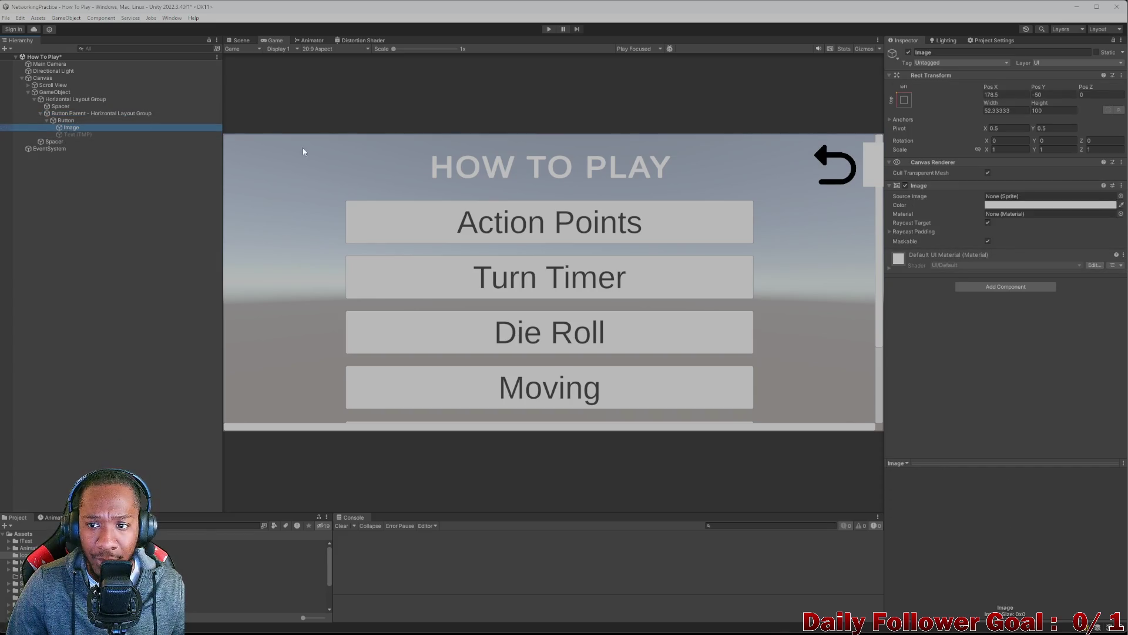
pyautogui.click(904, 100)
pyautogui.click(954, 188)
pyautogui.click(1011, 95)
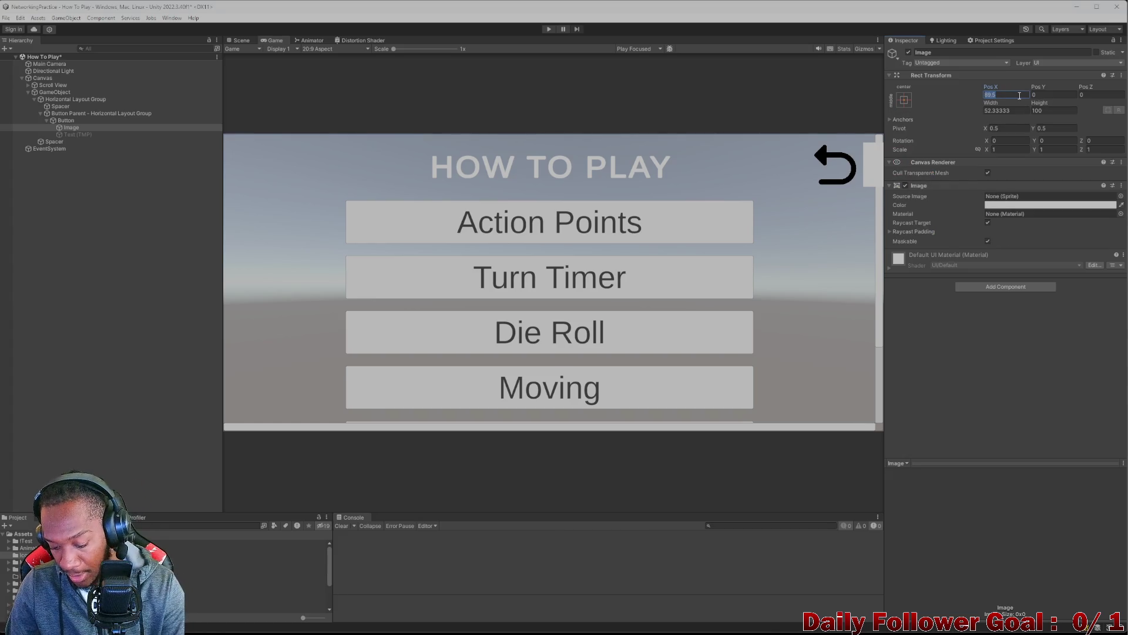
pyautogui.write('0')
pyautogui.press('Tab')
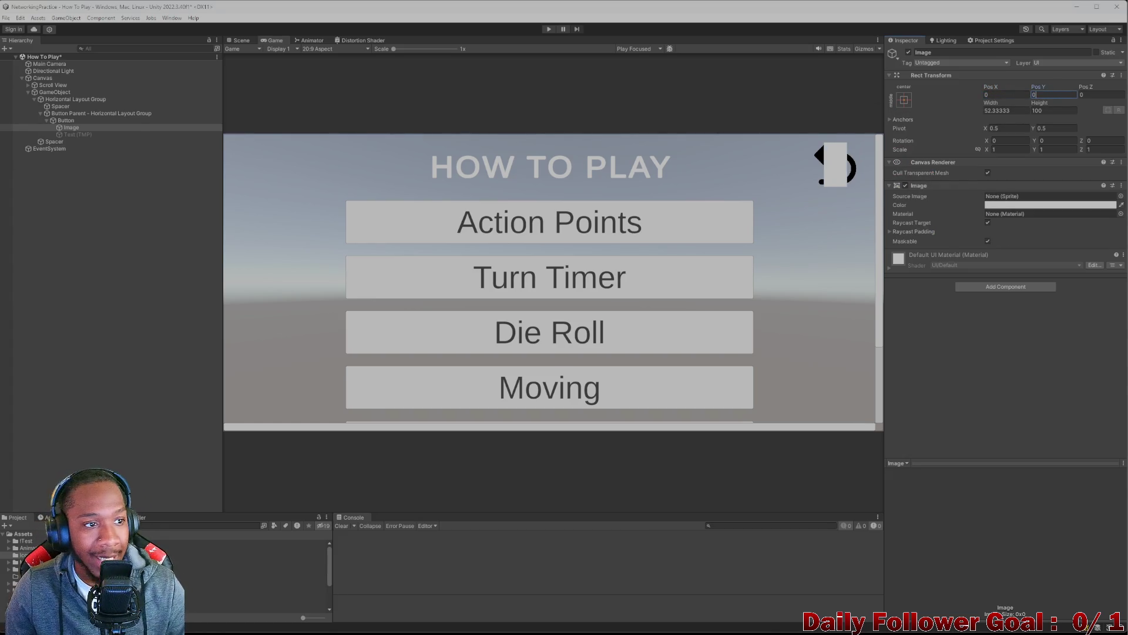
pyautogui.click(66, 120)
pyautogui.click(72, 128)
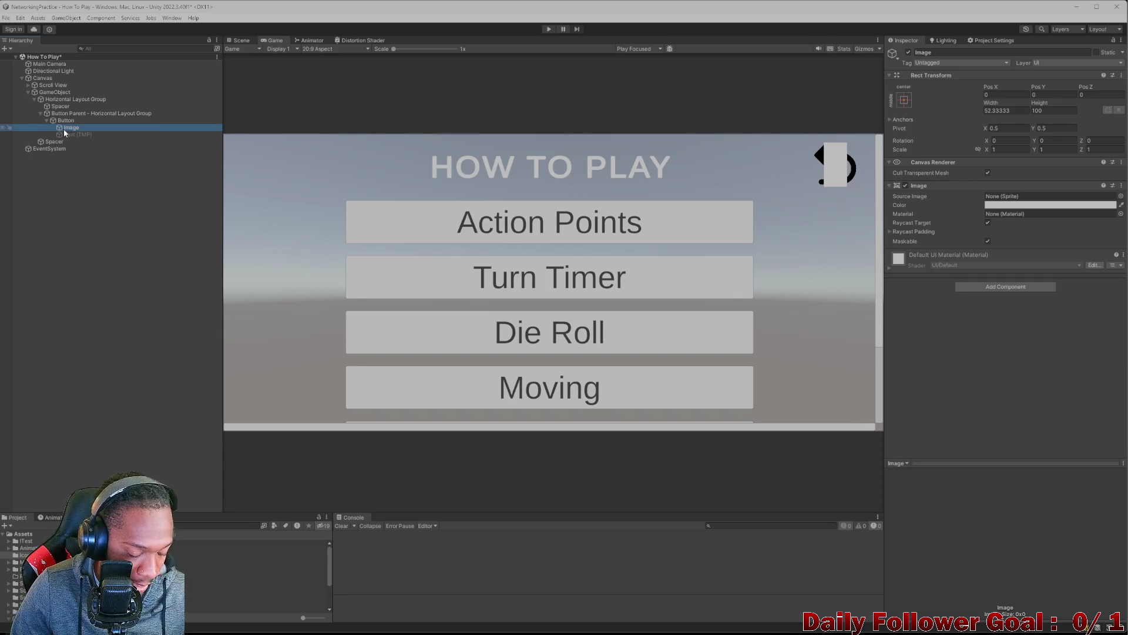
pyautogui.press('Delete')
pyautogui.click(72, 122)
pyautogui.click(73, 115)
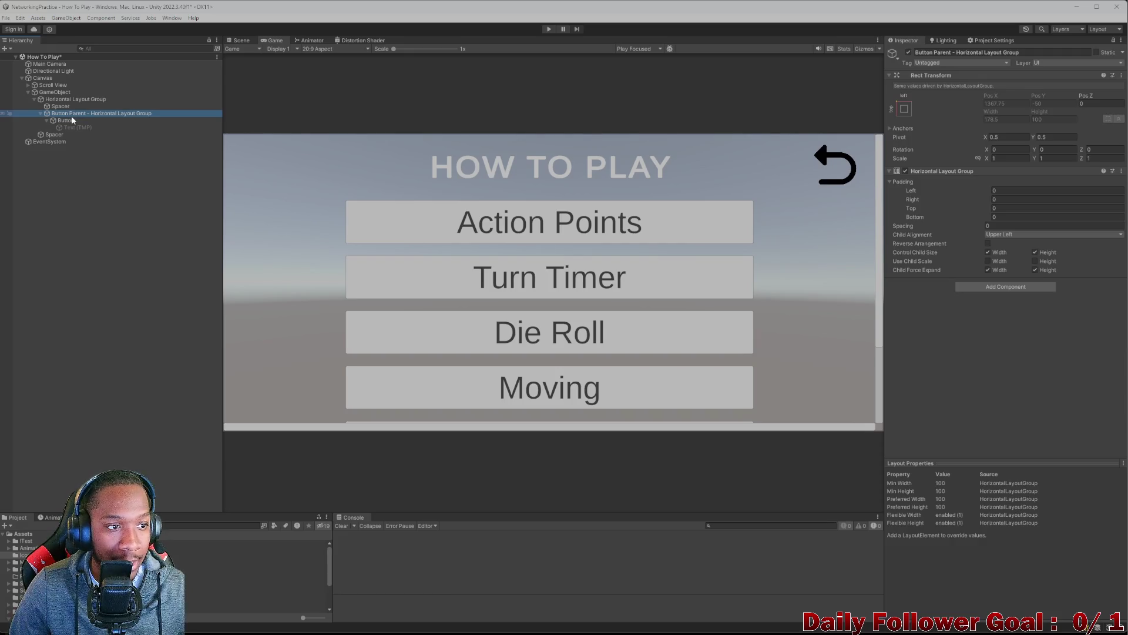
pyautogui.click(73, 121)
pyautogui.scroll(-1, 971, 252)
pyautogui.scroll(-2, 971, 252)
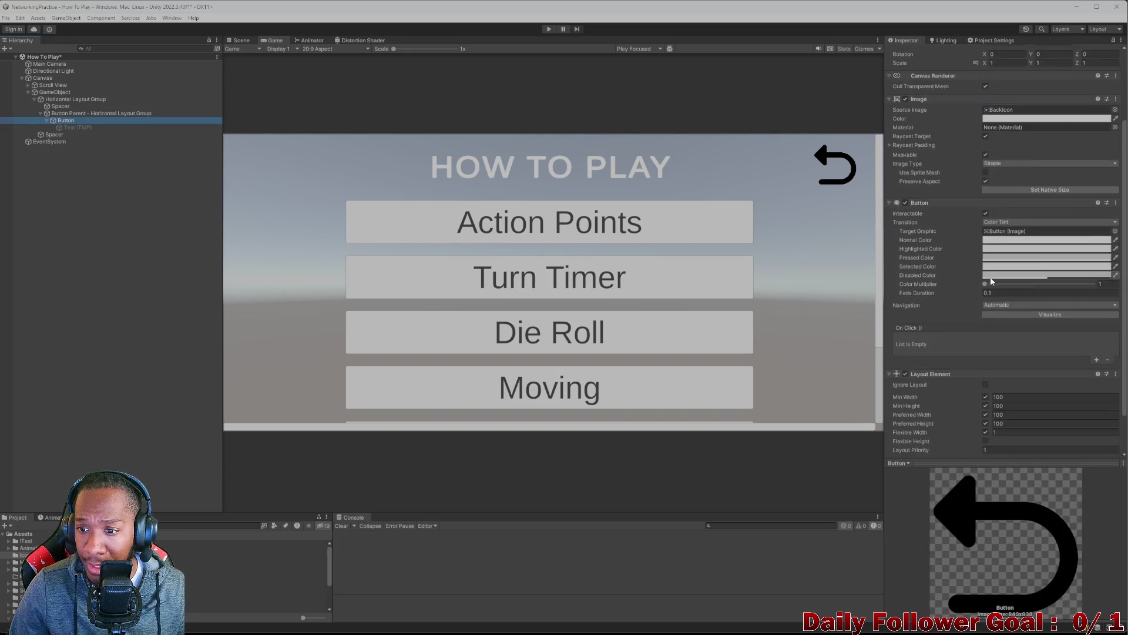
pyautogui.scroll(2, 952, 286)
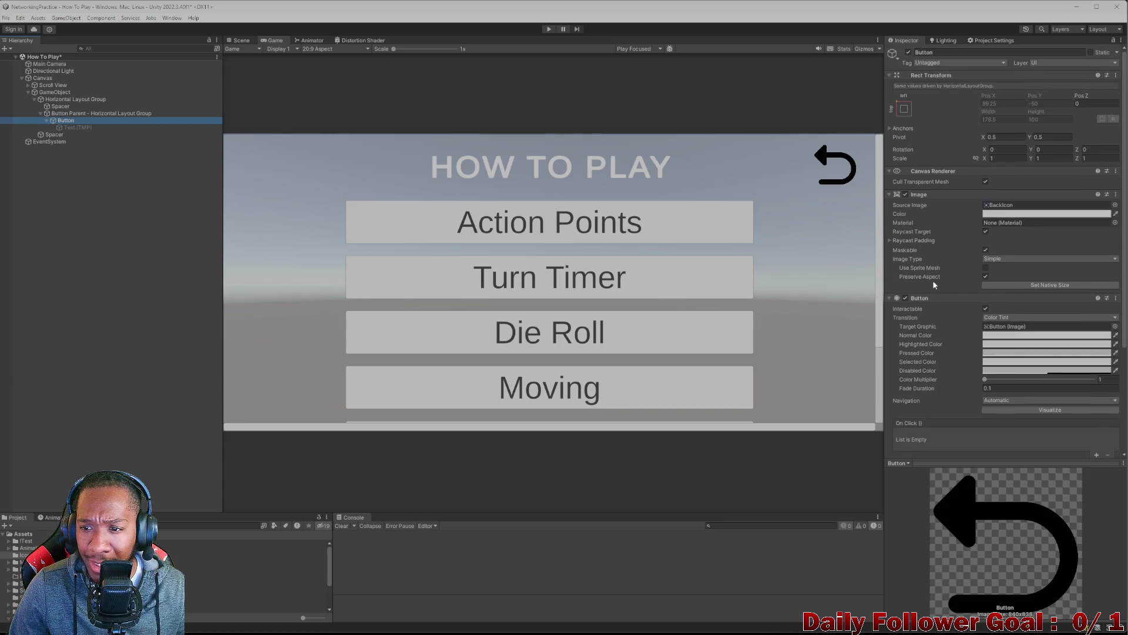
# - Give Button Parent an Image background using the Knob sprite with Preserve Aspect on
pyautogui.click(81, 114)
pyautogui.click(1007, 287)
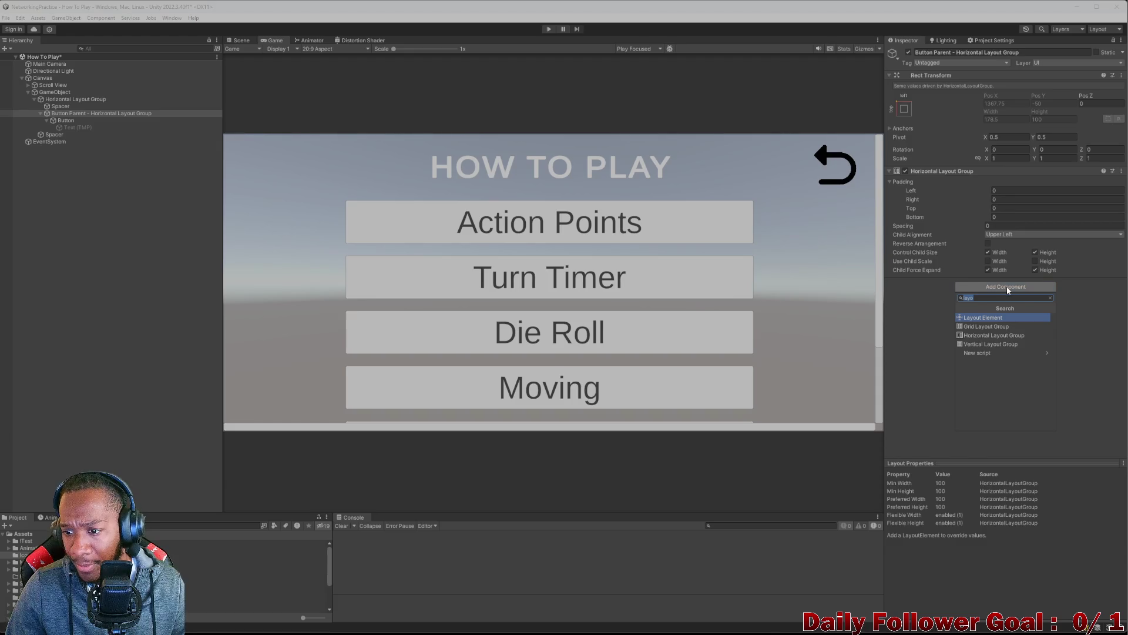
pyautogui.write('in')
pyautogui.press('BackSpace')
pyautogui.write('ma')
pyautogui.click(981, 318)
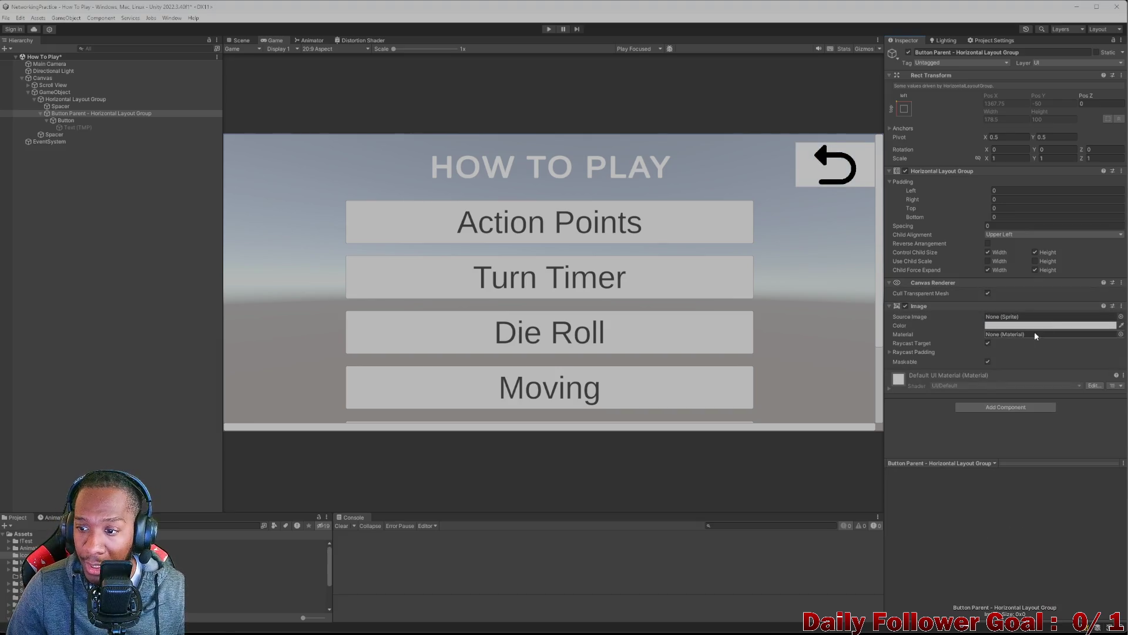
pyautogui.click(1121, 317)
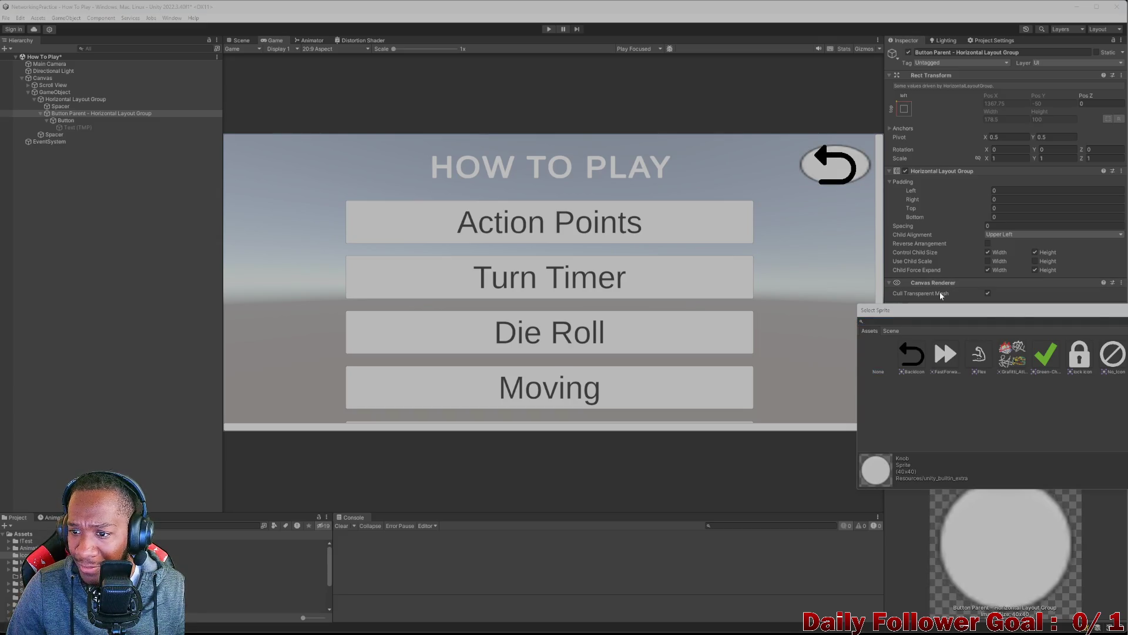
pyautogui.press('Return')
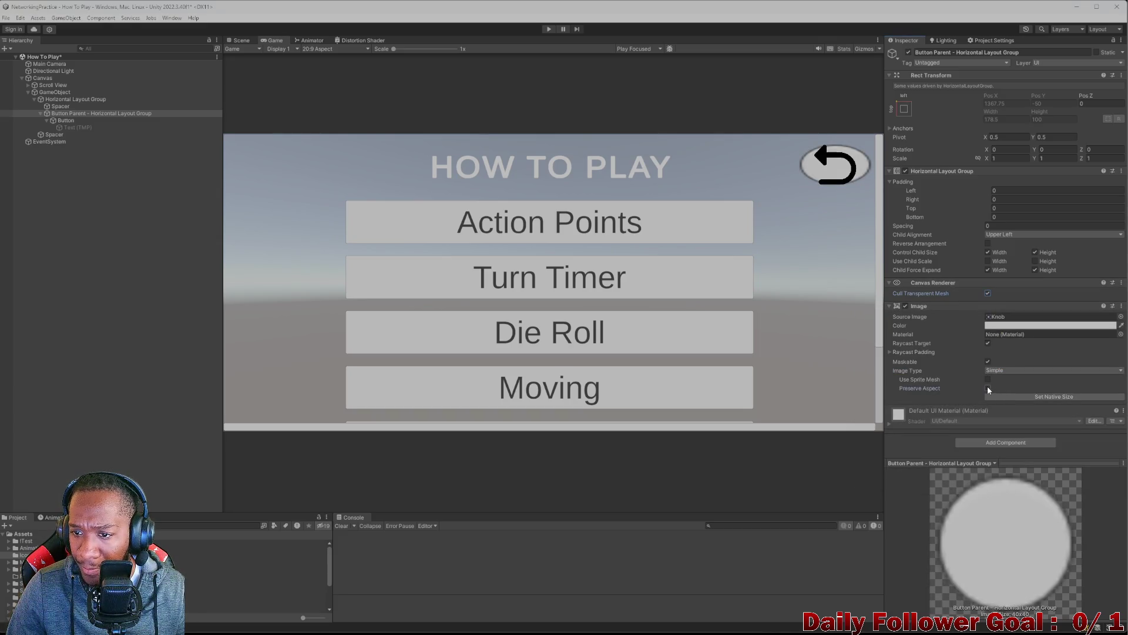
pyautogui.click(988, 388)
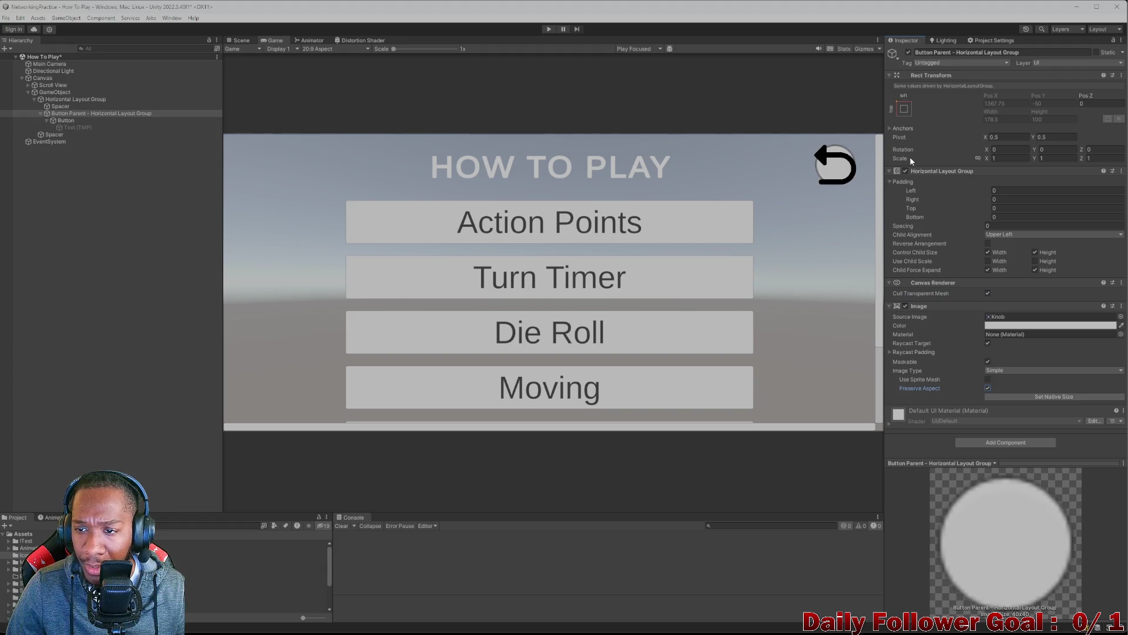
# - Try stretching the button's horizontal scale, toggling the background between oval and round
pyautogui.click(240, 40)
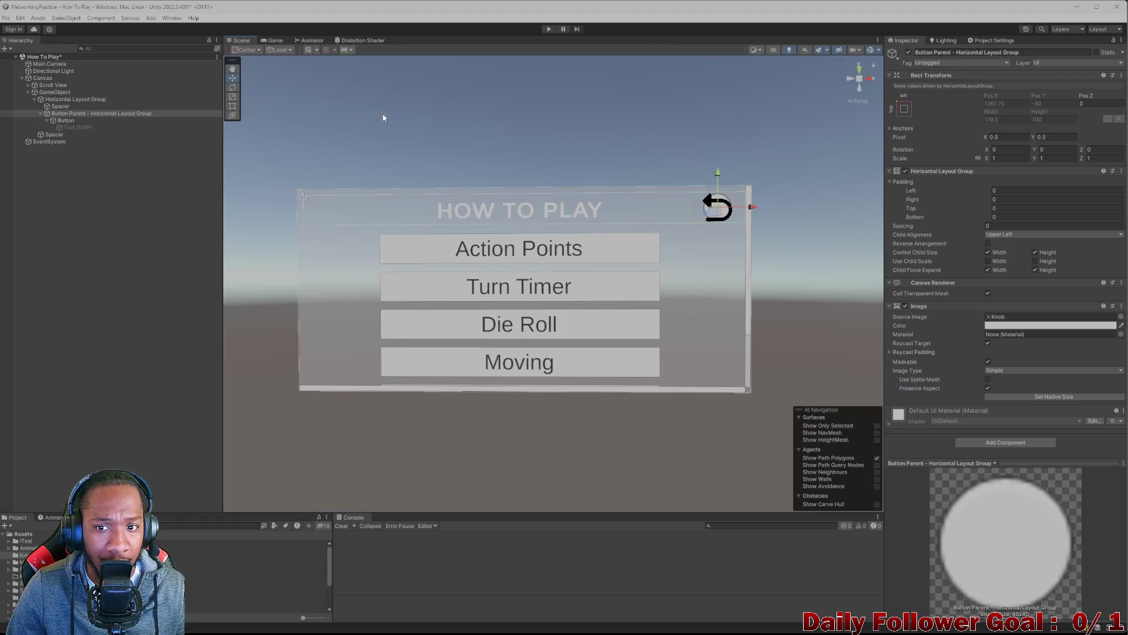
pyautogui.scroll(4, 732, 234)
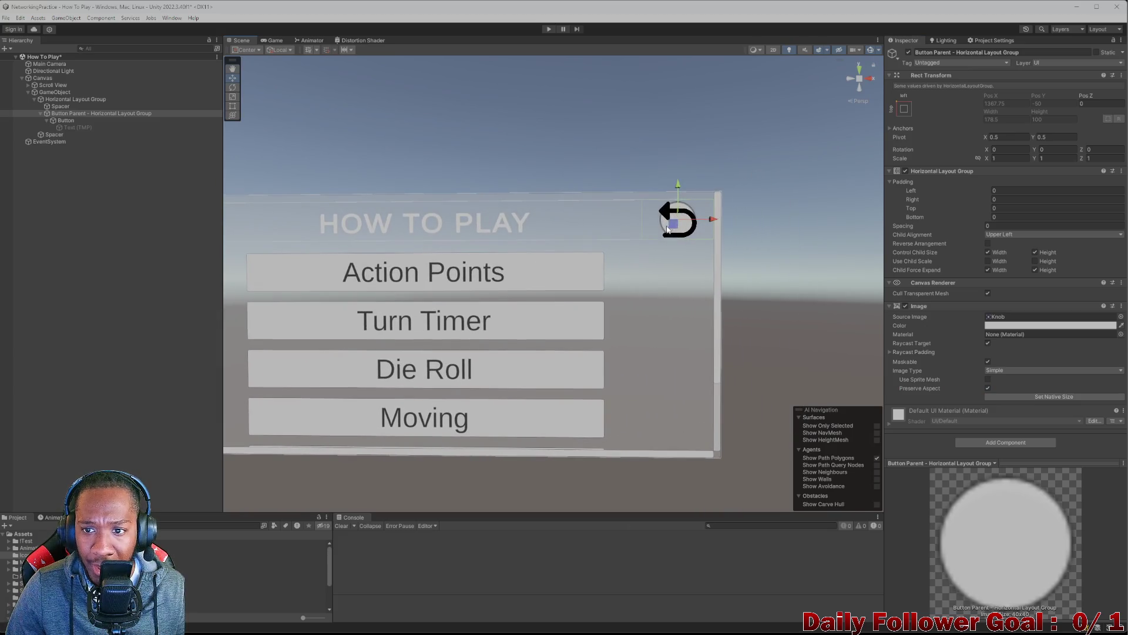
pyautogui.click(274, 40)
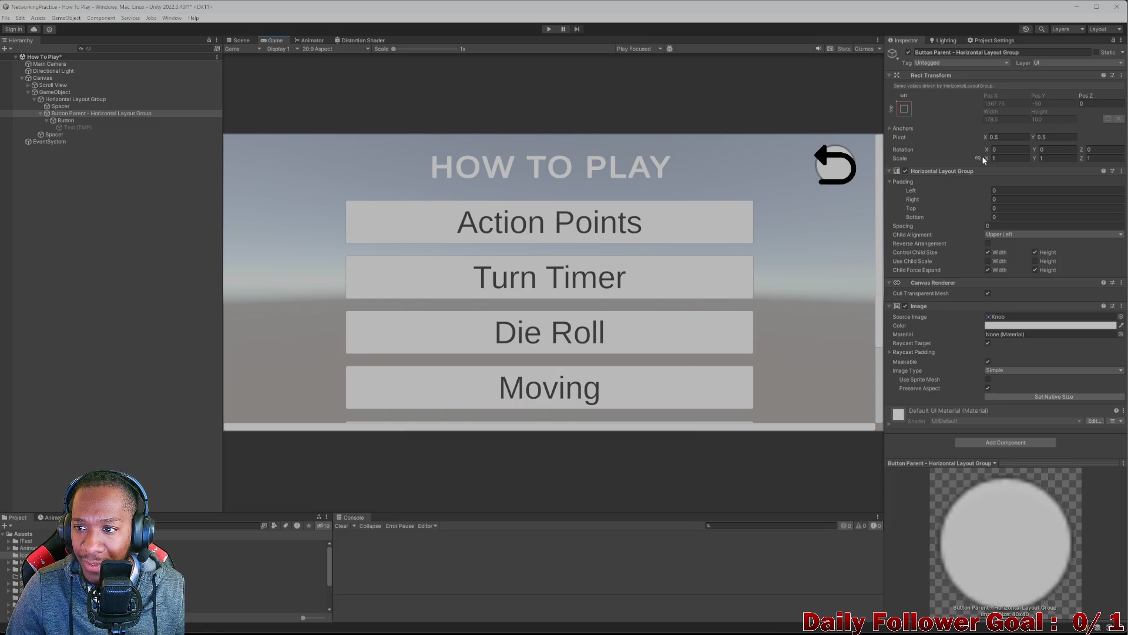
pyautogui.moveTo(986, 159); pyautogui.dragTo(998, 252)
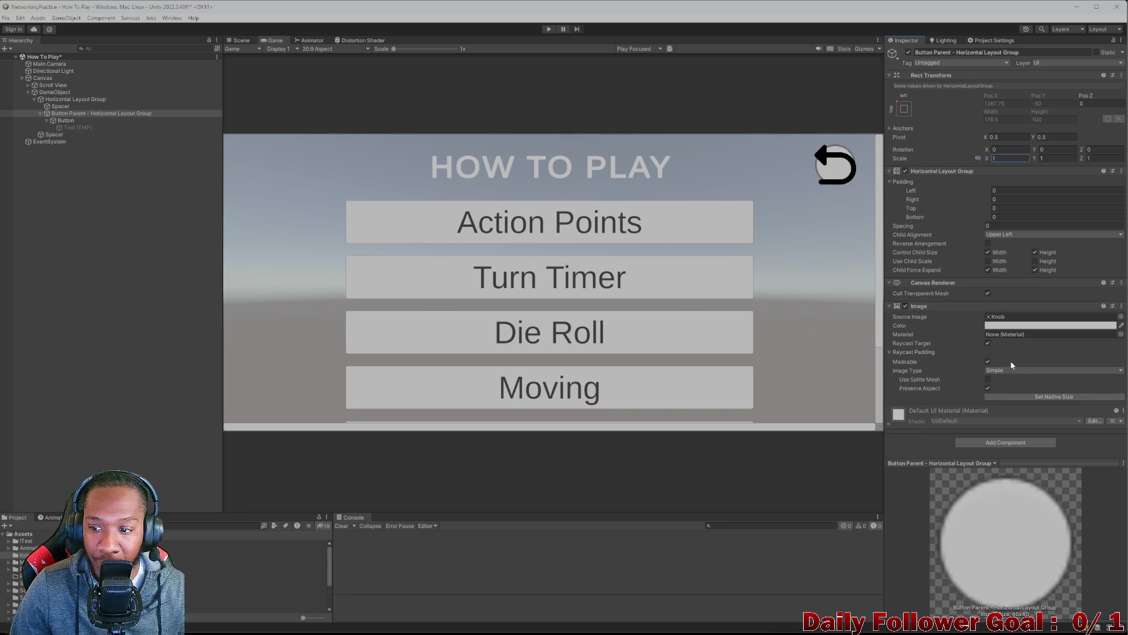
pyautogui.click(990, 388)
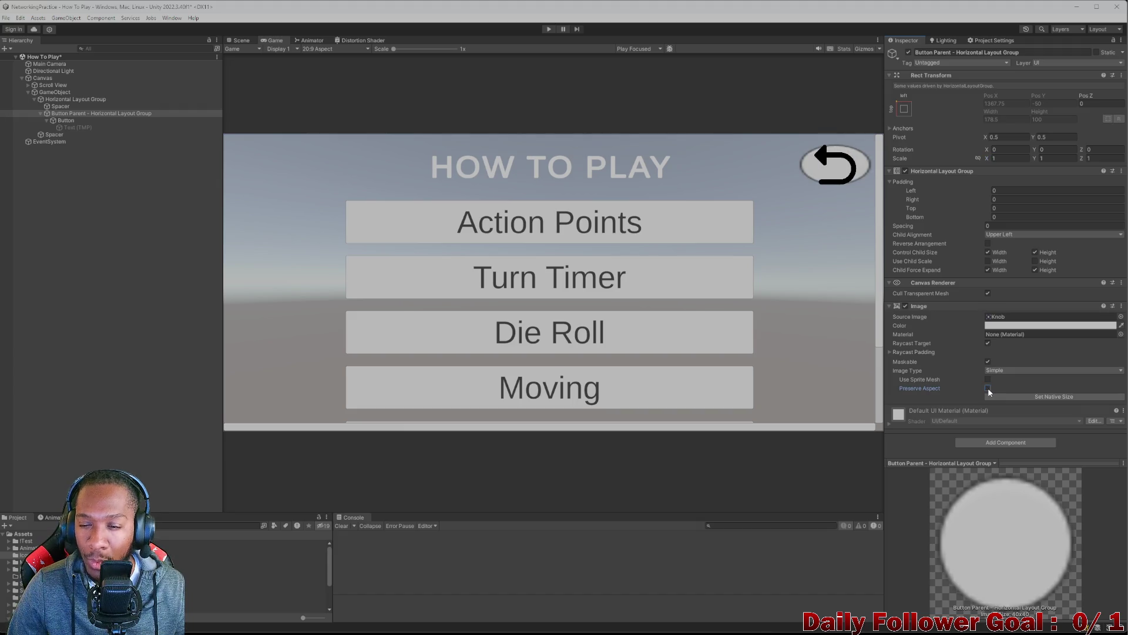
pyautogui.click(990, 389)
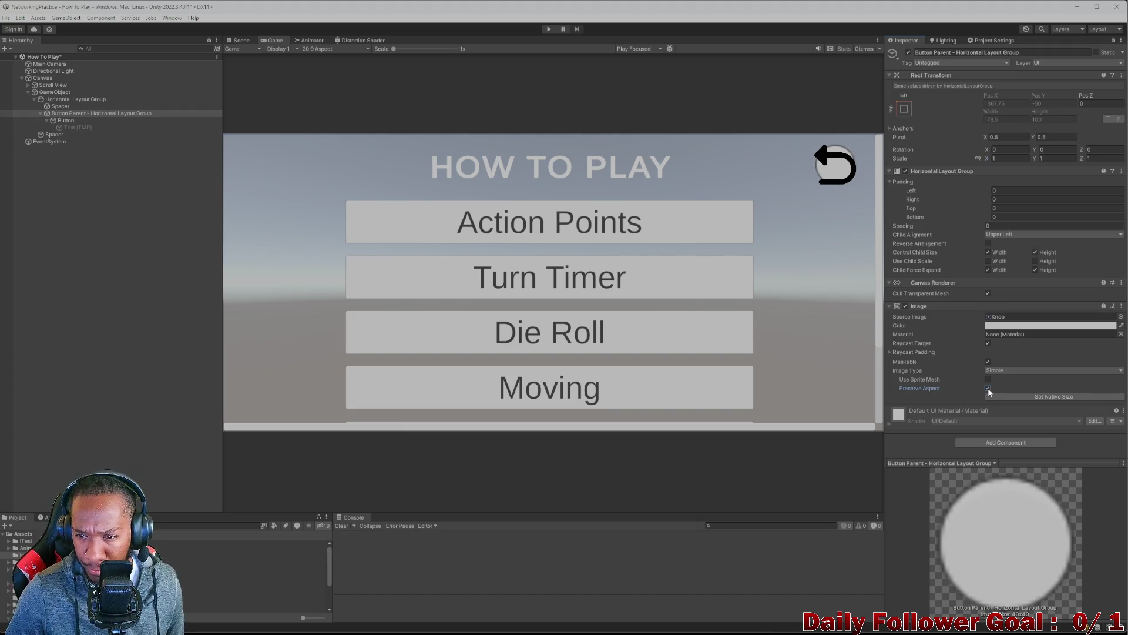
pyautogui.click(989, 389)
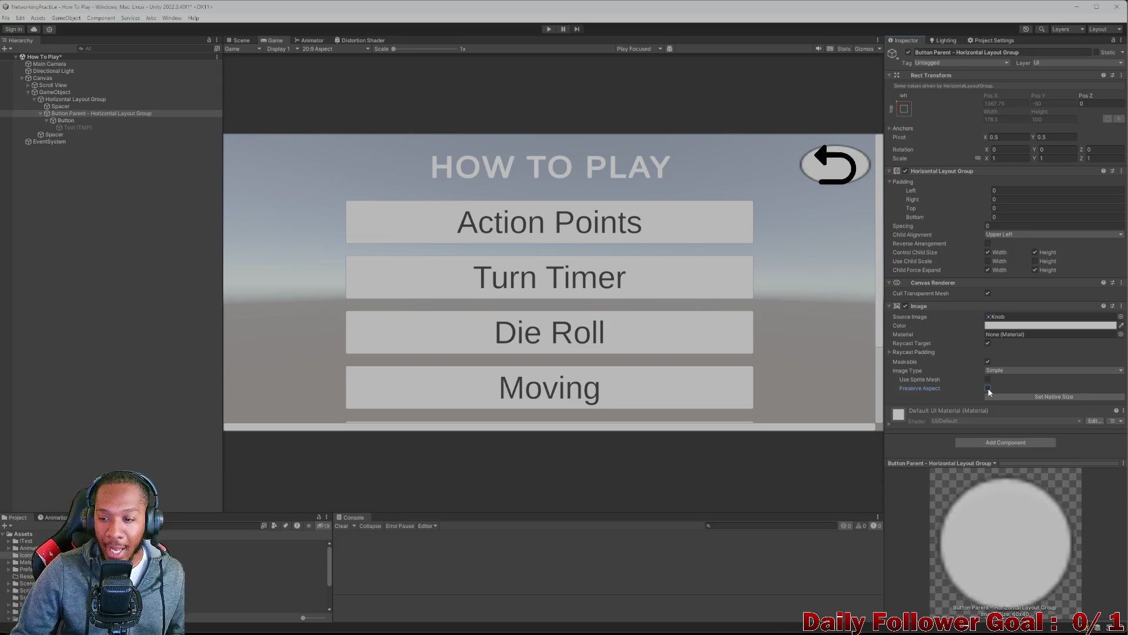
pyautogui.click(989, 389)
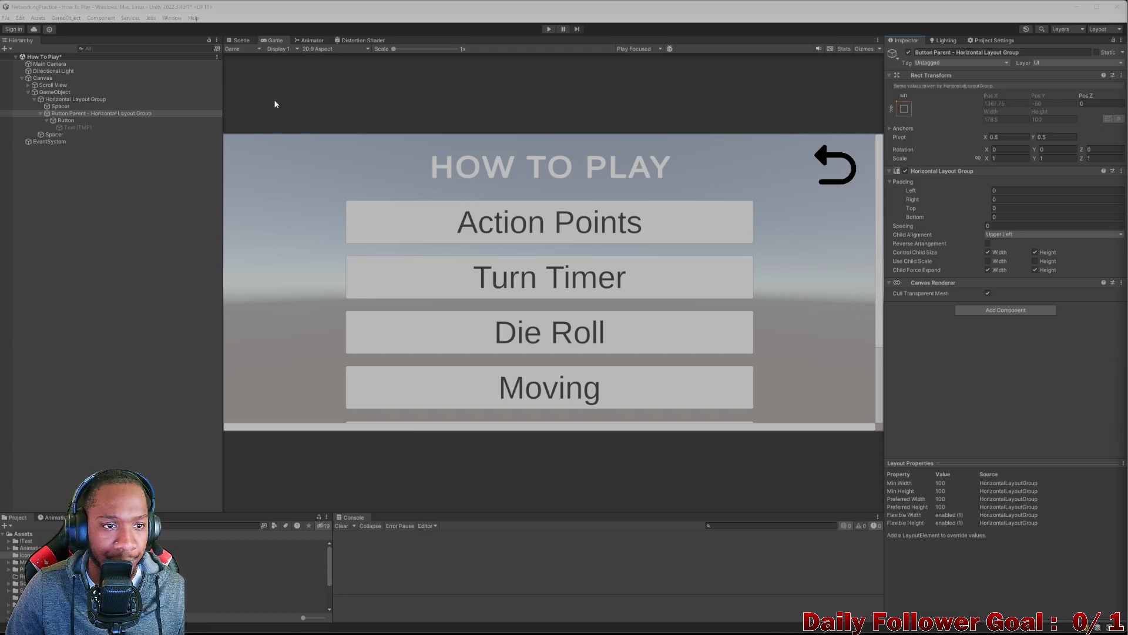
pyautogui.click(242, 40)
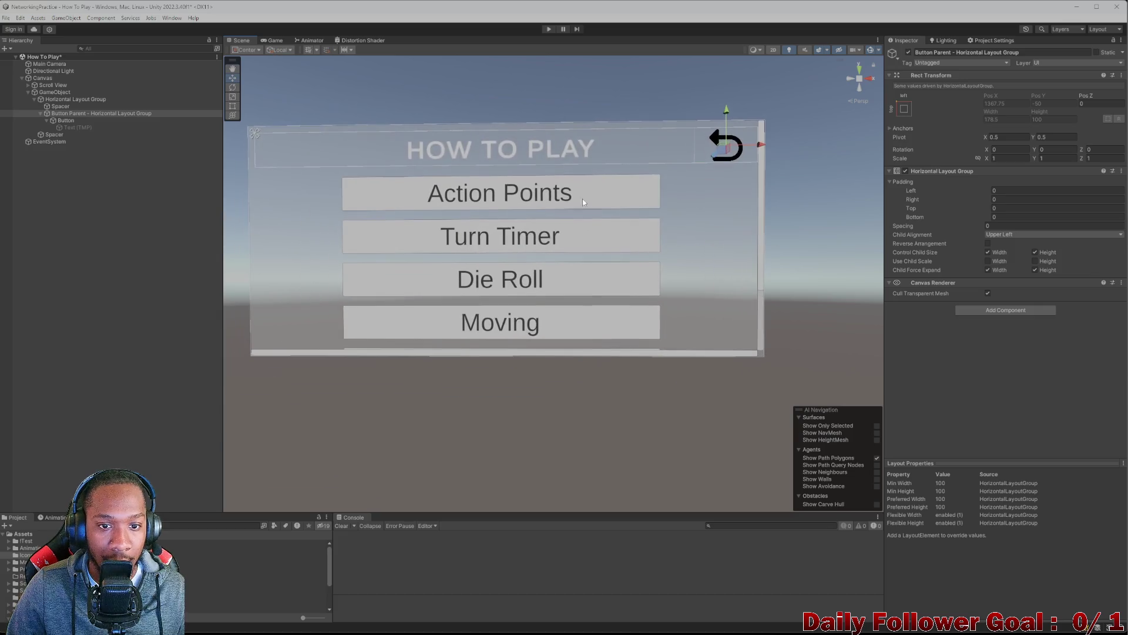
# - Save the scene and create an empty object named Managers
pyautogui.click(280, 40)
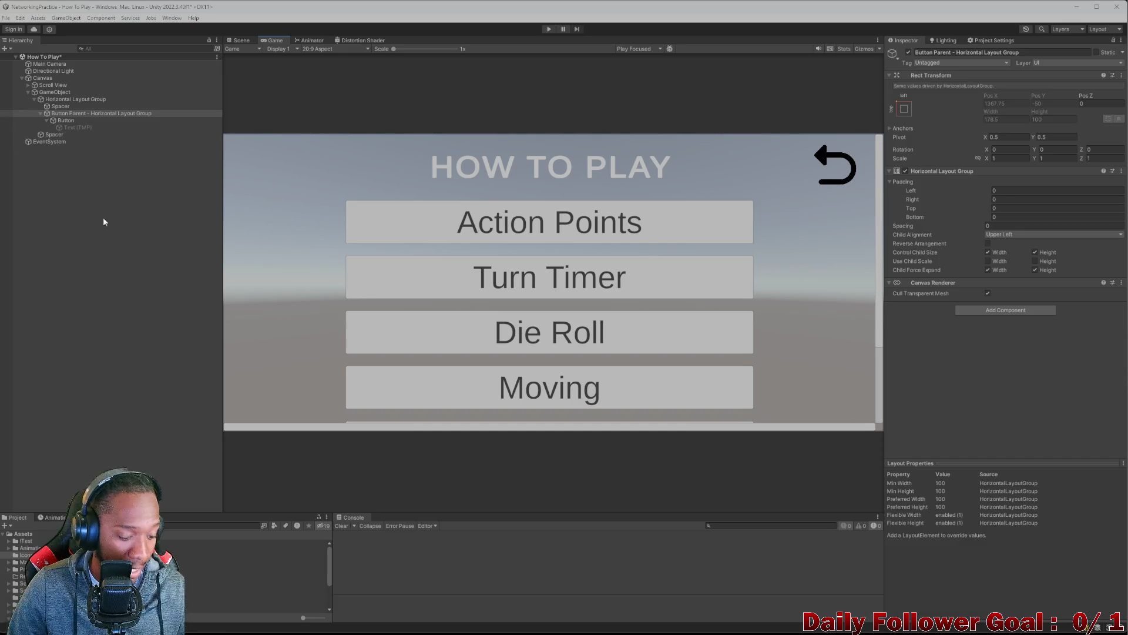
pyautogui.click(79, 287)
pyautogui.hotkey('ctrl', 's')
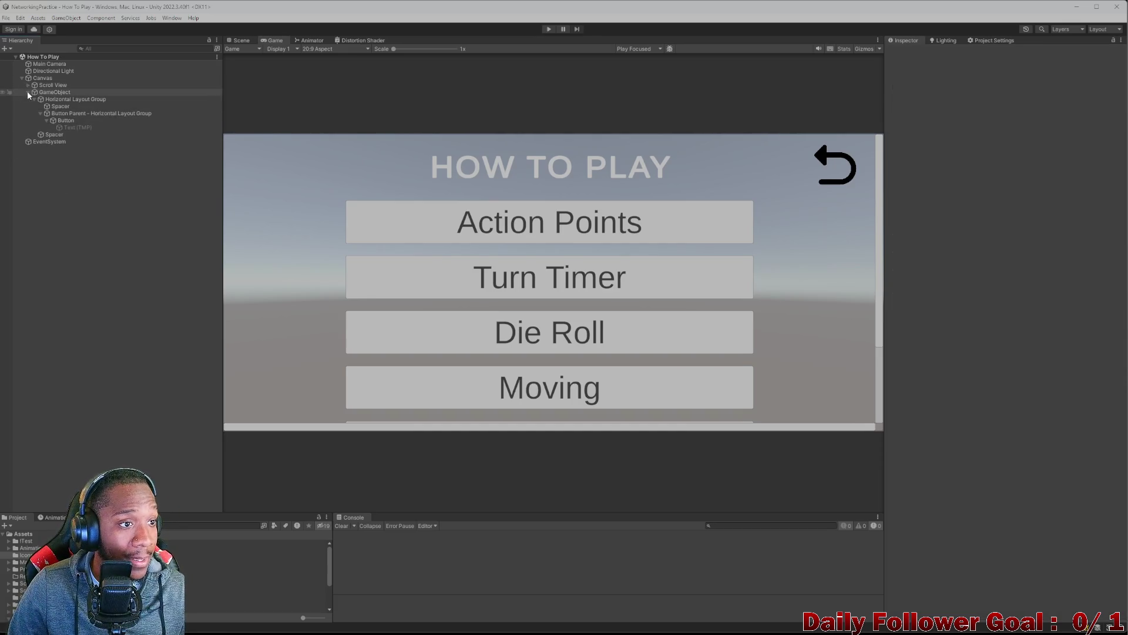
pyautogui.click(28, 92)
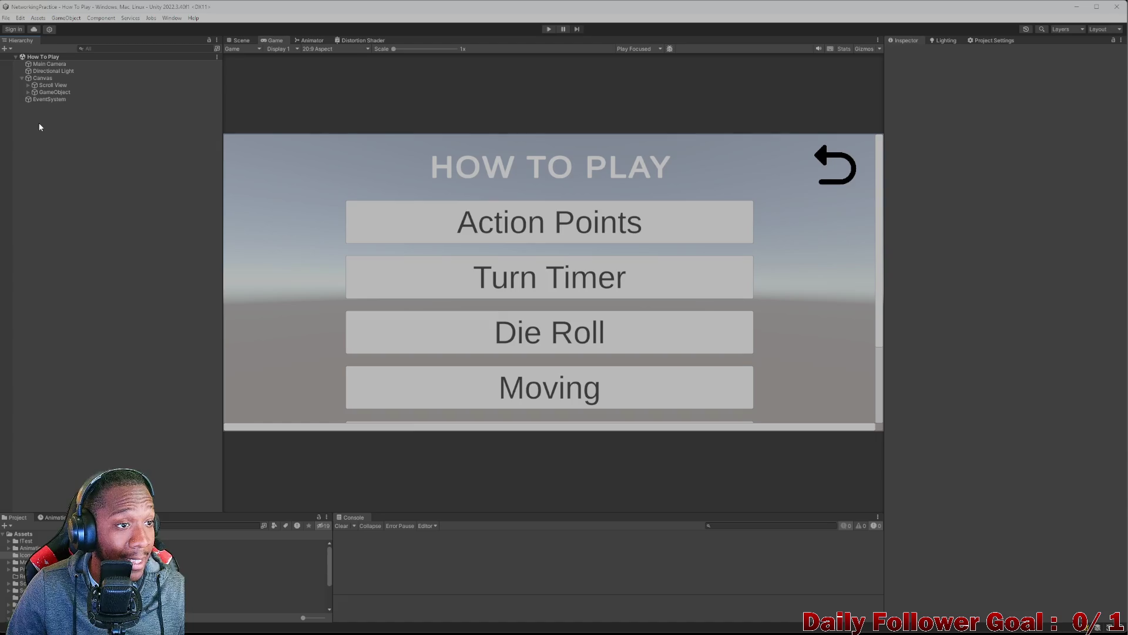
pyautogui.rightClick(40, 125)
pyautogui.click(86, 248)
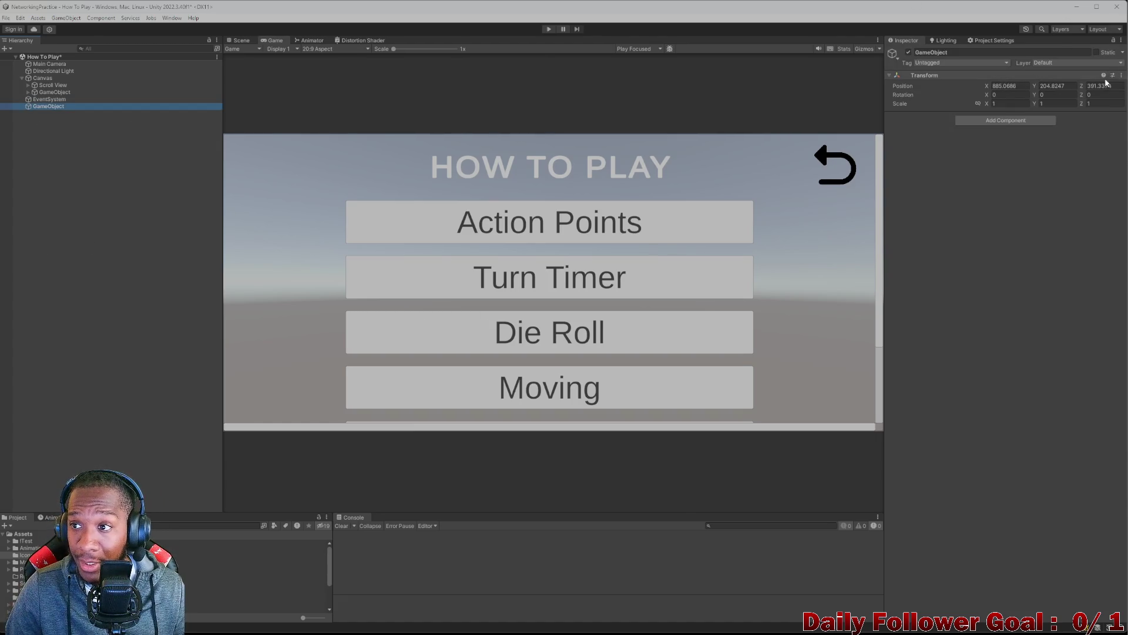
pyautogui.click(1001, 52)
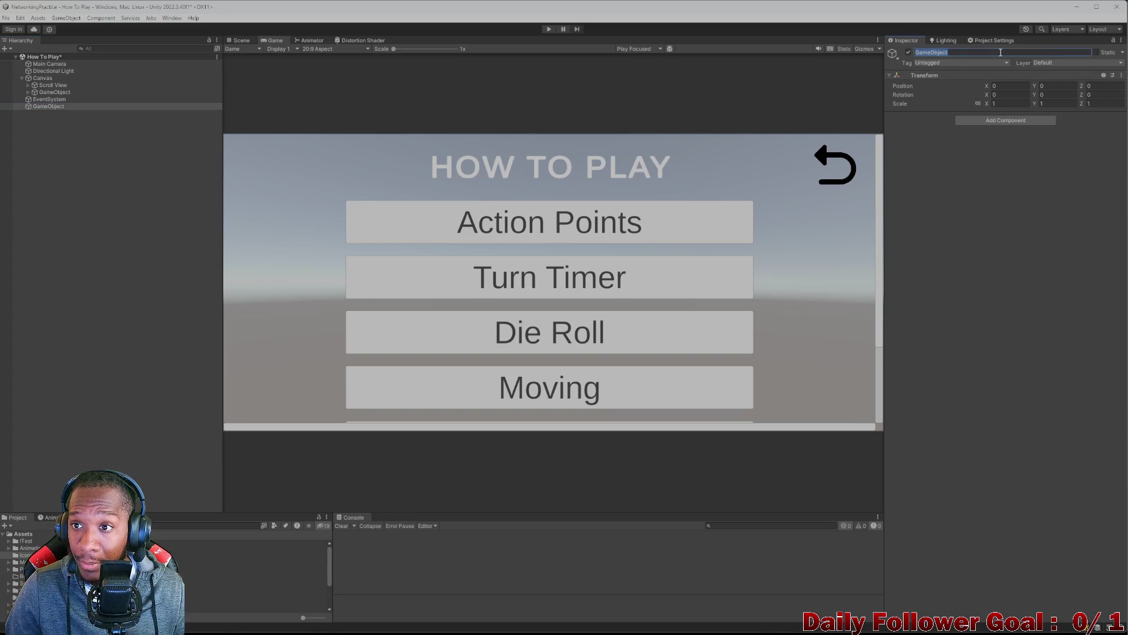
pyautogui.write('MA')
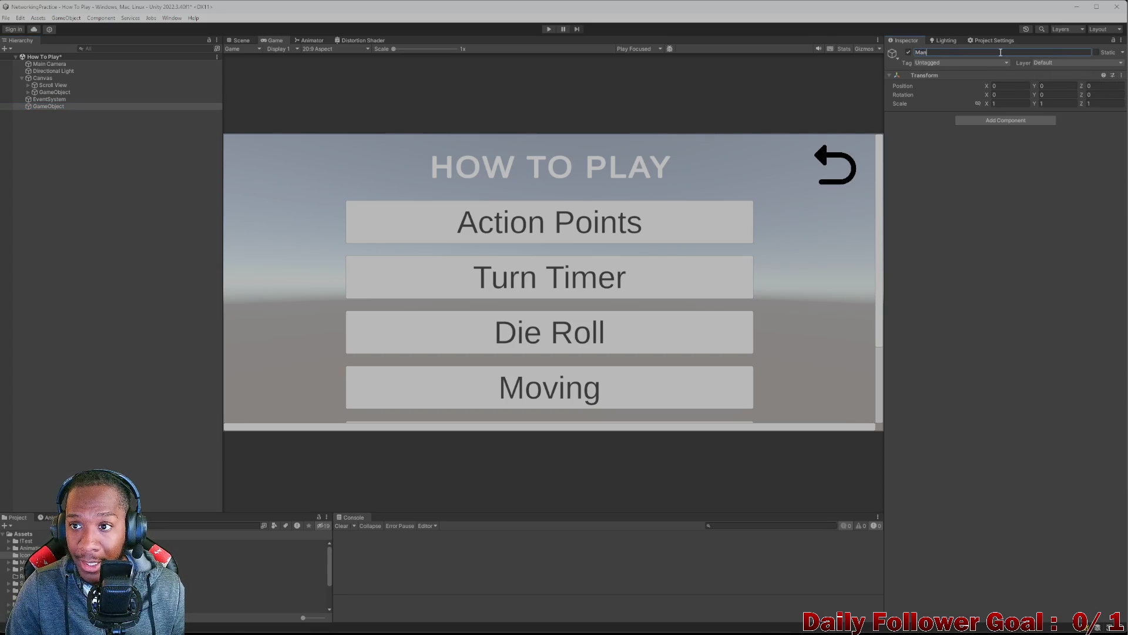
pyautogui.press('Return')
# - Create an empty child of Managers named Scene Loader
pyautogui.rightClick(60, 106)
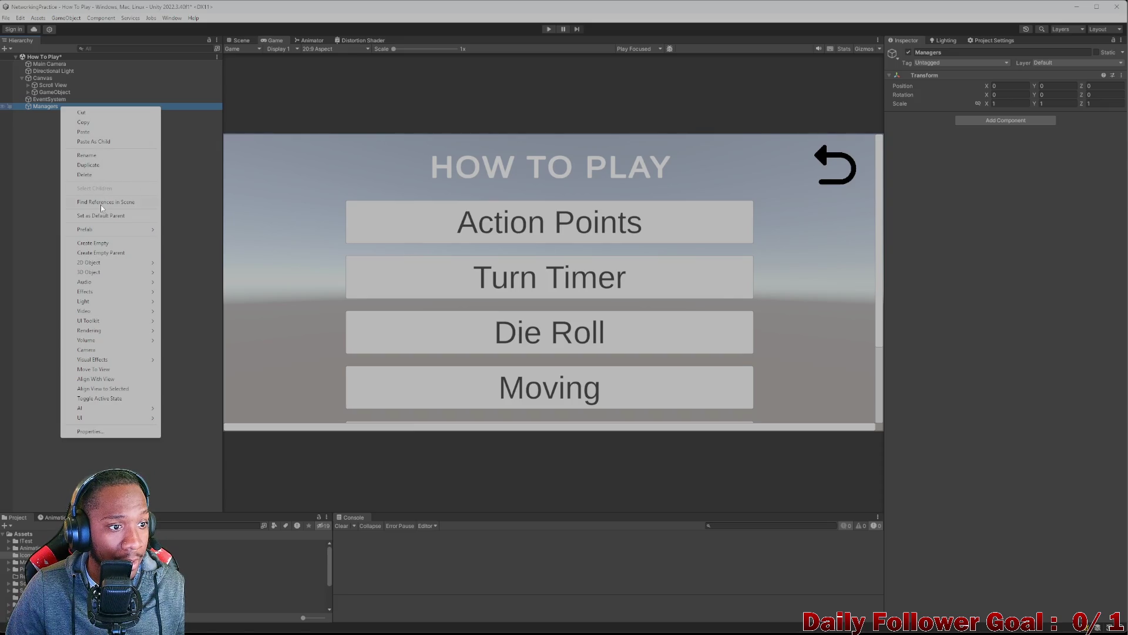
pyautogui.click(94, 242)
pyautogui.write('Scene Loade')
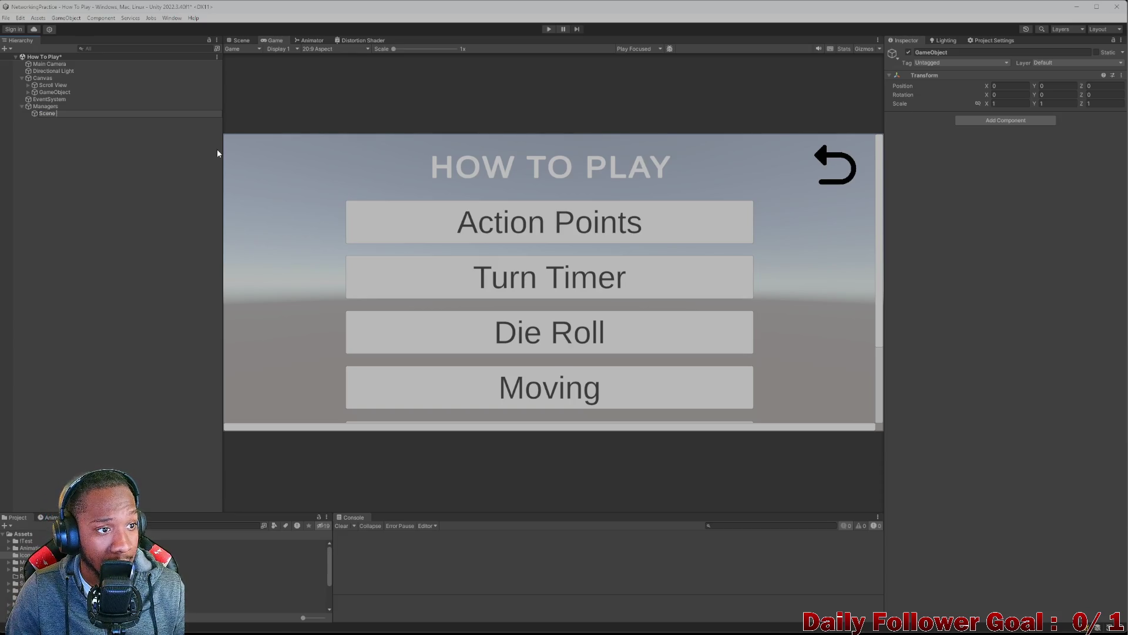
pyautogui.write('r')
pyautogui.press('Return')
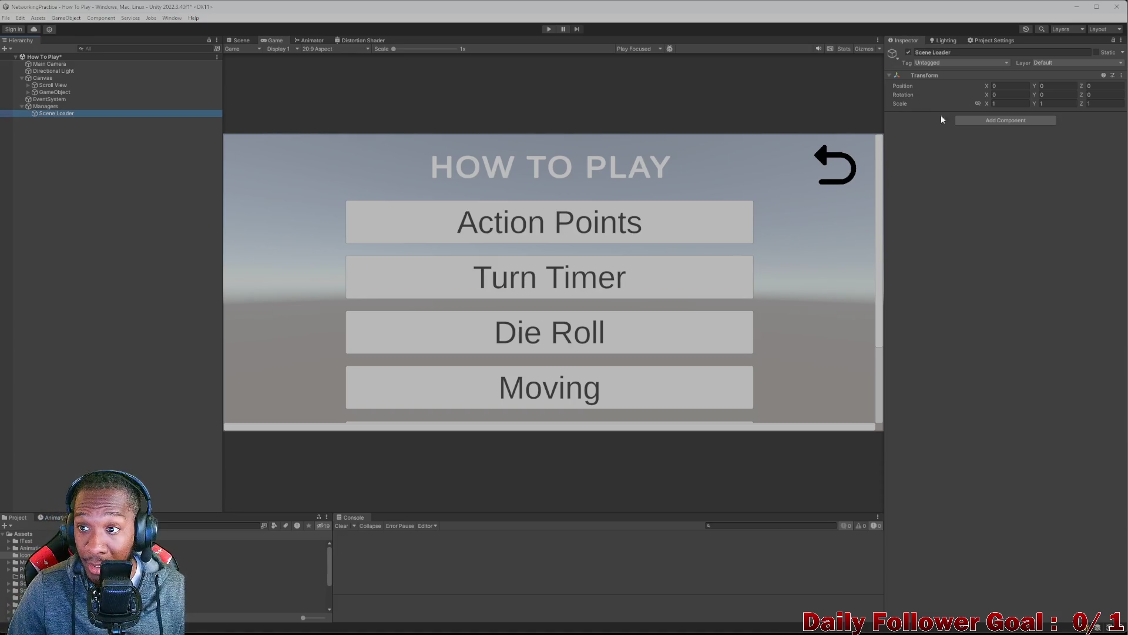
# - Attach the SceneLoader script to Scene Loader and review its LoadScene code in Visual Studio
pyautogui.click(969, 121)
pyautogui.write('scen')
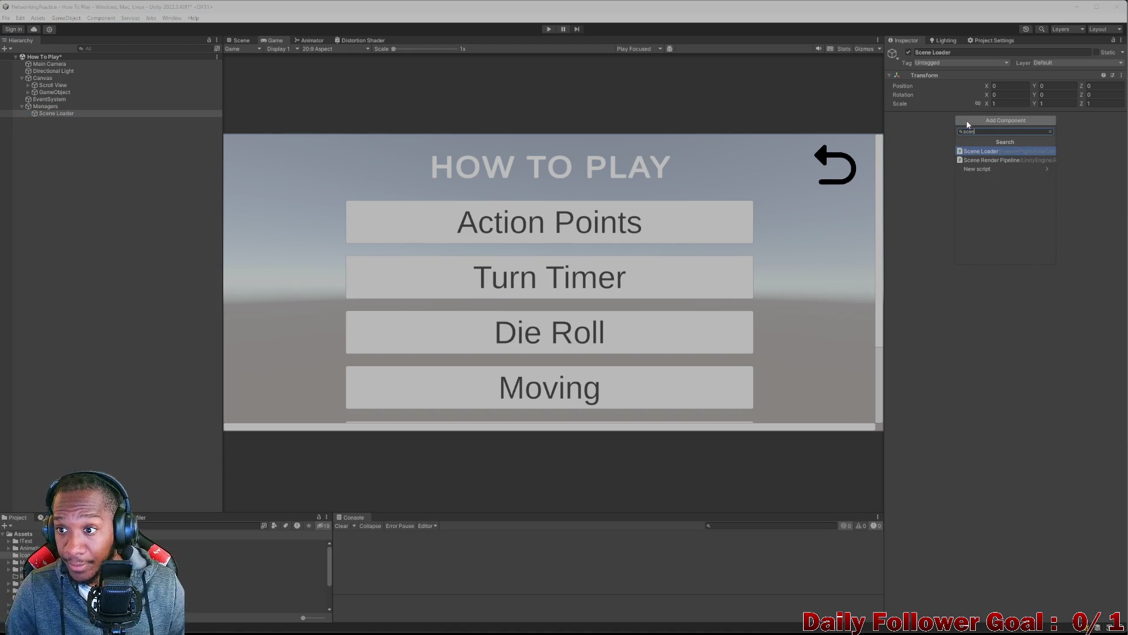
pyautogui.click(985, 151)
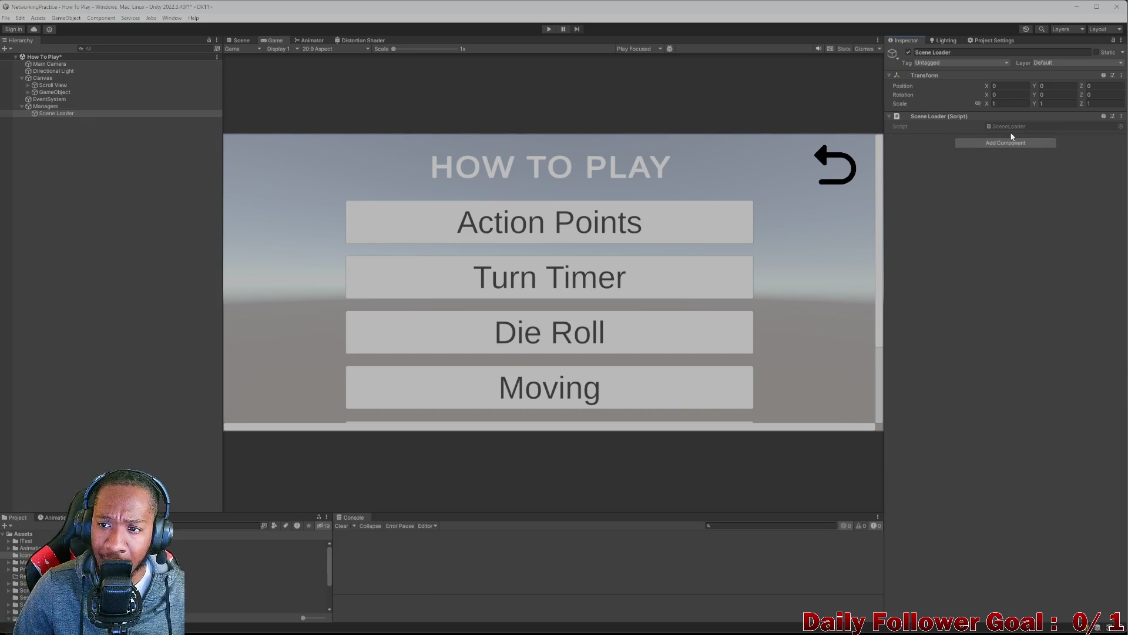
pyautogui.doubleClick(1018, 126)
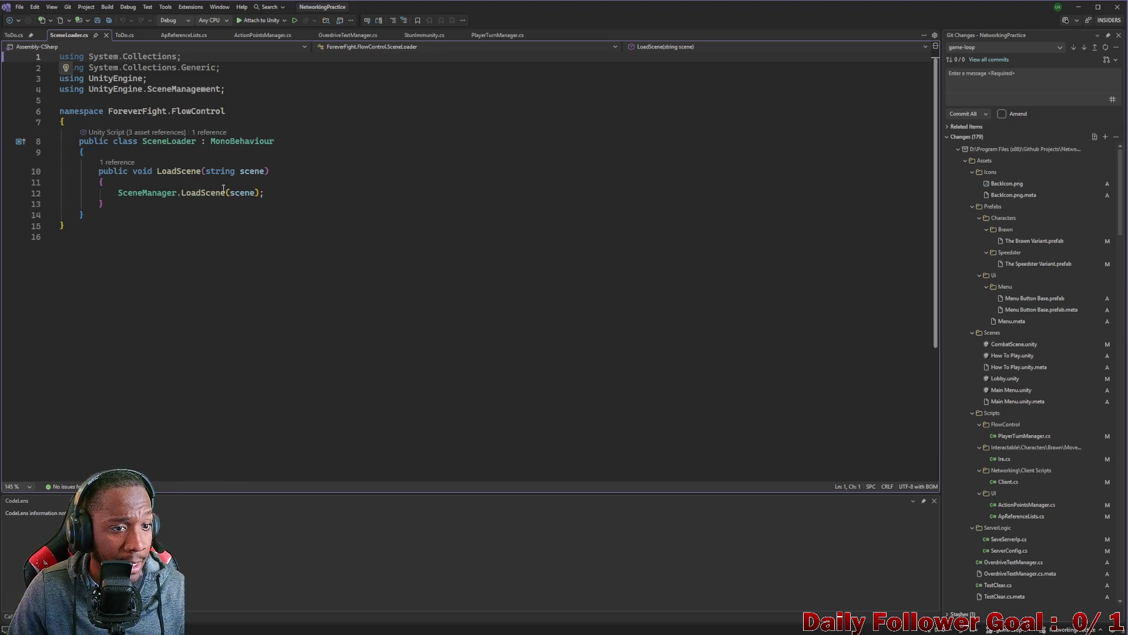
pyautogui.click(1078, 7)
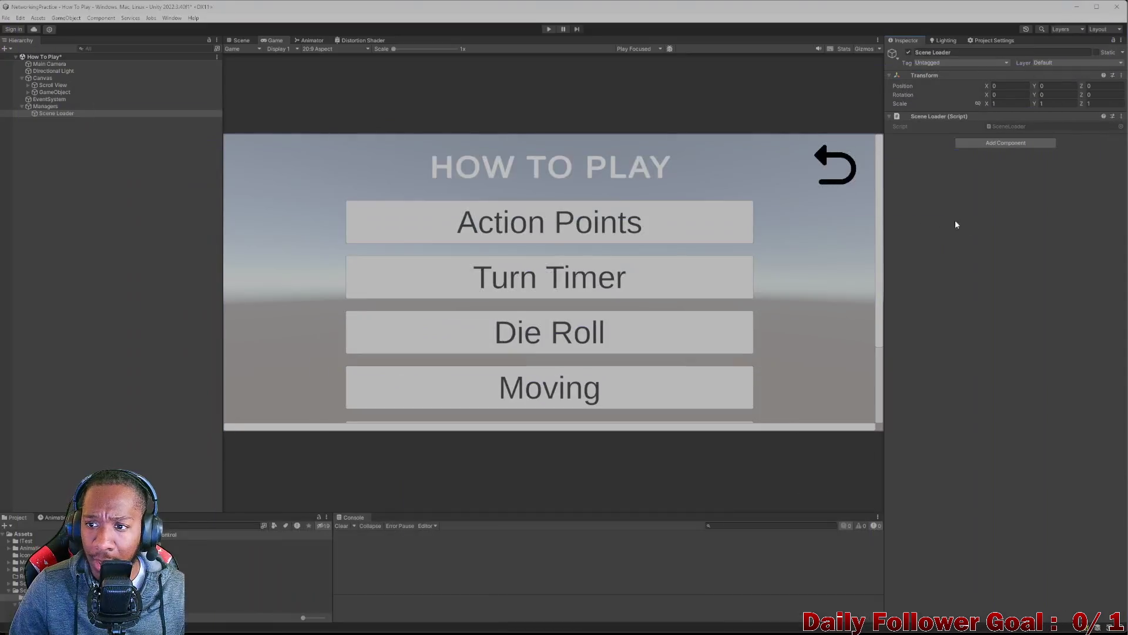
# - Rename the layout GameObject under Canvas to 'Back Button - Parent'
pyautogui.click(56, 91)
pyautogui.click(32, 94)
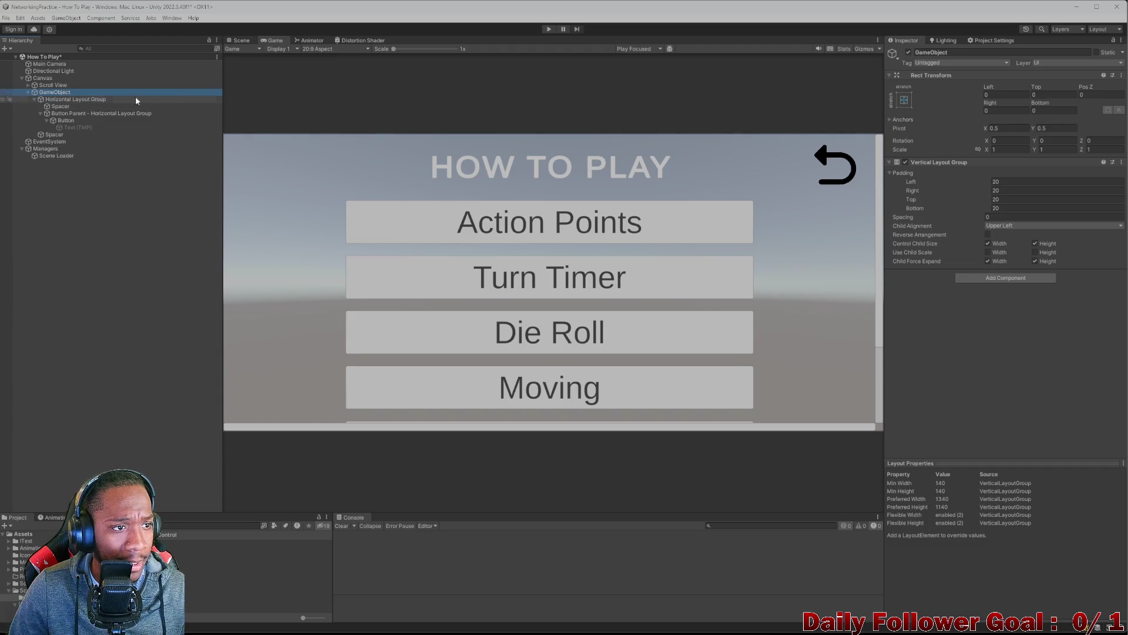
pyautogui.doubleClick(995, 51)
pyautogui.press('BackSpace')
pyautogui.write('ack')
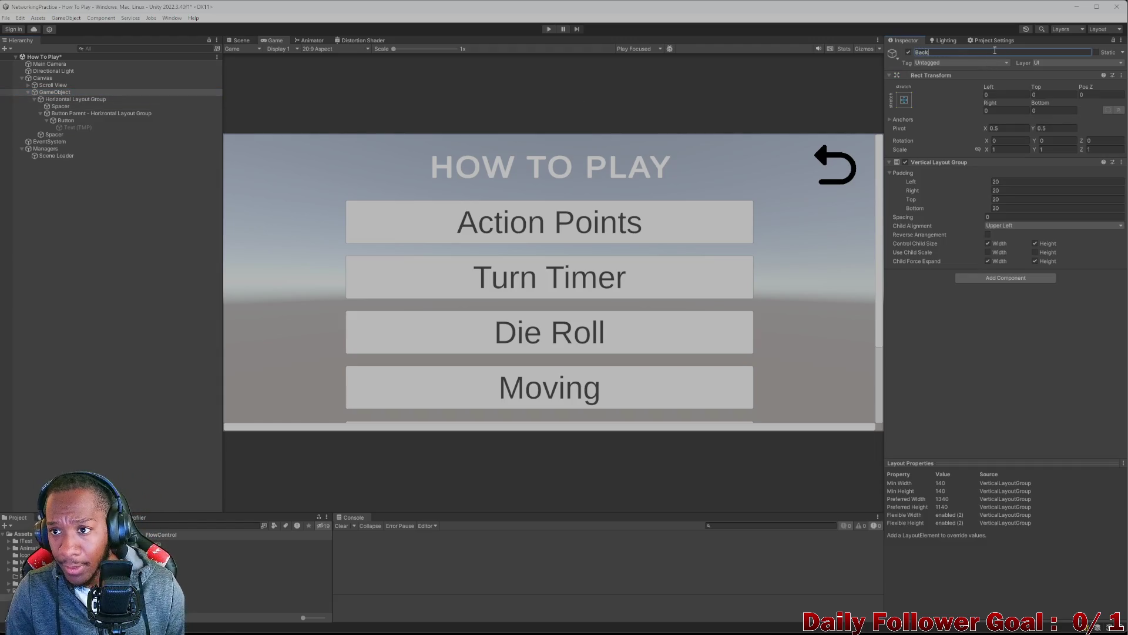
pyautogui.write(' Button - P')
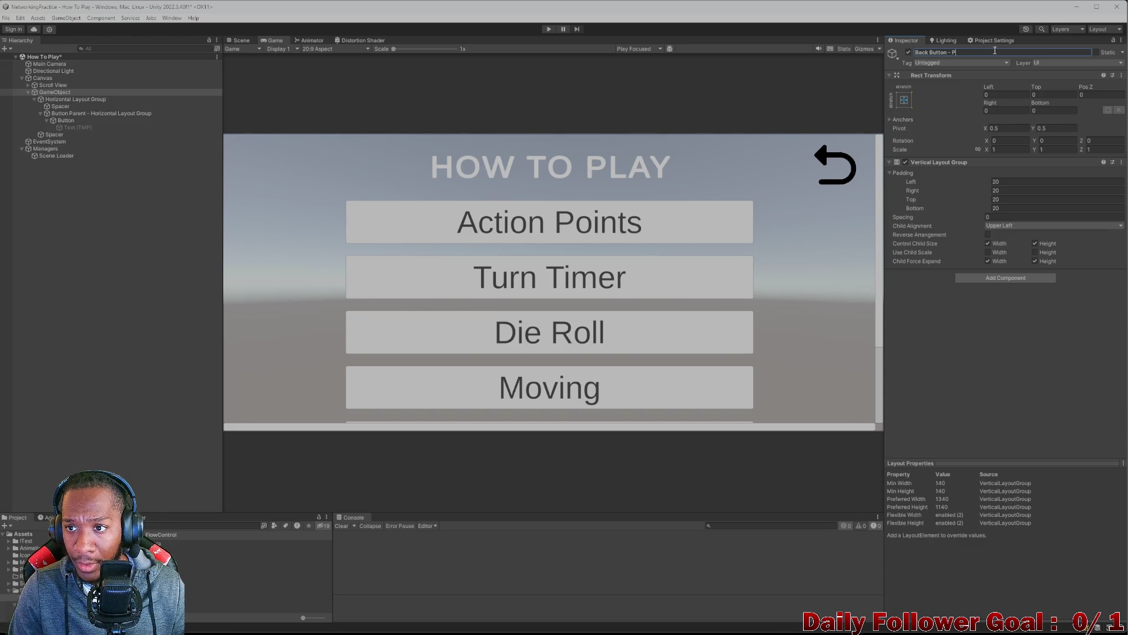
pyautogui.write('are')
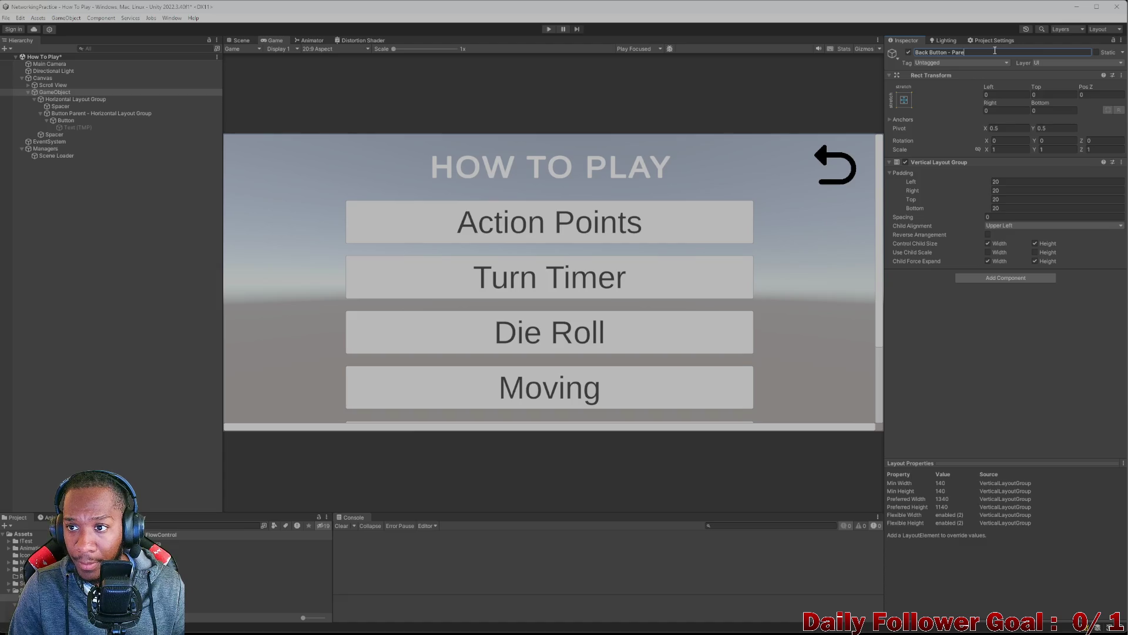
pyautogui.press('Return')
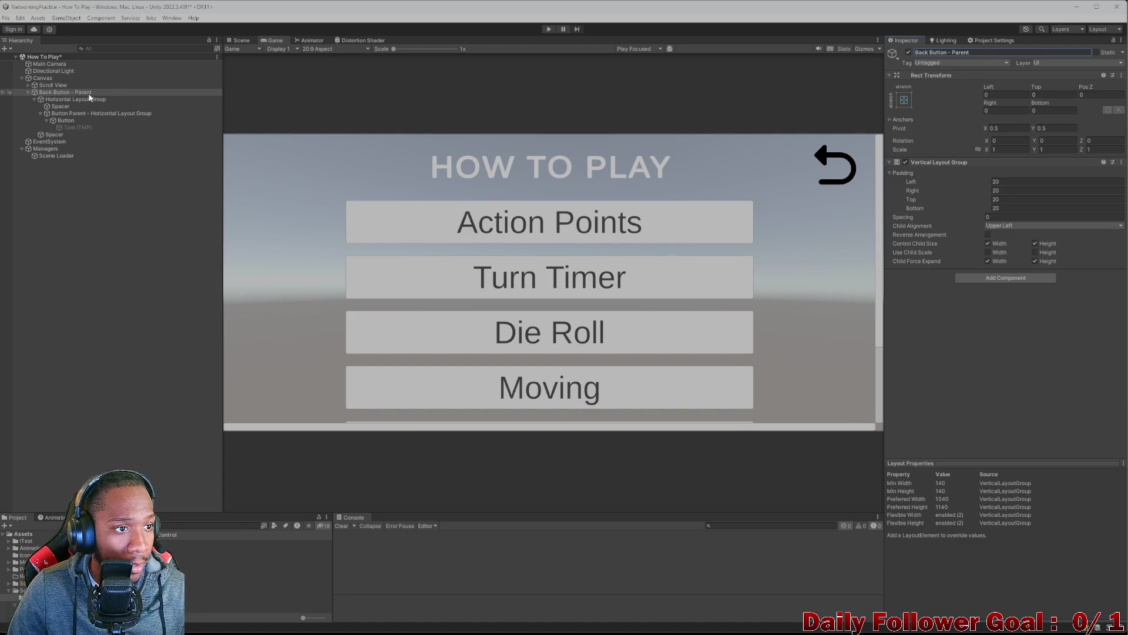
pyautogui.click(73, 99)
pyautogui.click(75, 112)
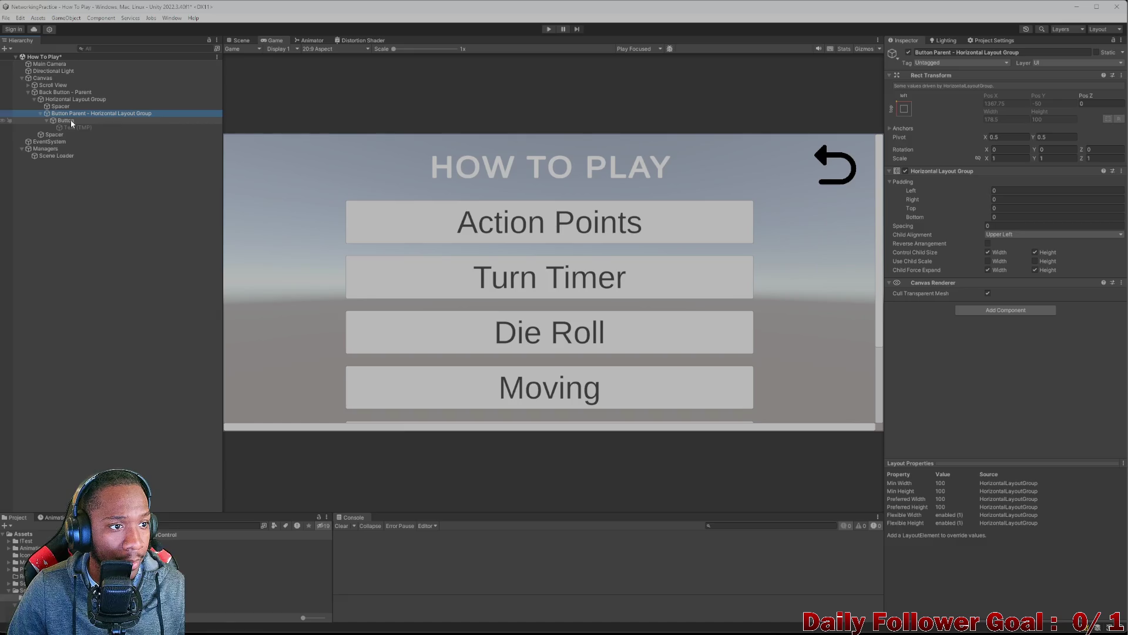
# - Add an On Click event to the back-arrow Button calling SceneLoader.LoadScene with 'Main Menu'
pyautogui.click(71, 121)
pyautogui.scroll(-3, 1042, 359)
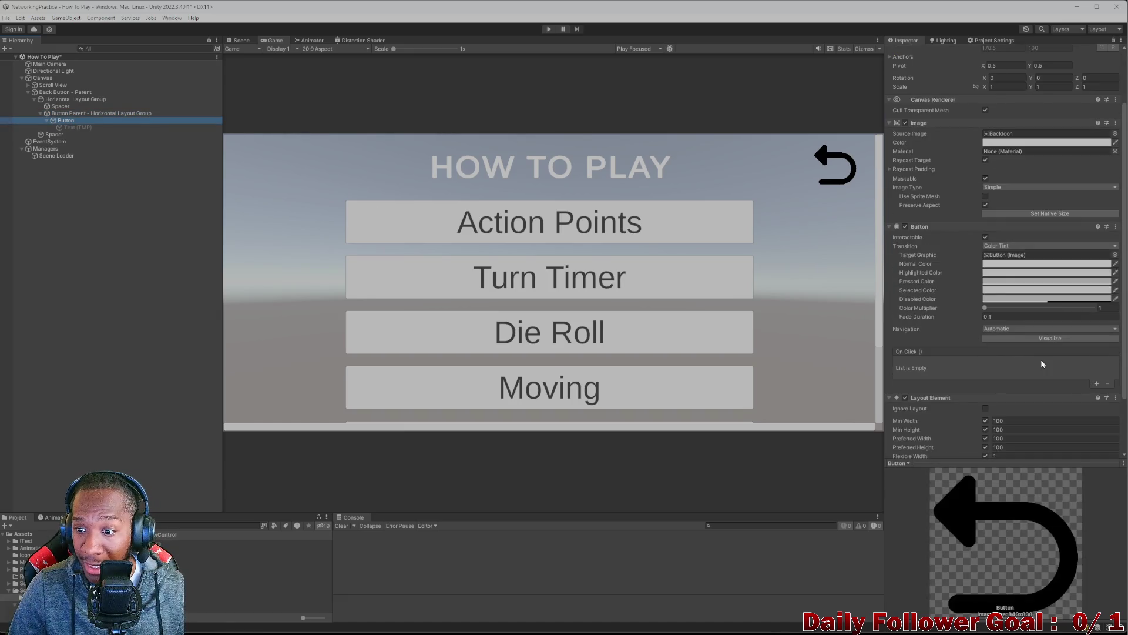
pyautogui.click(1096, 383)
pyautogui.moveTo(57, 156)
pyautogui.mouseDown()
pyautogui.moveTo(950, 339)
pyautogui.moveTo(934, 372)
pyautogui.mouseUp()
pyautogui.click(999, 363)
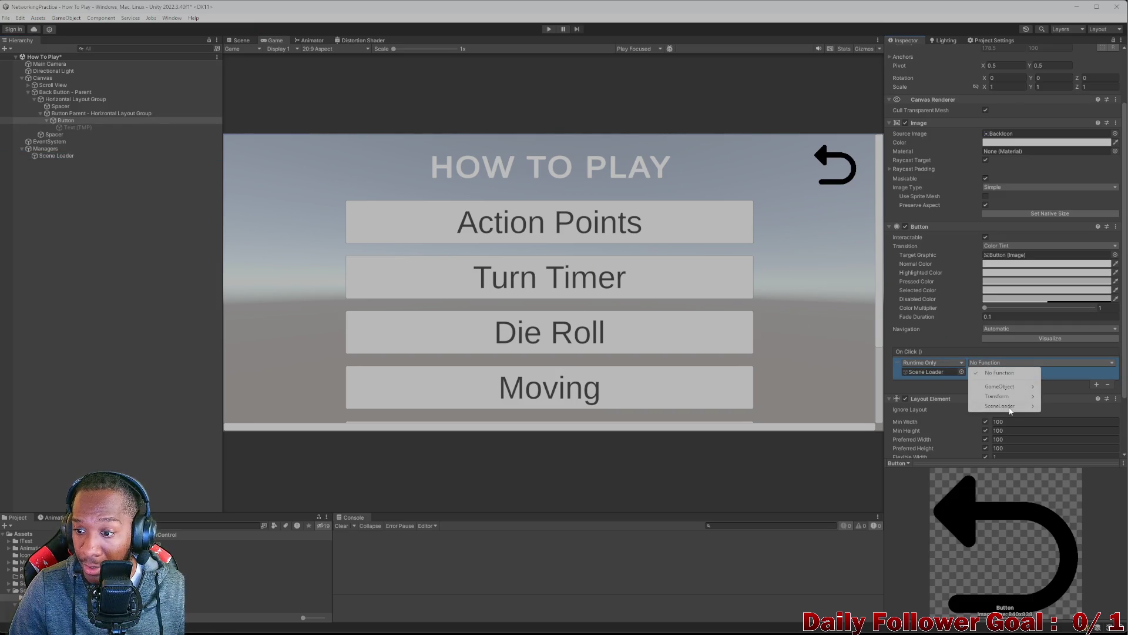
pyautogui.moveTo(1006, 406)
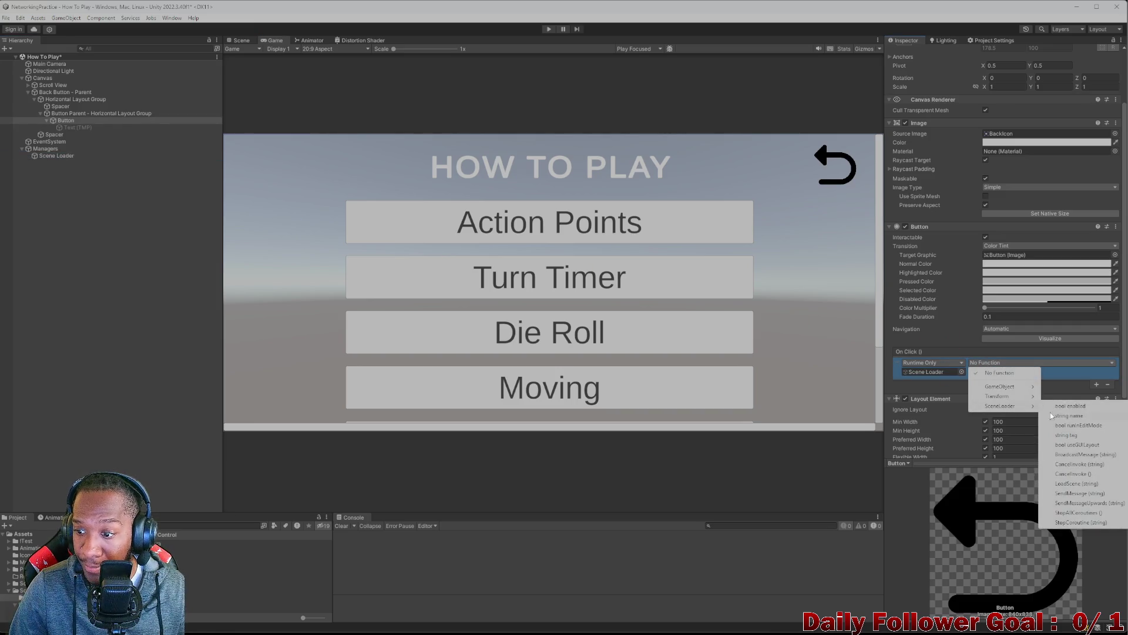
pyautogui.click(1075, 483)
pyautogui.click(1011, 371)
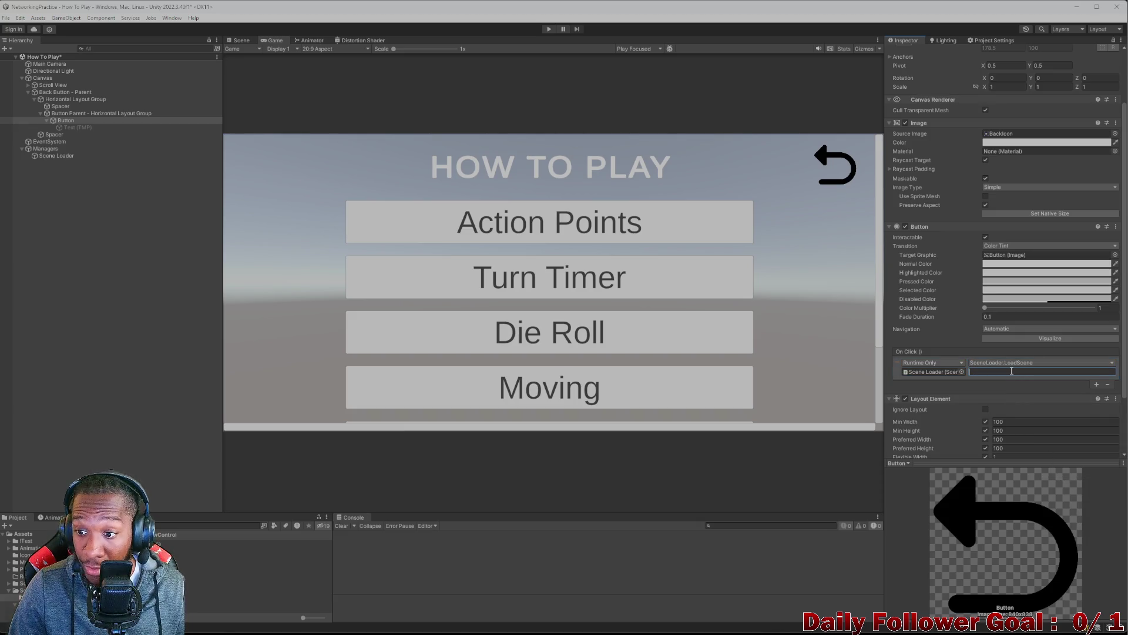
pyautogui.write('Mai')
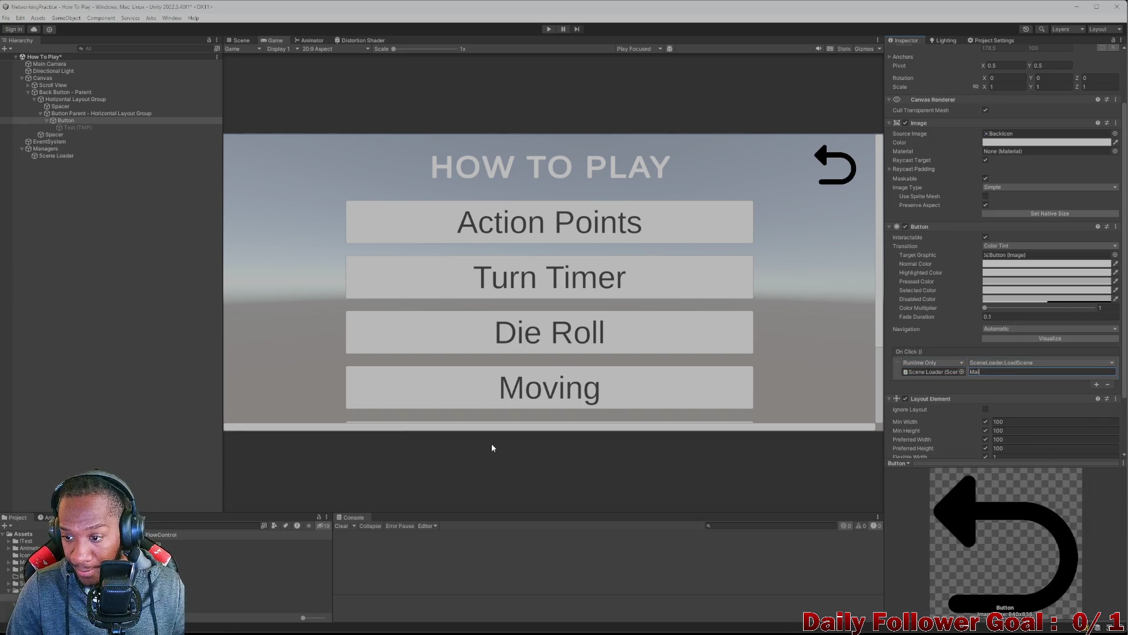
pyautogui.write('n M')
pyautogui.press('BackSpace')
pyautogui.write('en')
pyautogui.write(' Men')
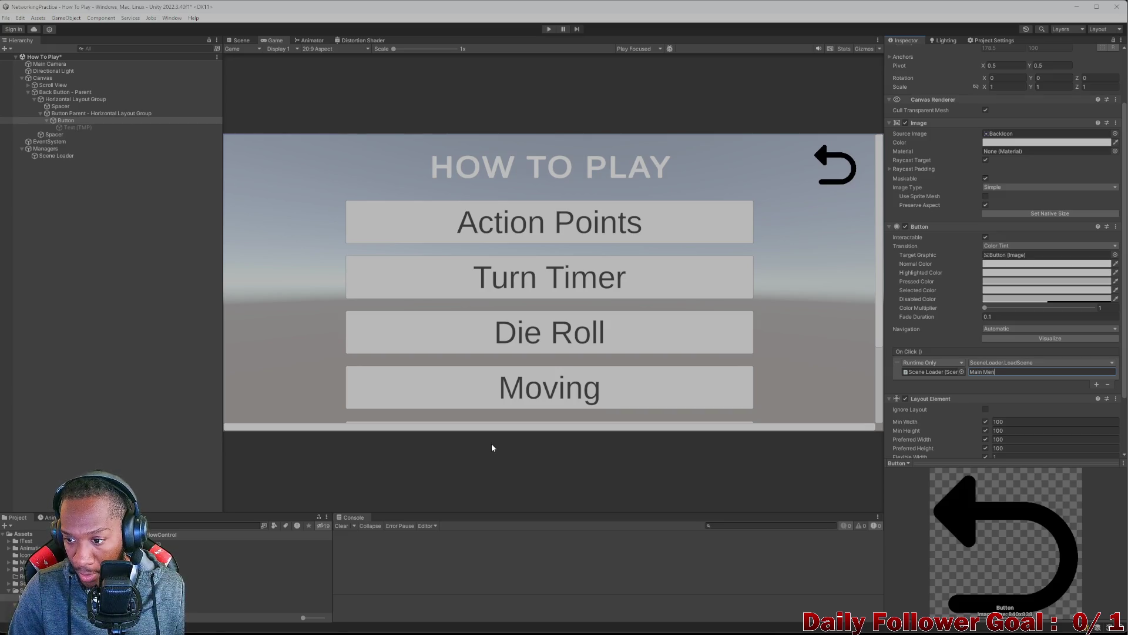
# - Play-test the back arrow, which logs that Main Menu isn't in build settings, then stop
pyautogui.click(549, 29)
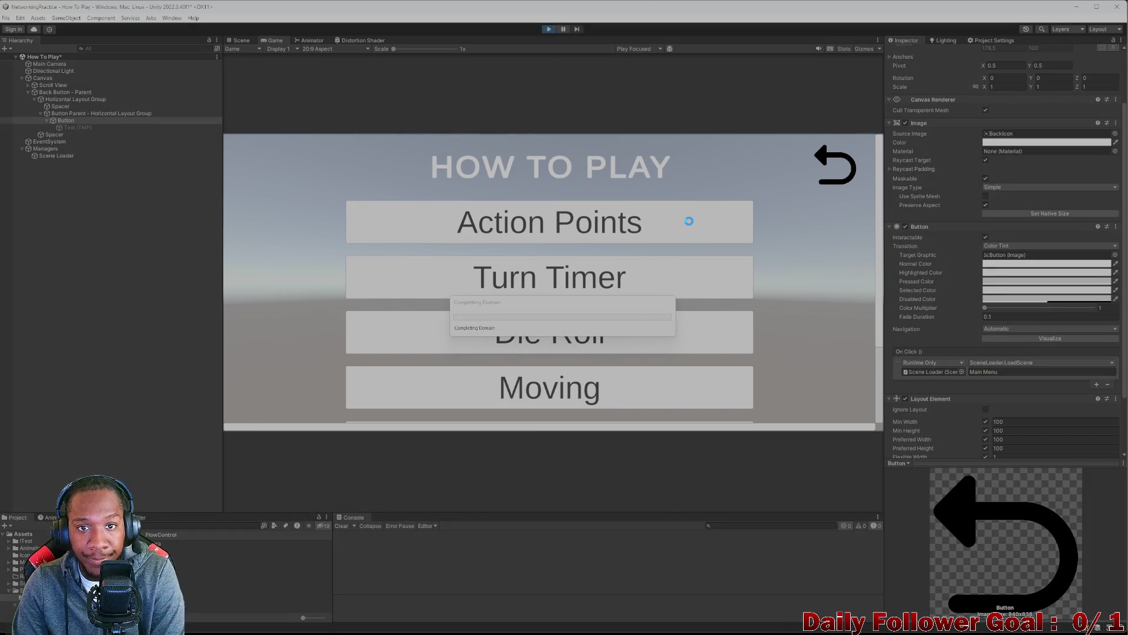
pyautogui.click(829, 159)
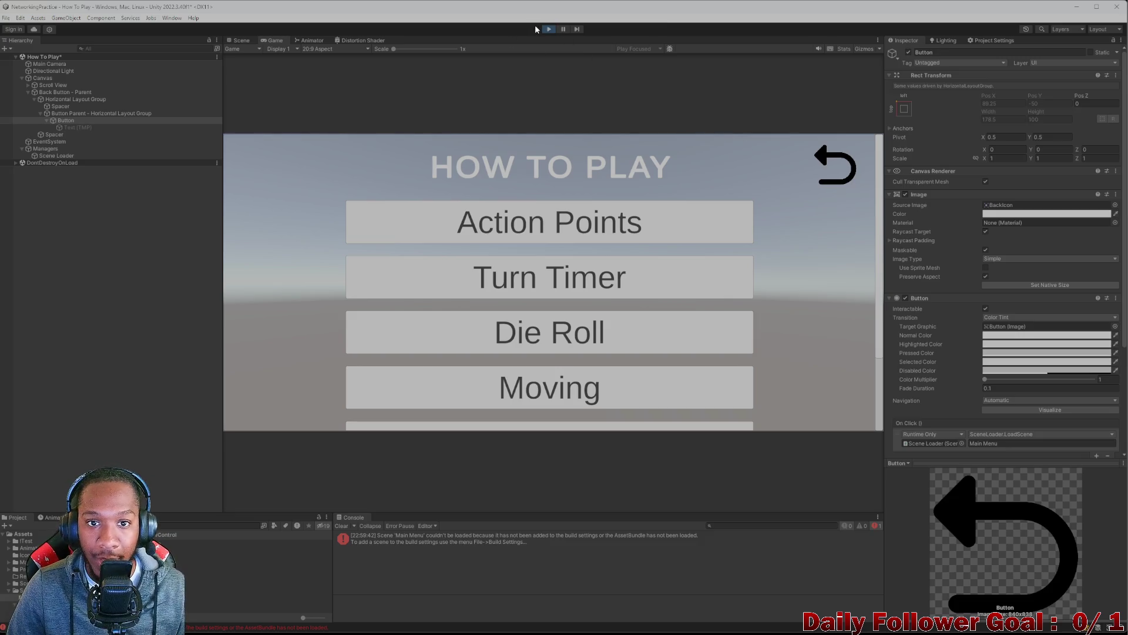
pyautogui.click(549, 29)
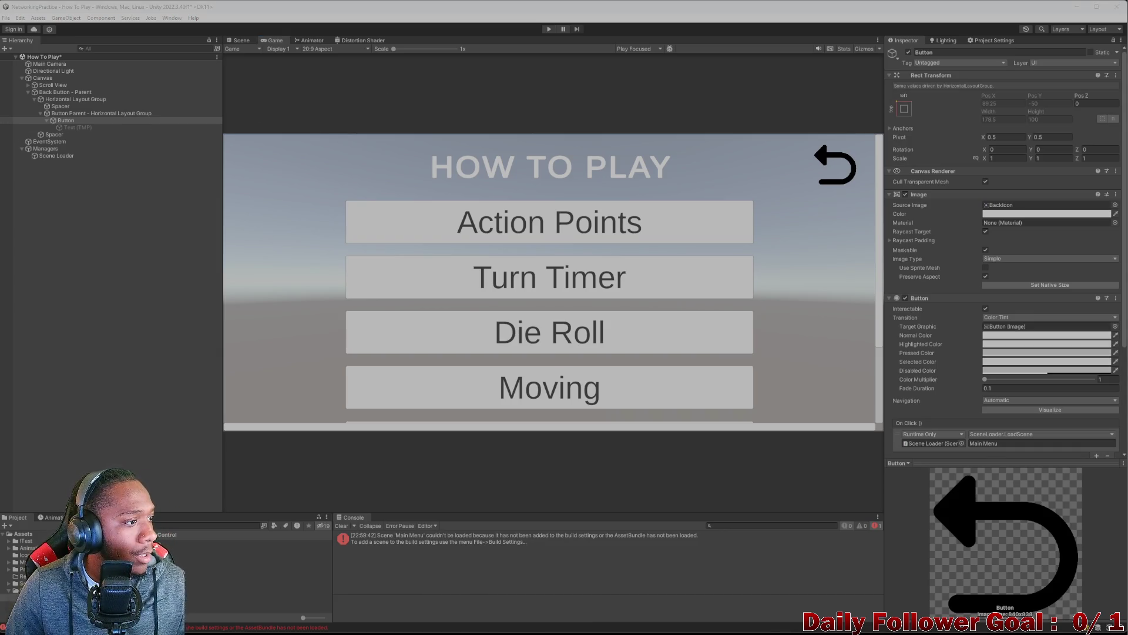
pyautogui.click(22, 583)
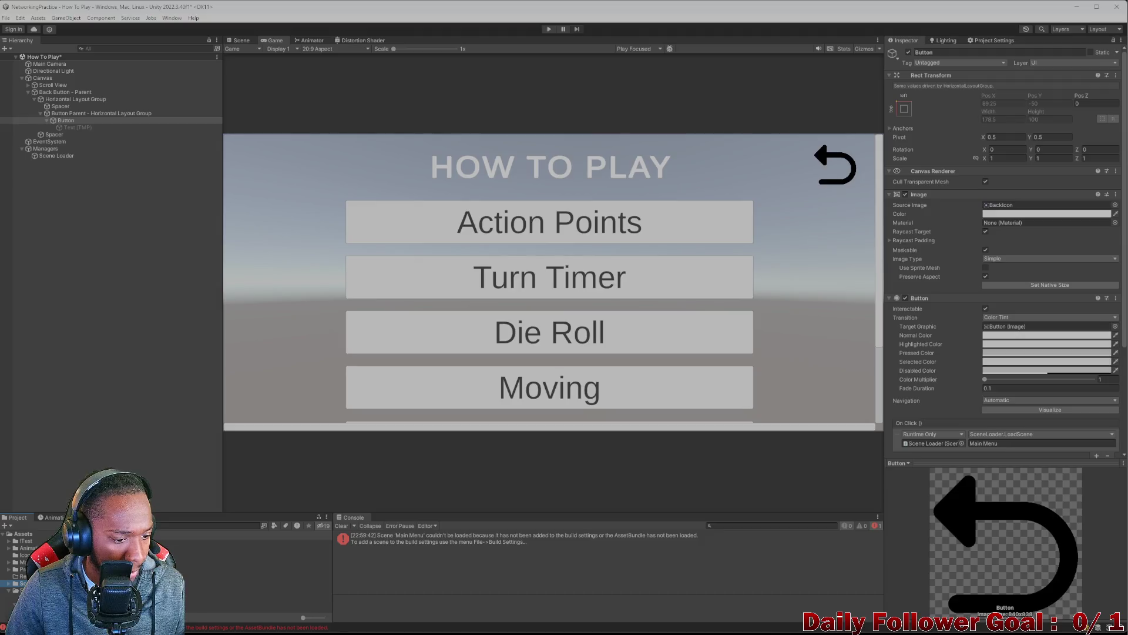
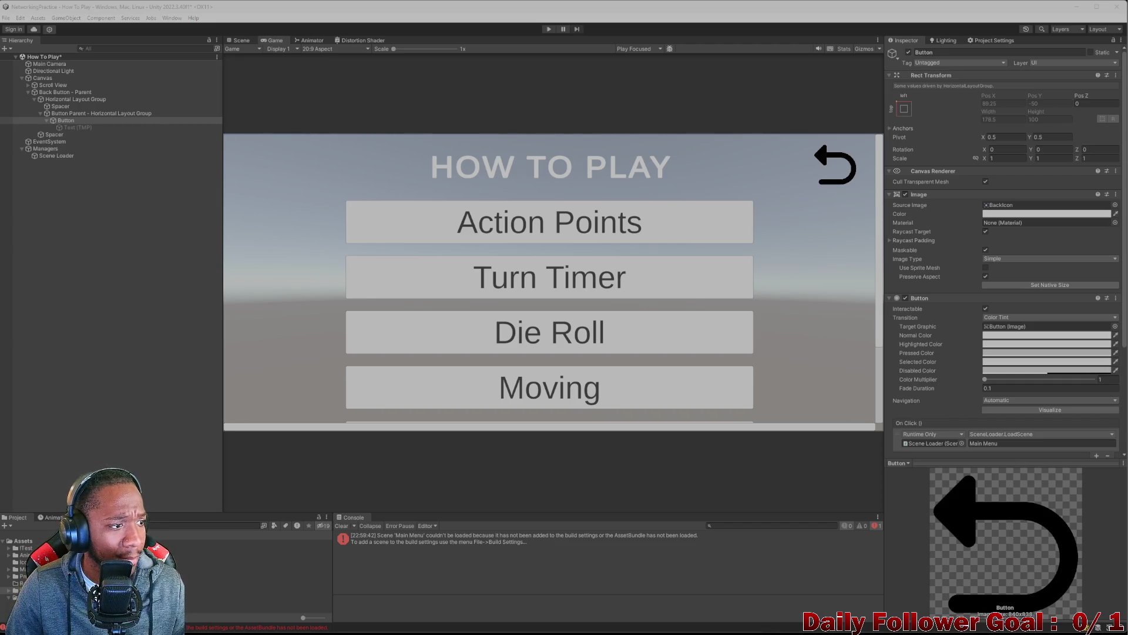
# - Deselect the Button and save the How To Play scene with Ctrl+S
pyautogui.click(58, 231)
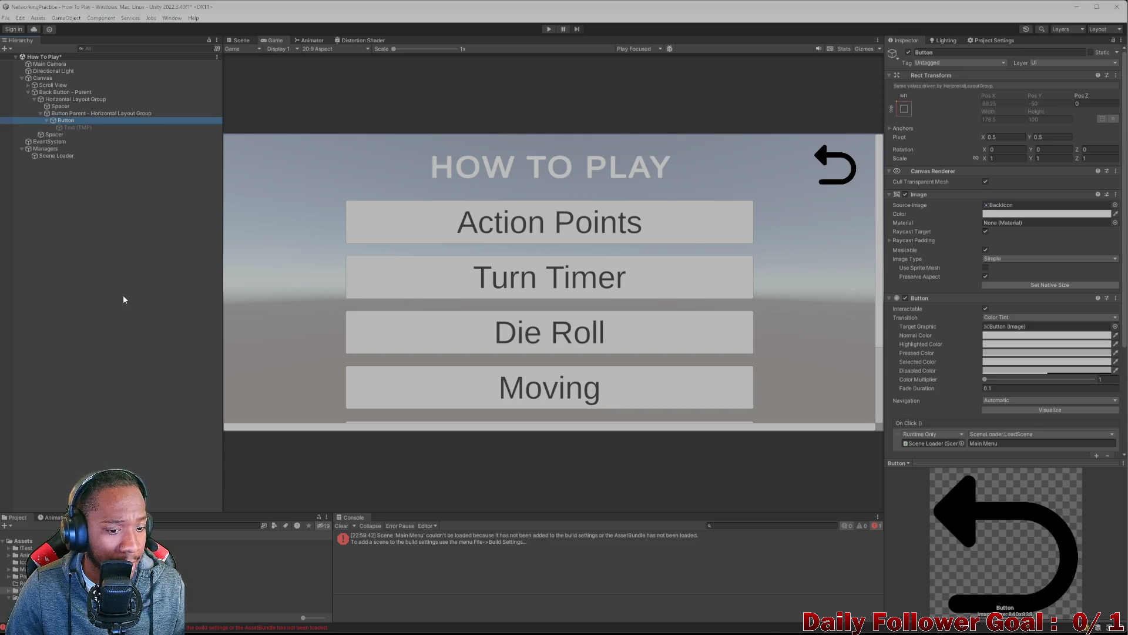
pyautogui.click(122, 295)
pyautogui.hotkey('ctrl', 's')
pyautogui.click(342, 525)
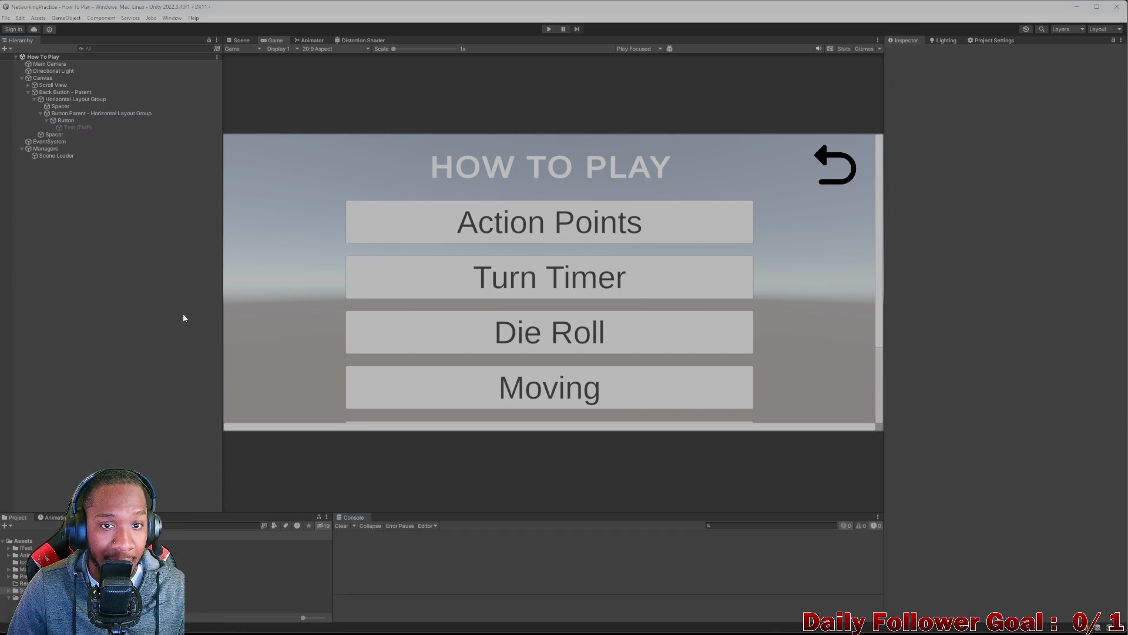
# - Confirm in play mode that the back arrow returns to the main menu, then open Main Menu
pyautogui.click(549, 29)
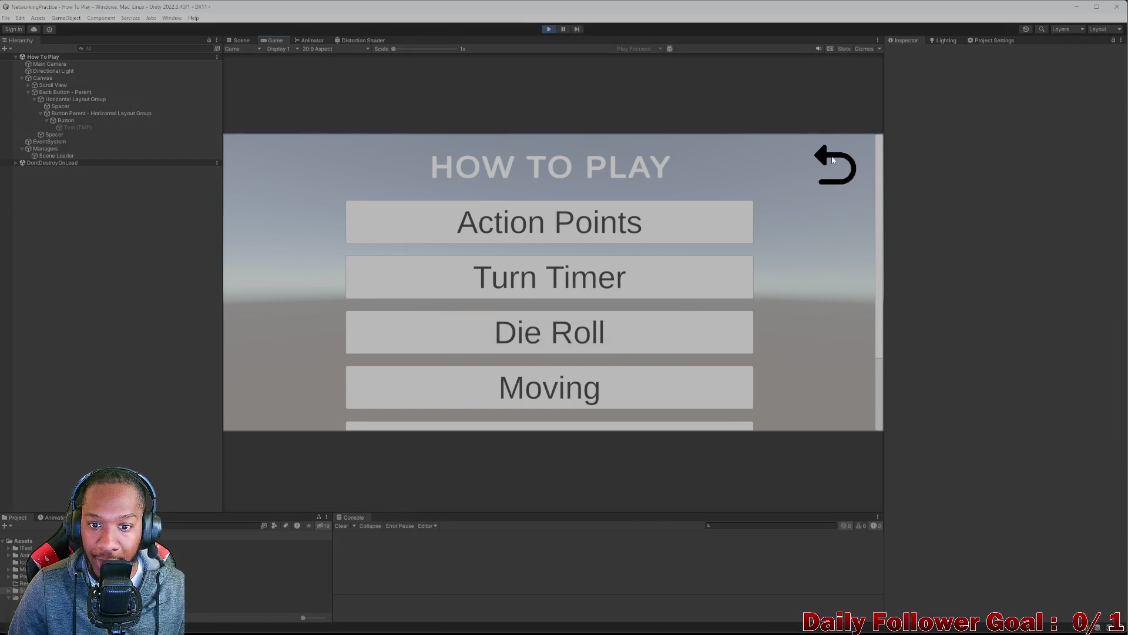
pyautogui.click(833, 169)
pyautogui.click(852, 164)
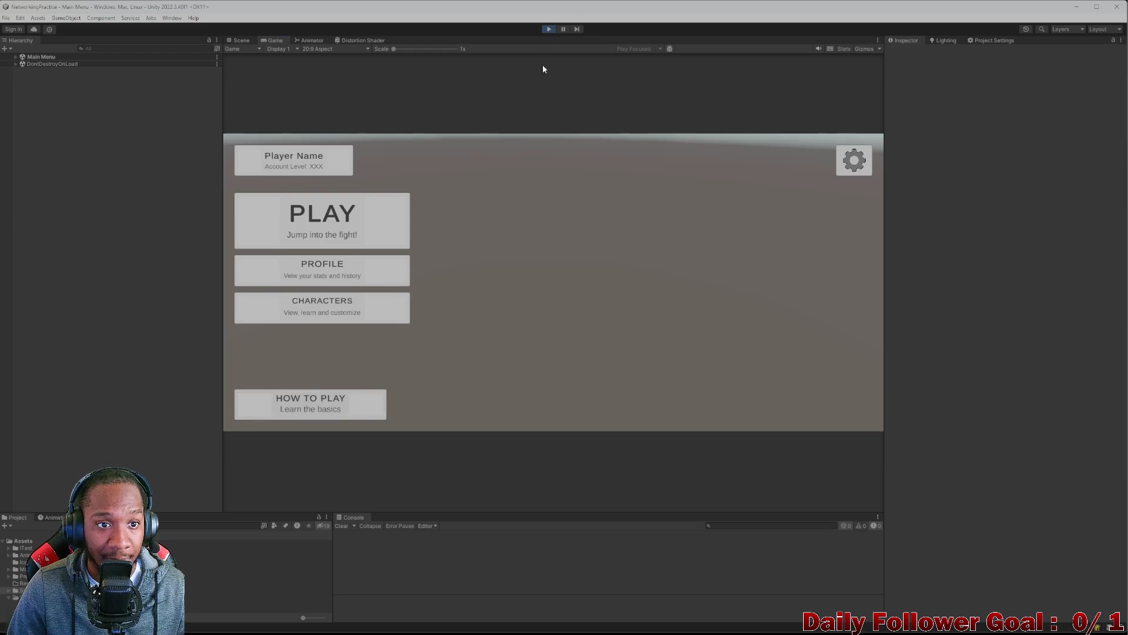
pyautogui.click(549, 30)
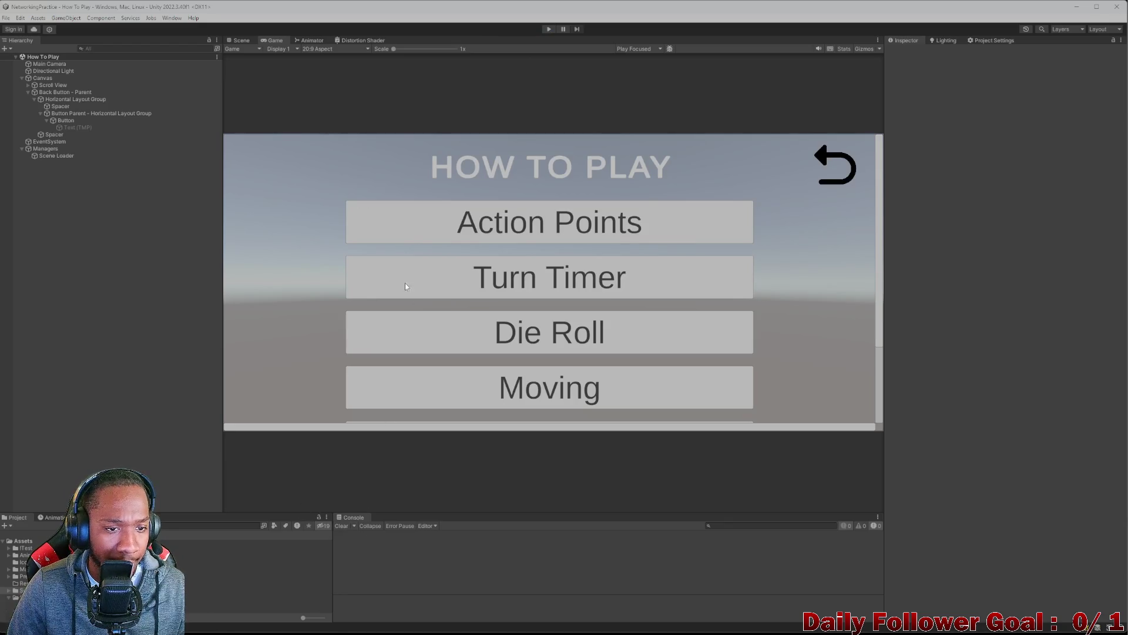
pyautogui.click(240, 40)
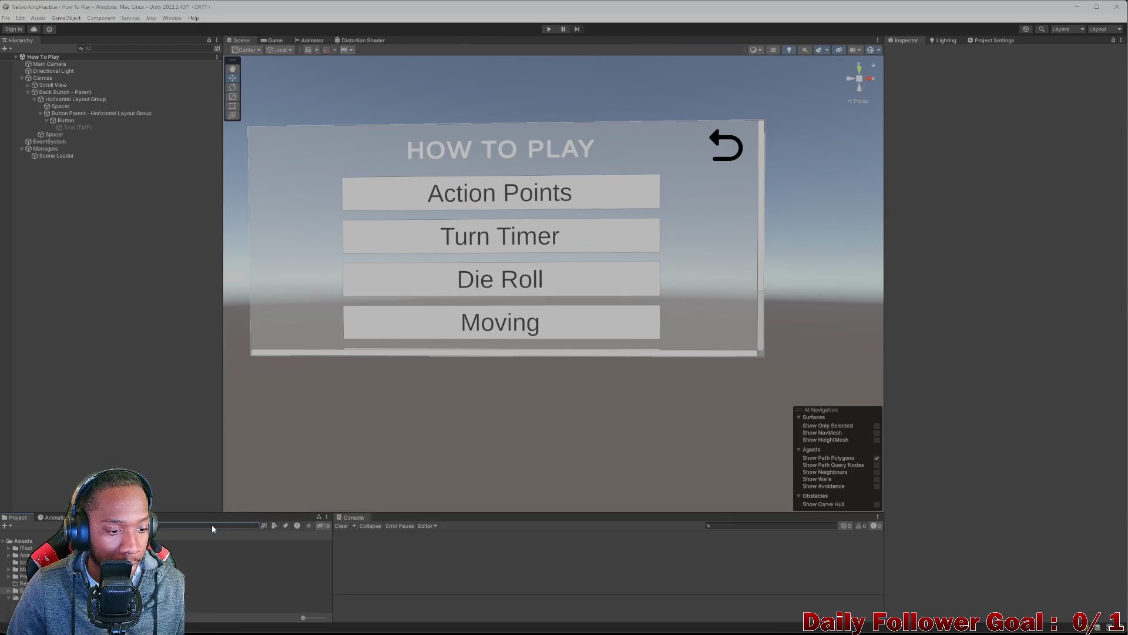
pyautogui.doubleClick(188, 543)
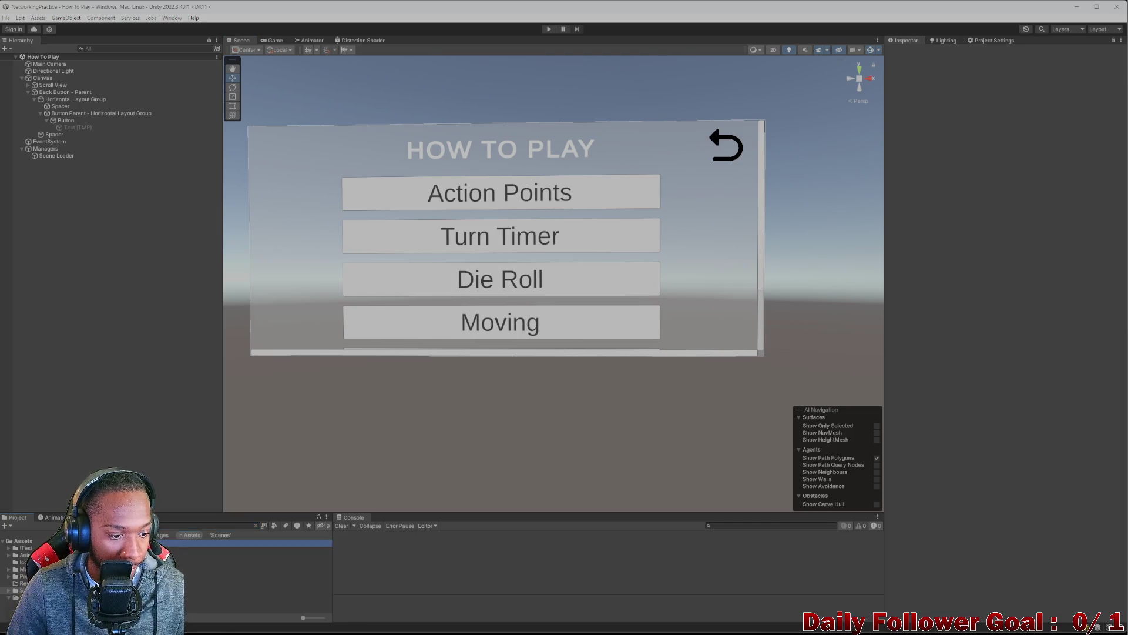
# - Find and select the Scene Loader Manager via hierarchy search, then clear the search
pyautogui.click(82, 48)
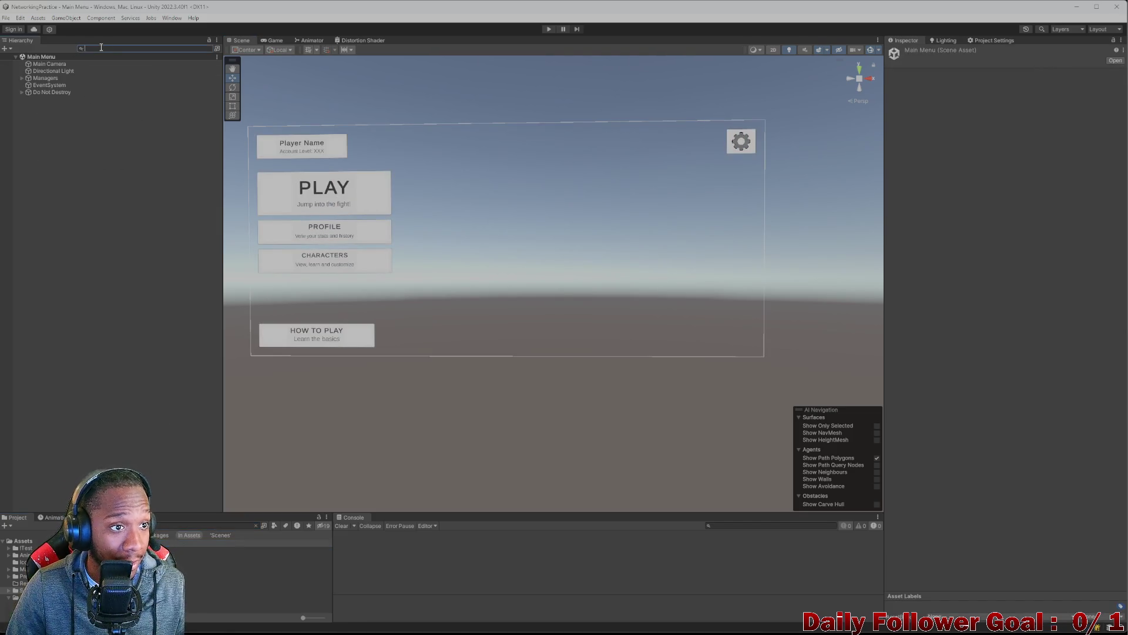
pyautogui.write('scne')
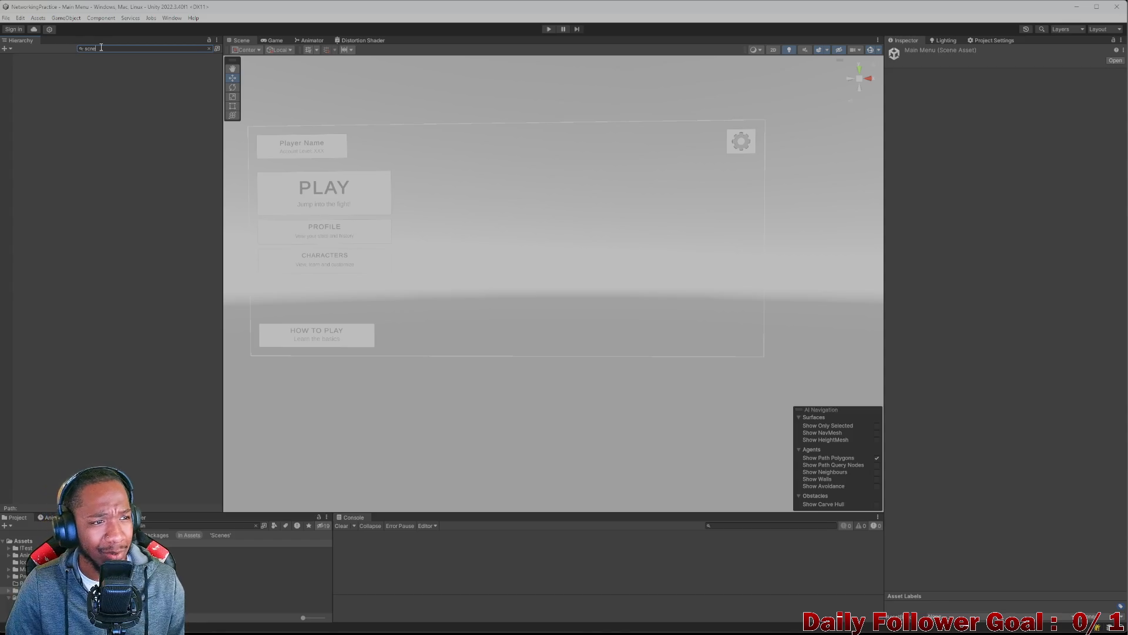
pyautogui.click(94, 62)
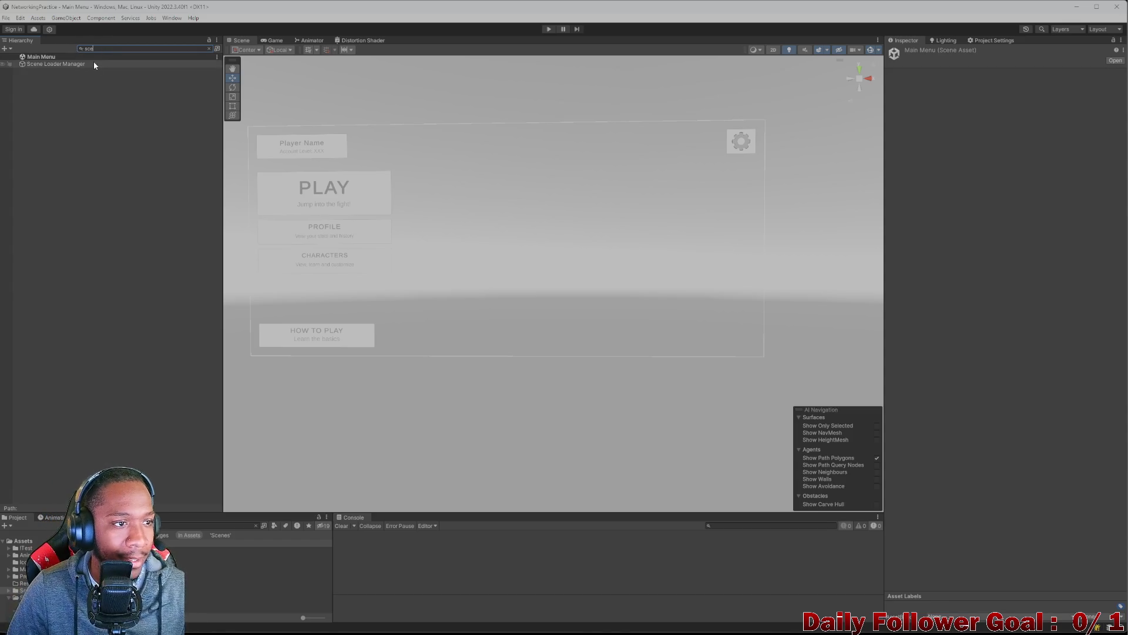
pyautogui.click(945, 53)
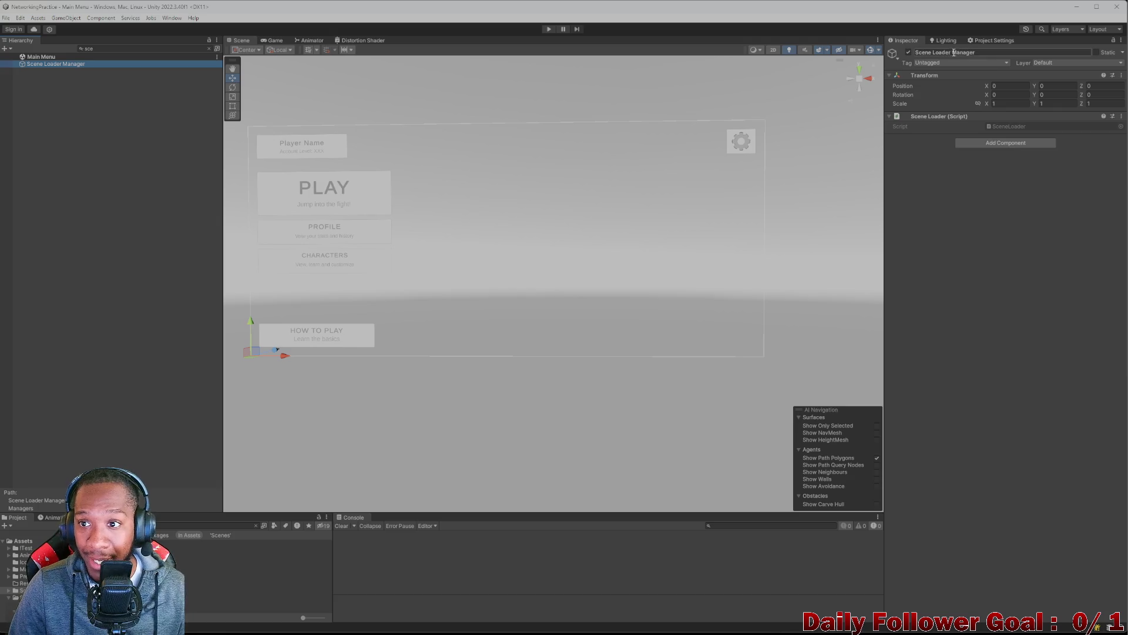
pyautogui.click(166, 119)
pyautogui.click(210, 48)
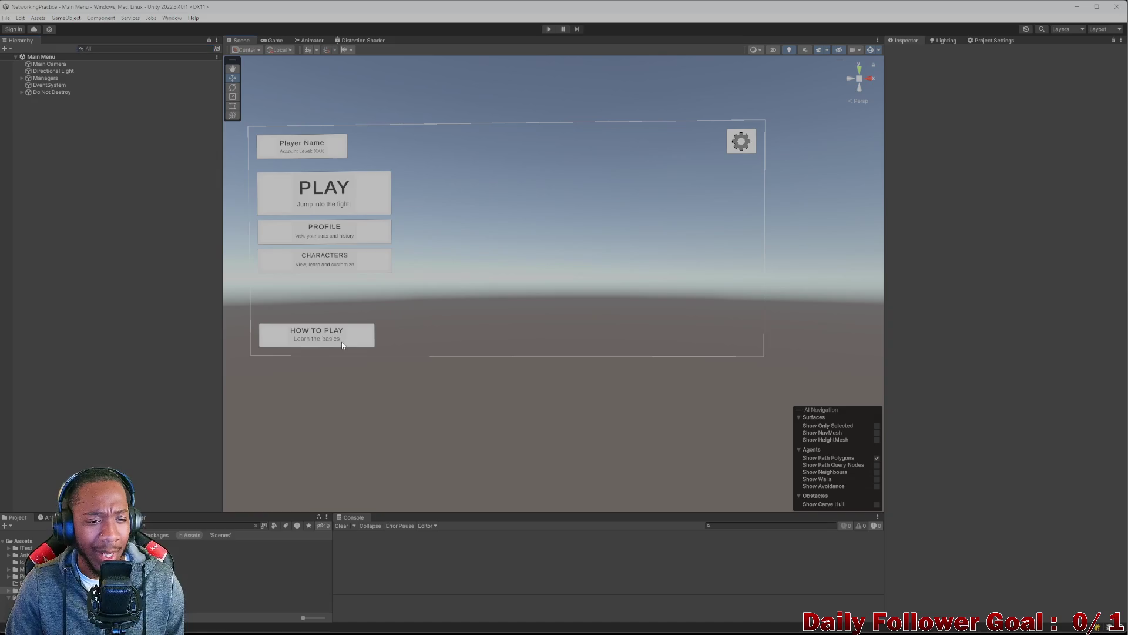
# - Add an On Click event to the HOW TO PLAY button targeting Scene Loader Manager
pyautogui.click(318, 335)
pyautogui.scroll(-5, 971, 317)
pyautogui.scroll(-1, 999, 306)
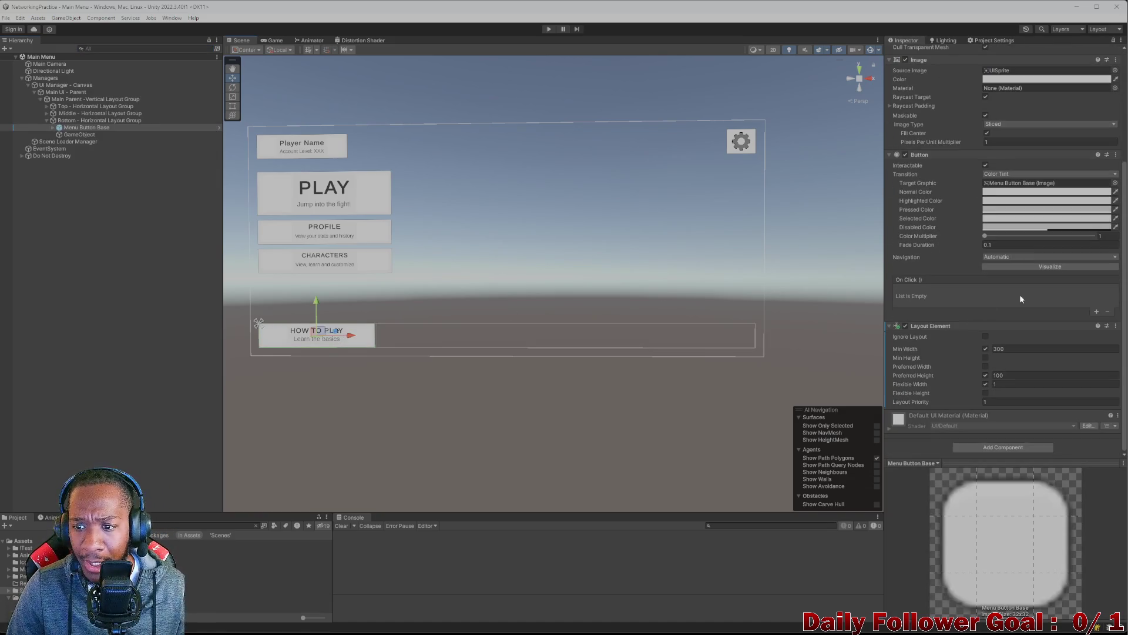
pyautogui.scroll(1, 440, 292)
pyautogui.click(1097, 312)
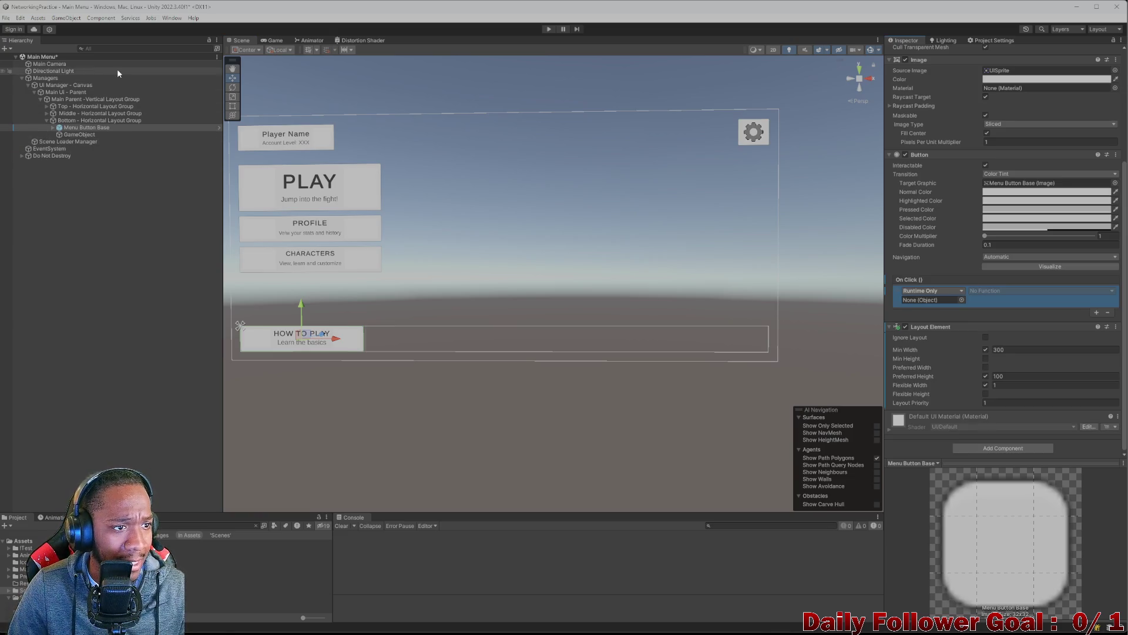
pyautogui.click(81, 142)
pyautogui.moveTo(81, 145)
pyautogui.mouseDown()
pyautogui.moveTo(900, 404)
pyautogui.moveTo(934, 300)
pyautogui.mouseUp()
pyautogui.click(77, 141)
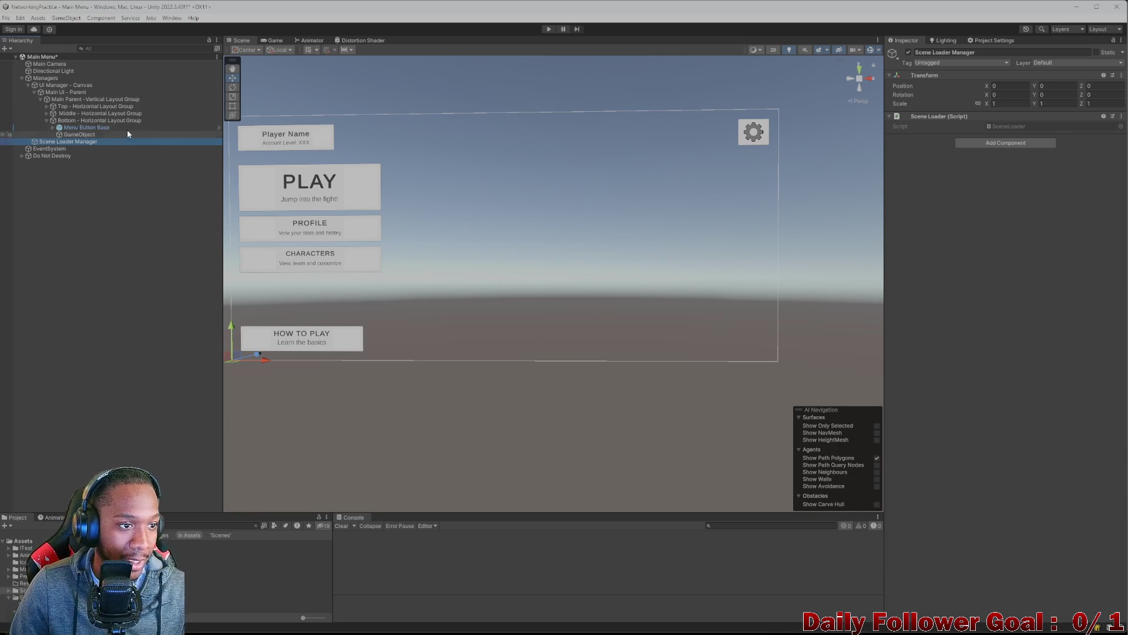
pyautogui.click(97, 135)
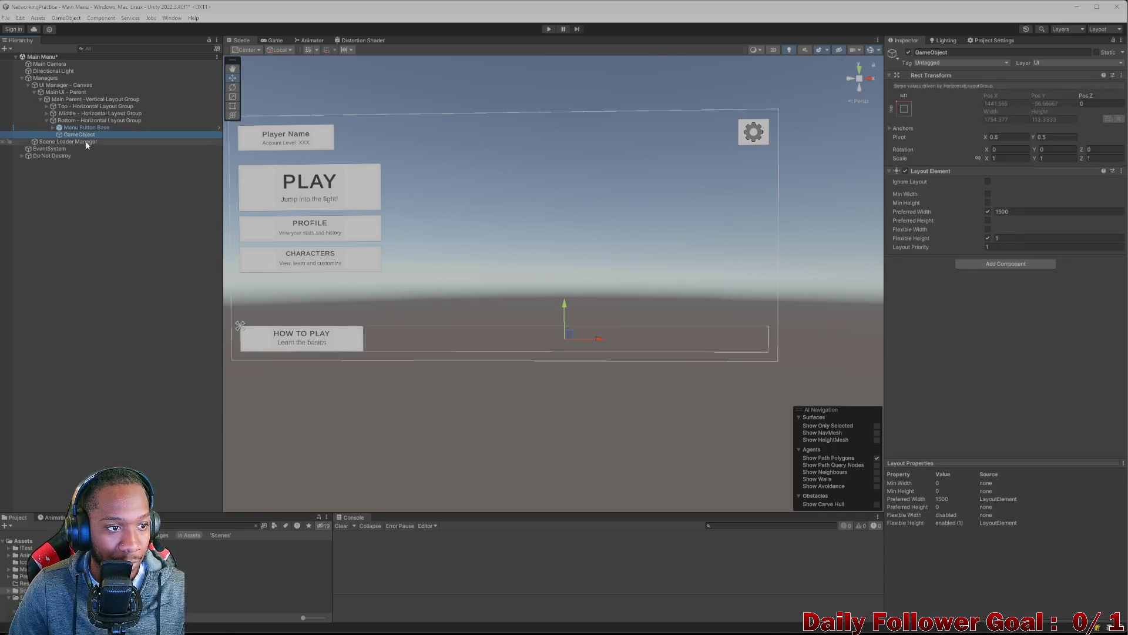
# - Set the HOW TO PLAY button's On Click to SceneLoader.LoadScene('How To Play') and start play mode
pyautogui.click(85, 127)
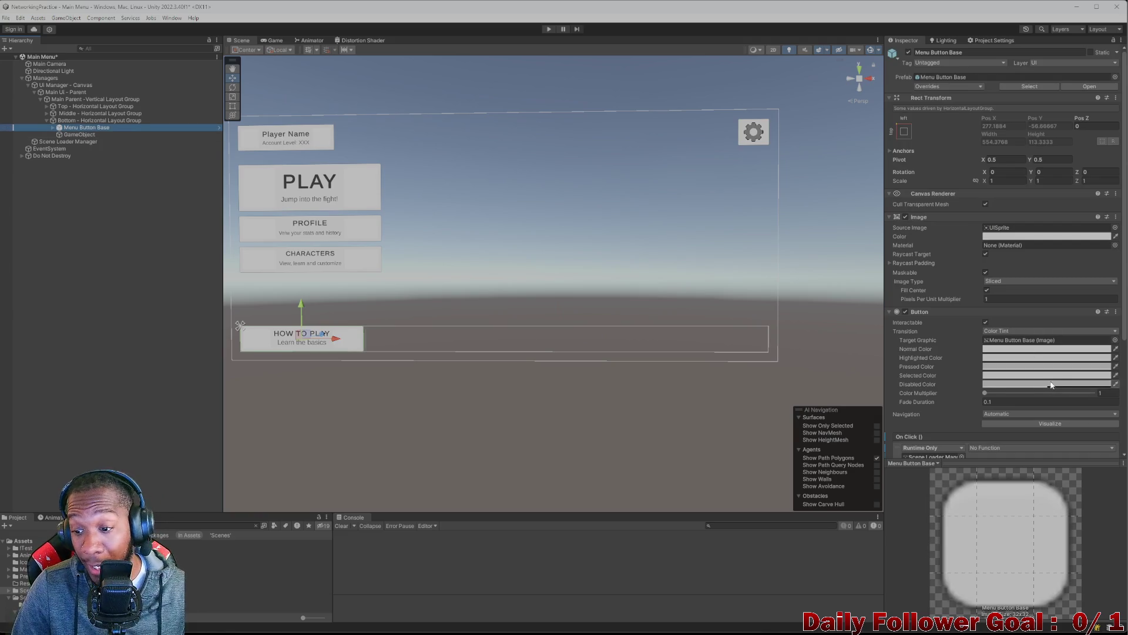
pyautogui.scroll(-3, 1028, 382)
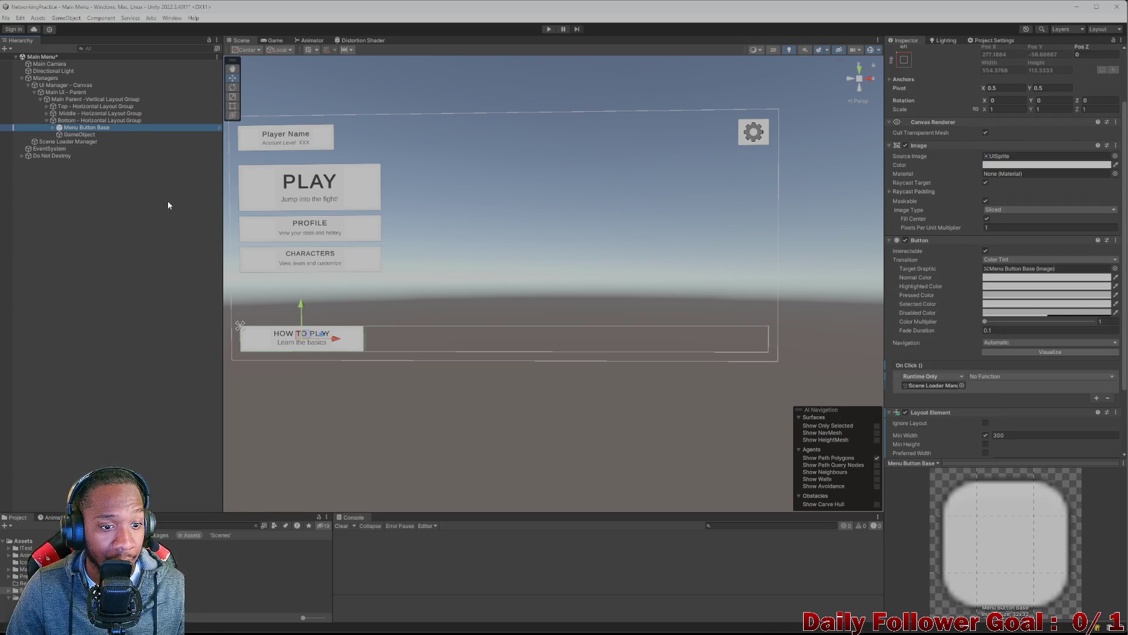
pyautogui.click(983, 375)
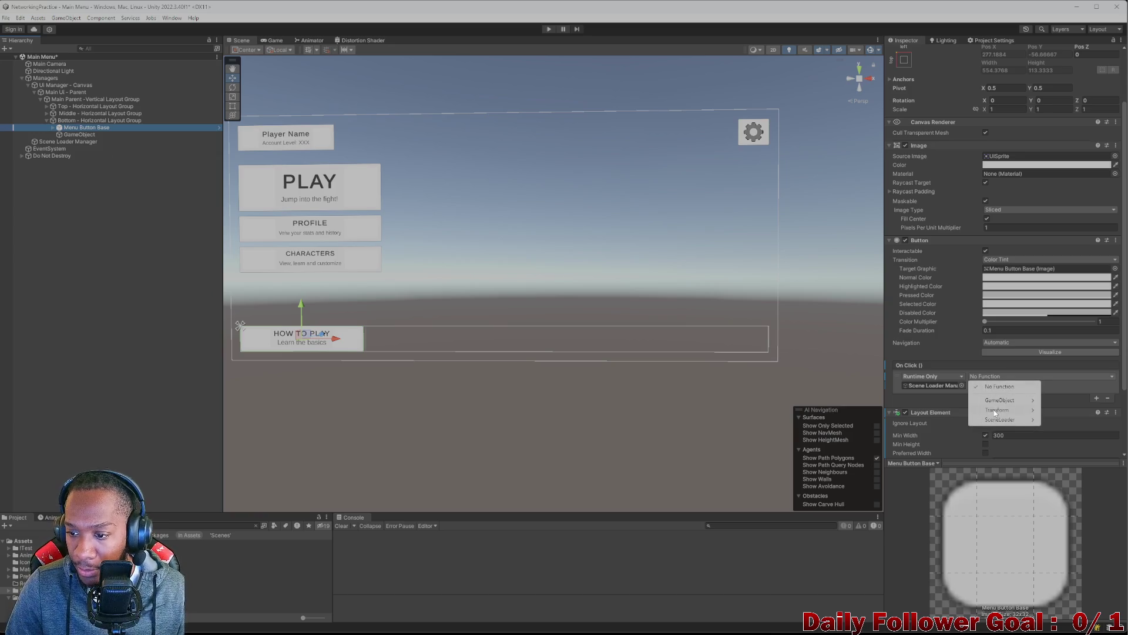
pyautogui.moveTo(1004, 421)
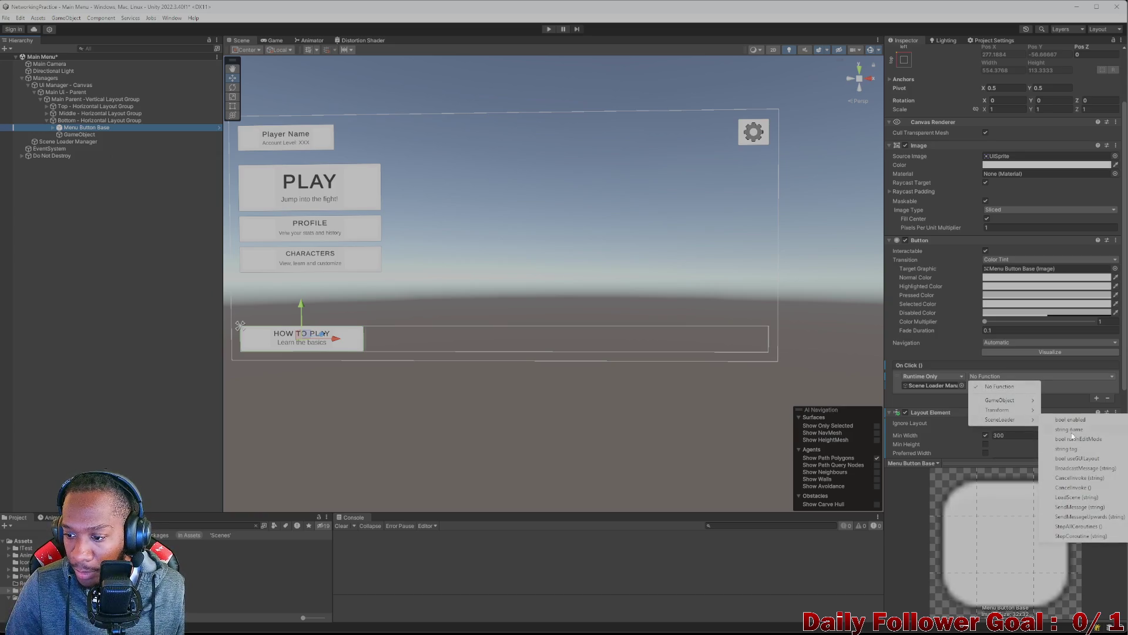
pyautogui.click(1073, 497)
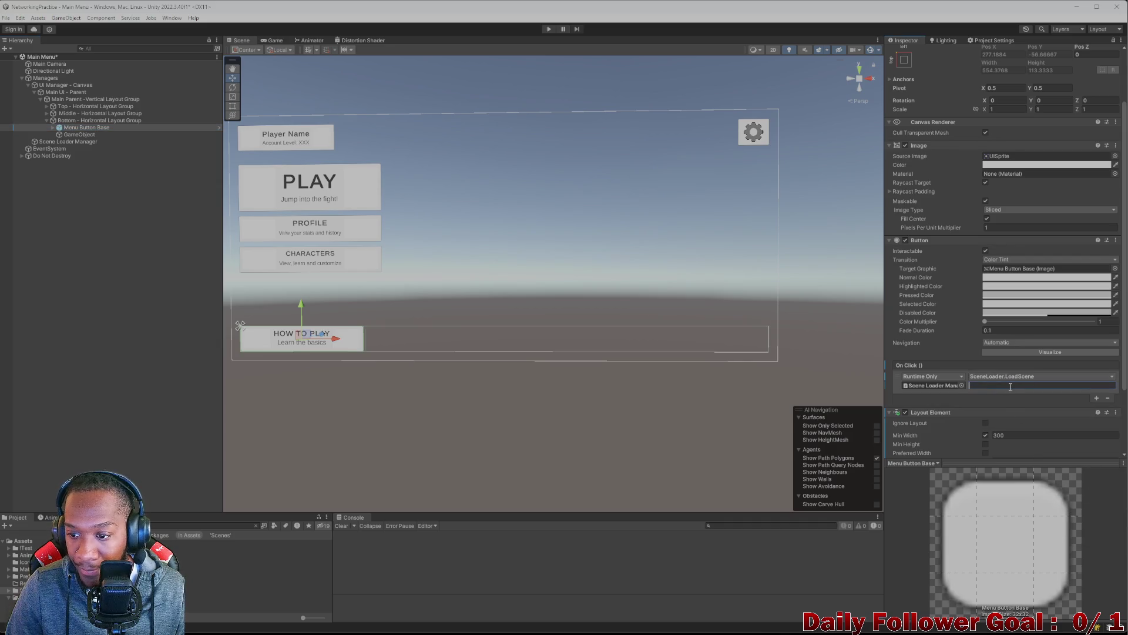
pyautogui.write('HN')
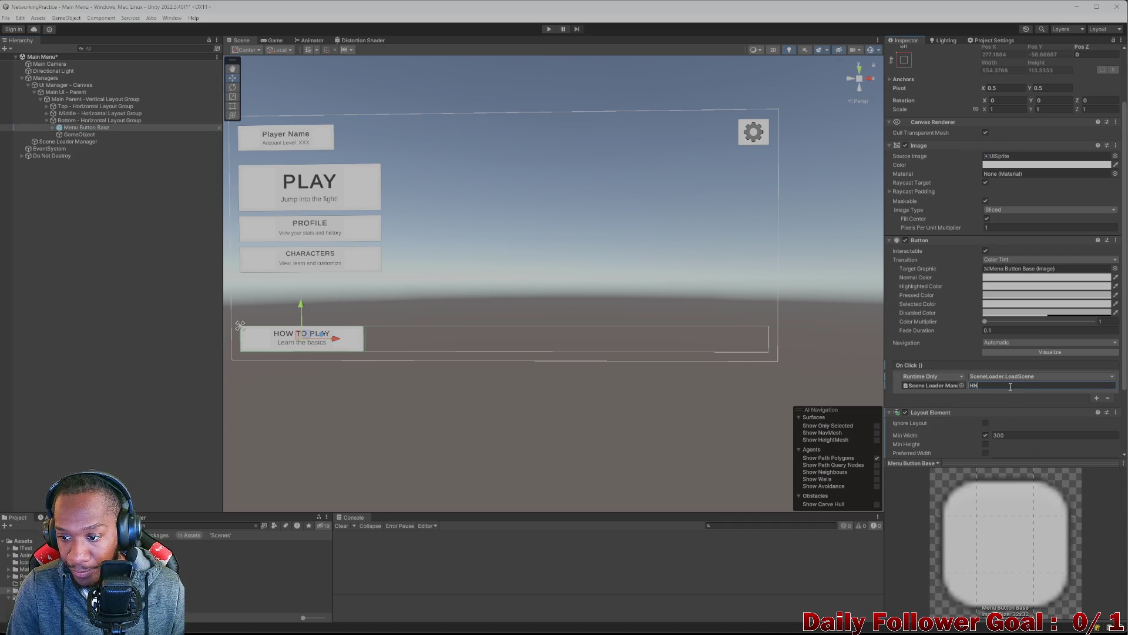
pyautogui.write('oow To Play')
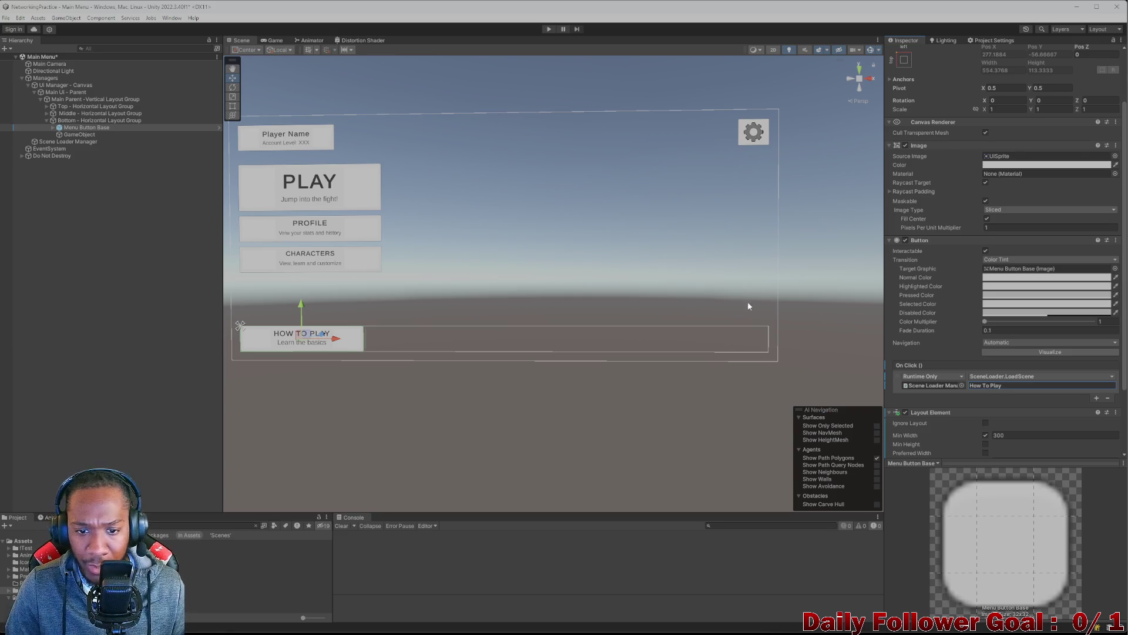
pyautogui.click(749, 306)
pyautogui.click(544, 30)
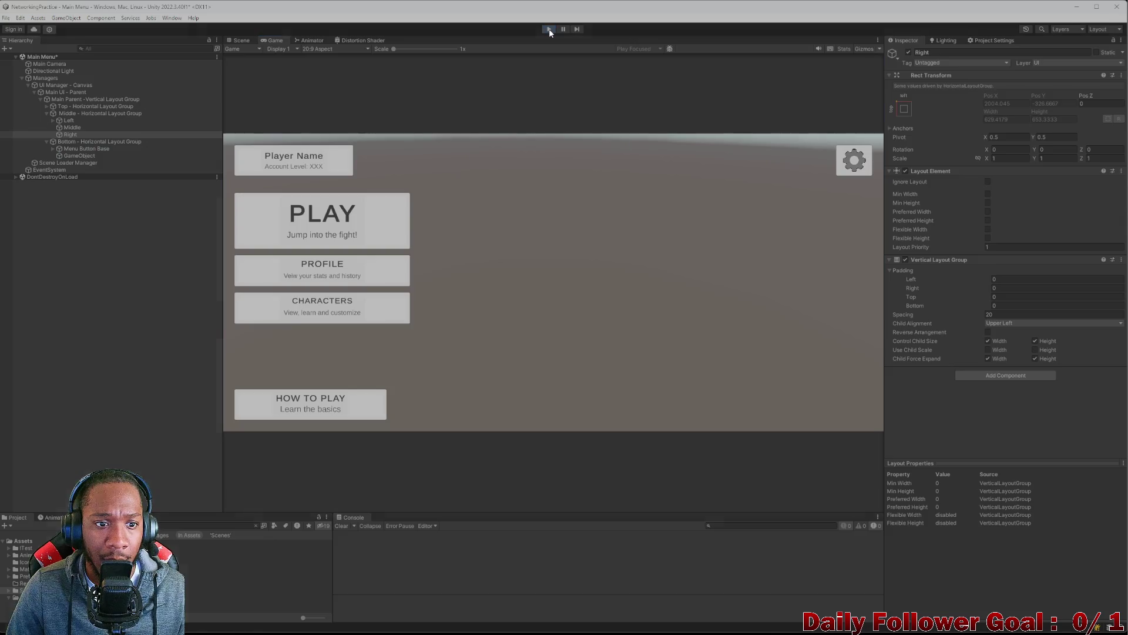
# - Restart play mode and switch repeatedly between the main menu and the How To Play screen
pyautogui.click(550, 30)
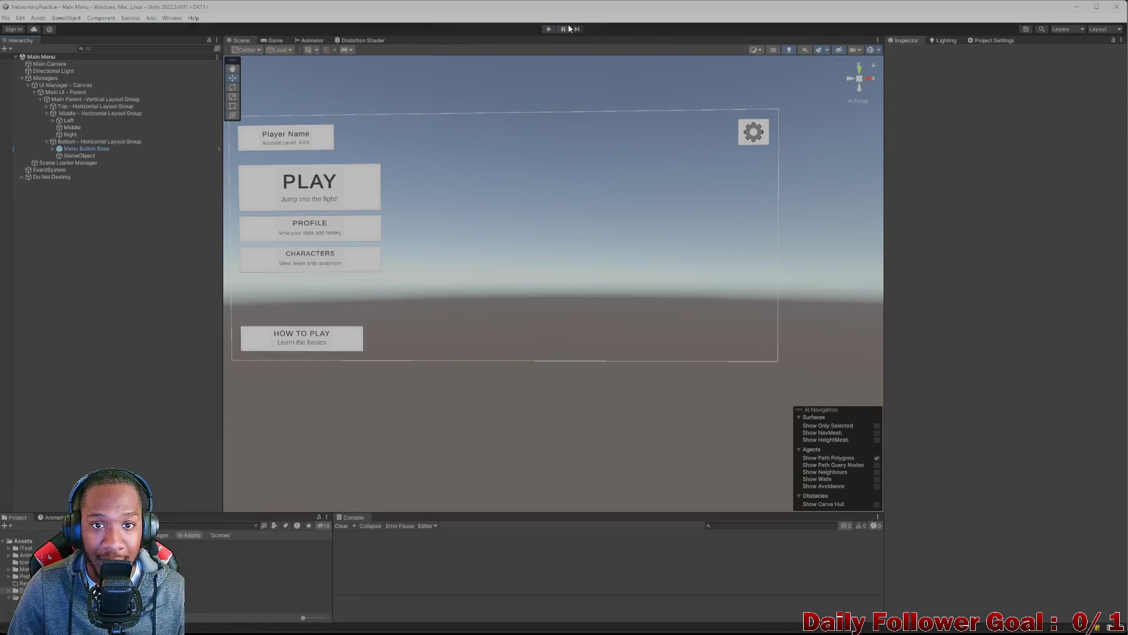
pyautogui.click(546, 27)
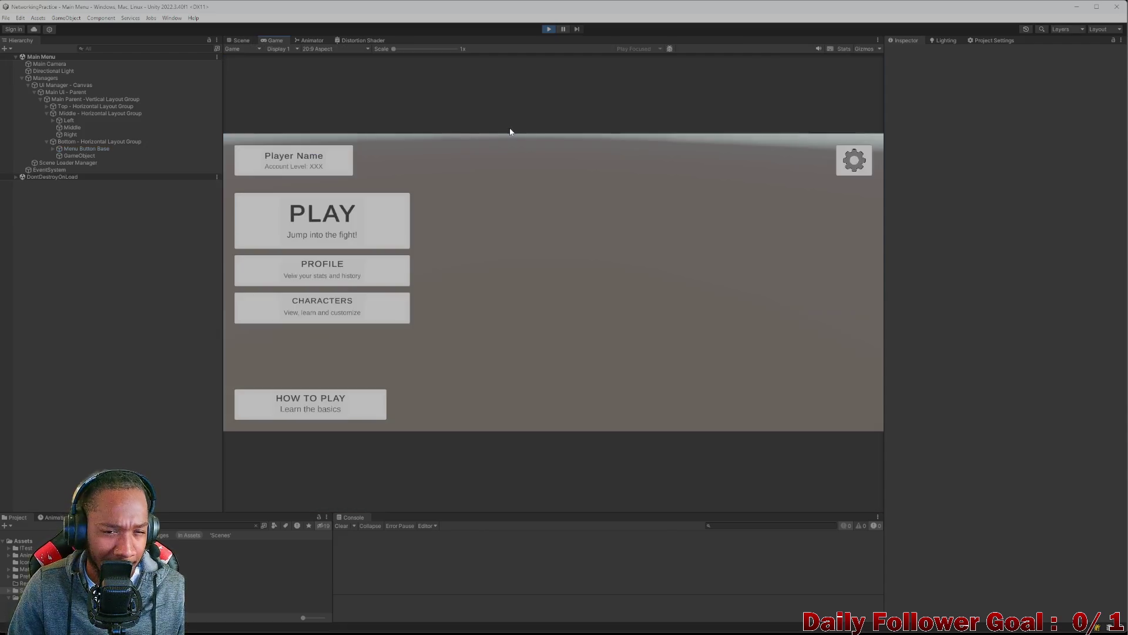
pyautogui.click(323, 415)
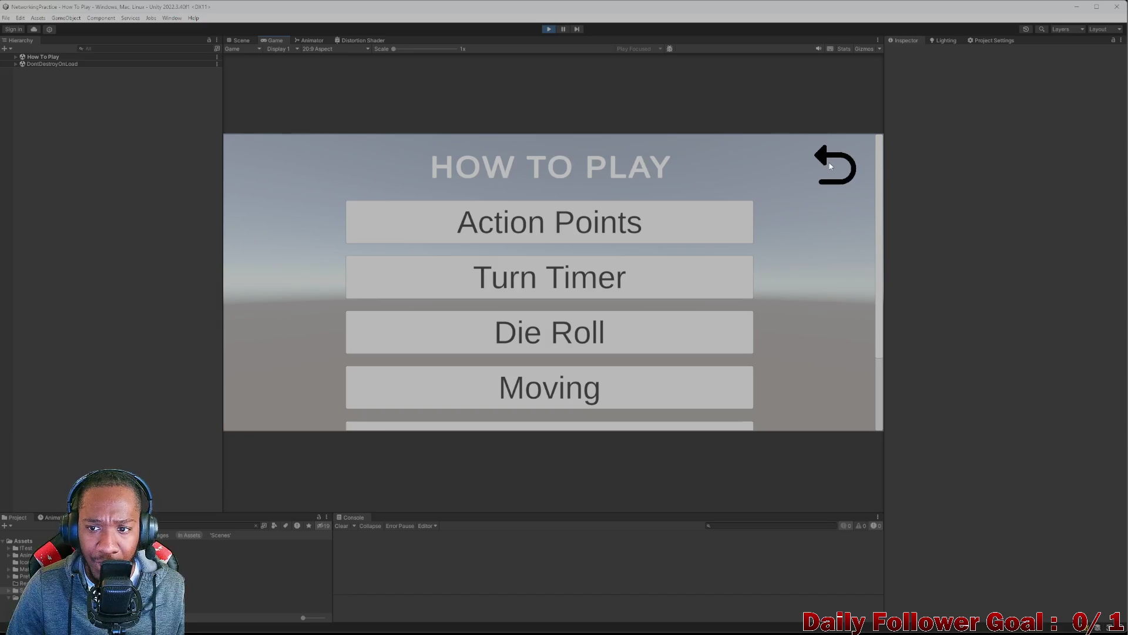
pyautogui.click(830, 166)
pyautogui.press('Return')
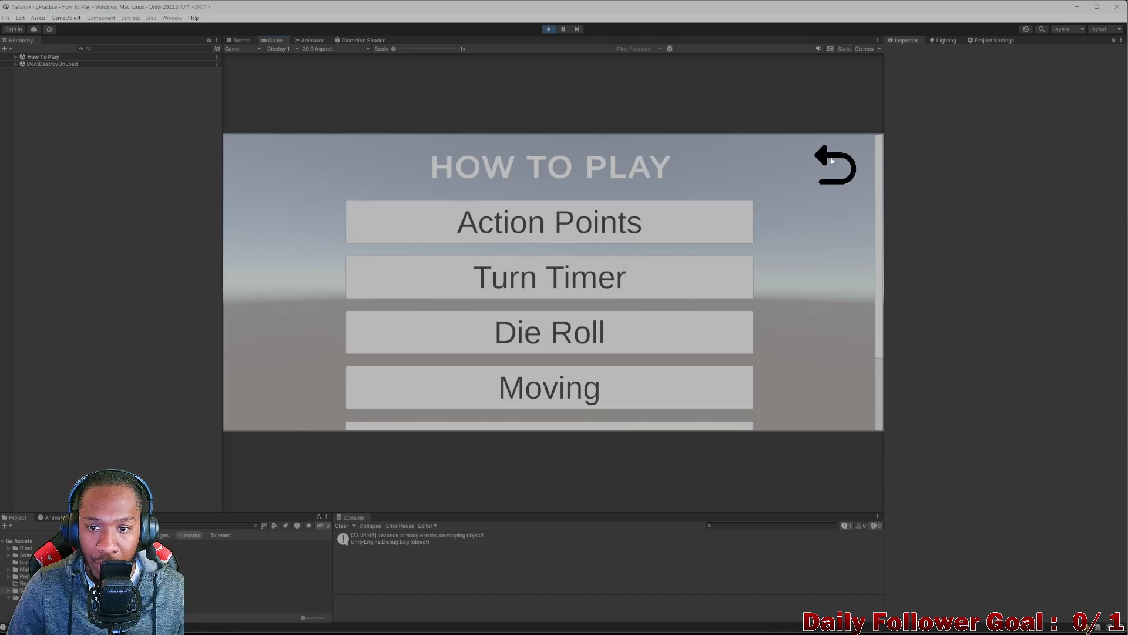
pyautogui.click(832, 161)
pyautogui.click(324, 408)
pyautogui.click(837, 162)
pyautogui.click(310, 404)
pyautogui.click(836, 163)
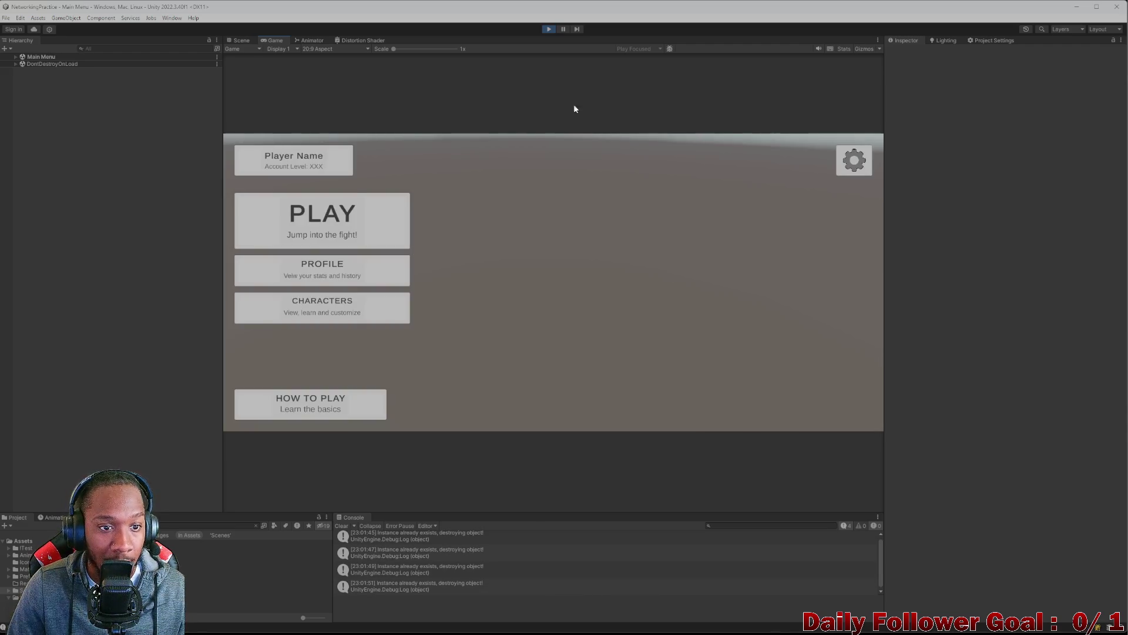
pyautogui.click(310, 404)
pyautogui.click(827, 178)
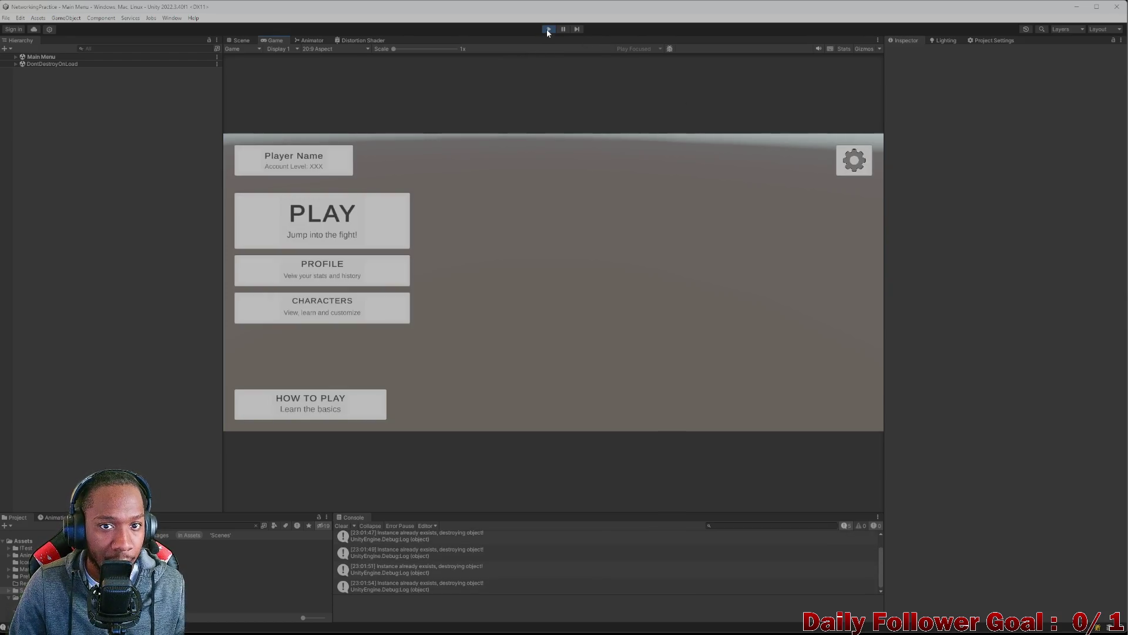
# - Stop the game and open the How To Play scene from the Project panel
pyautogui.click(548, 29)
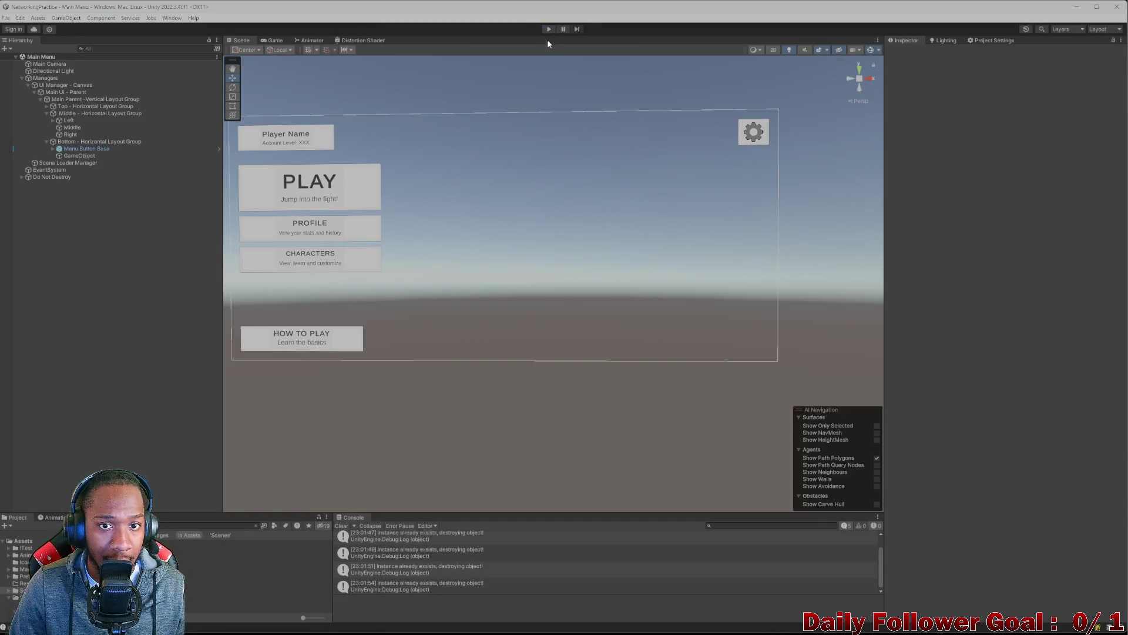
pyautogui.click(190, 525)
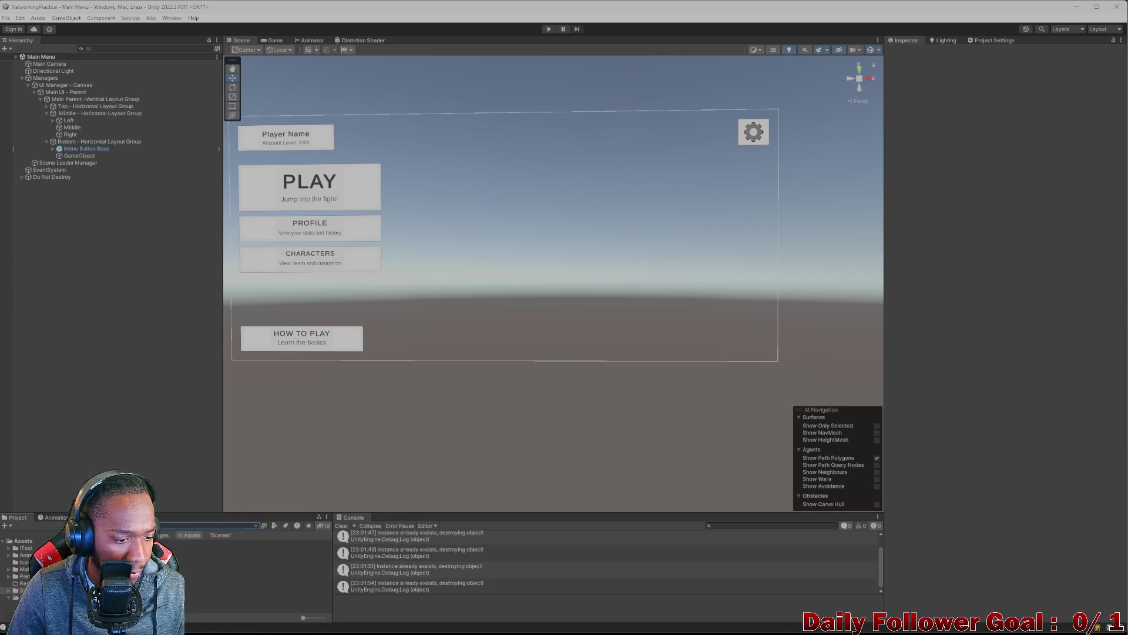
pyautogui.doubleClick(235, 543)
pyautogui.moveTo(386, 178)
pyautogui.mouseDown()
pyautogui.moveTo(446, 229)
pyautogui.moveTo(461, 218)
pyautogui.moveTo(648, 250)
pyautogui.mouseUp()
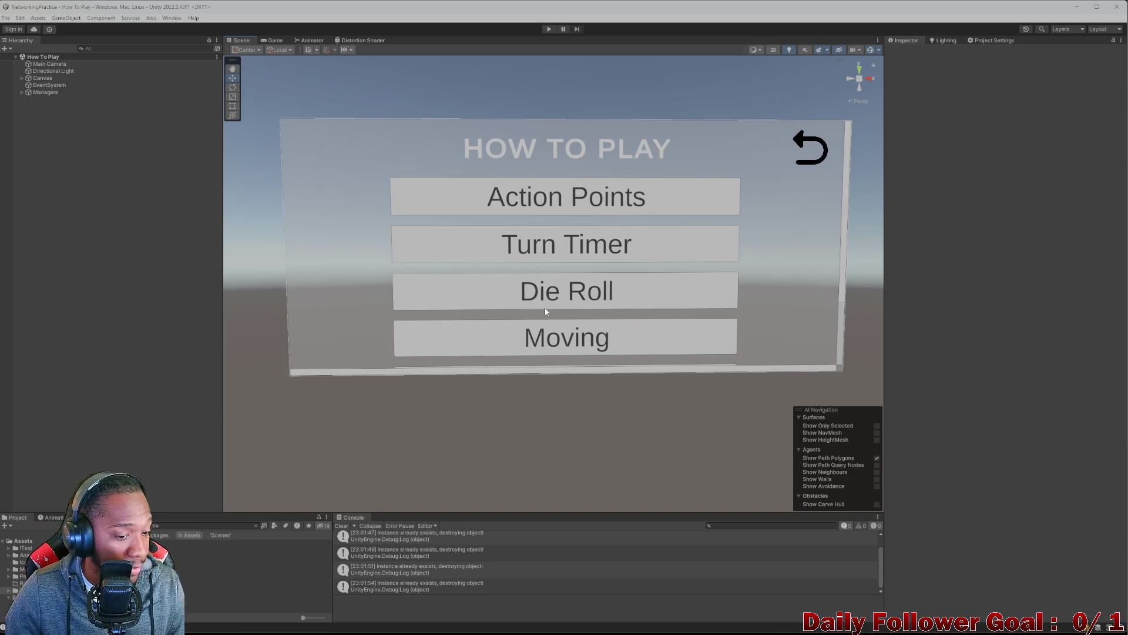
# - Clear the Console messages and run the game from the How To Play scene
pyautogui.click(341, 525)
pyautogui.click(255, 526)
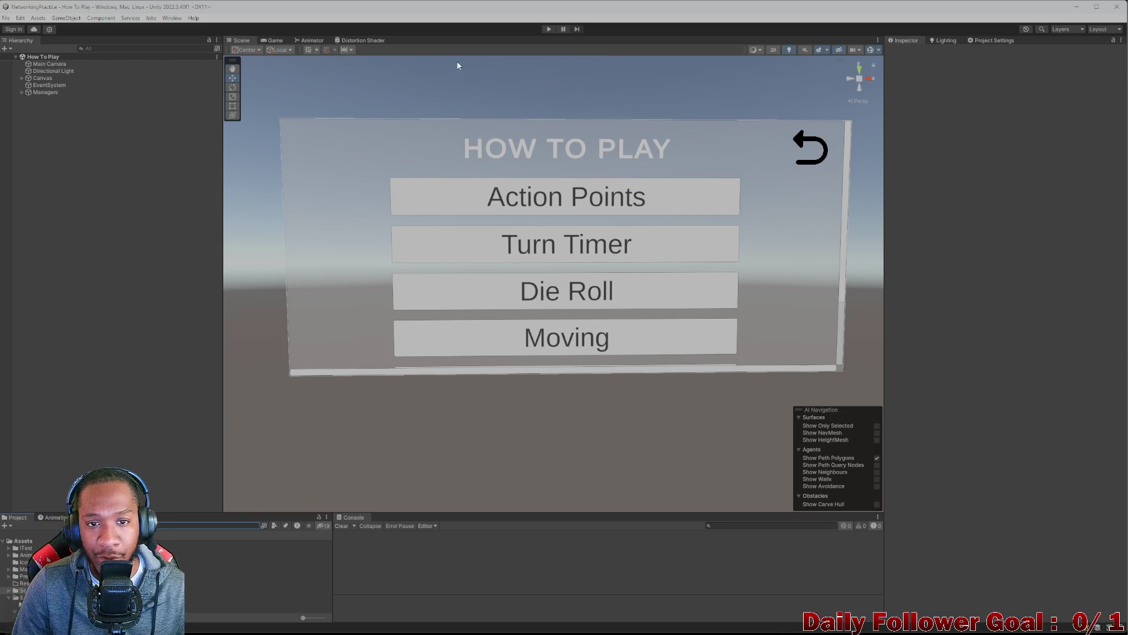
pyautogui.click(547, 30)
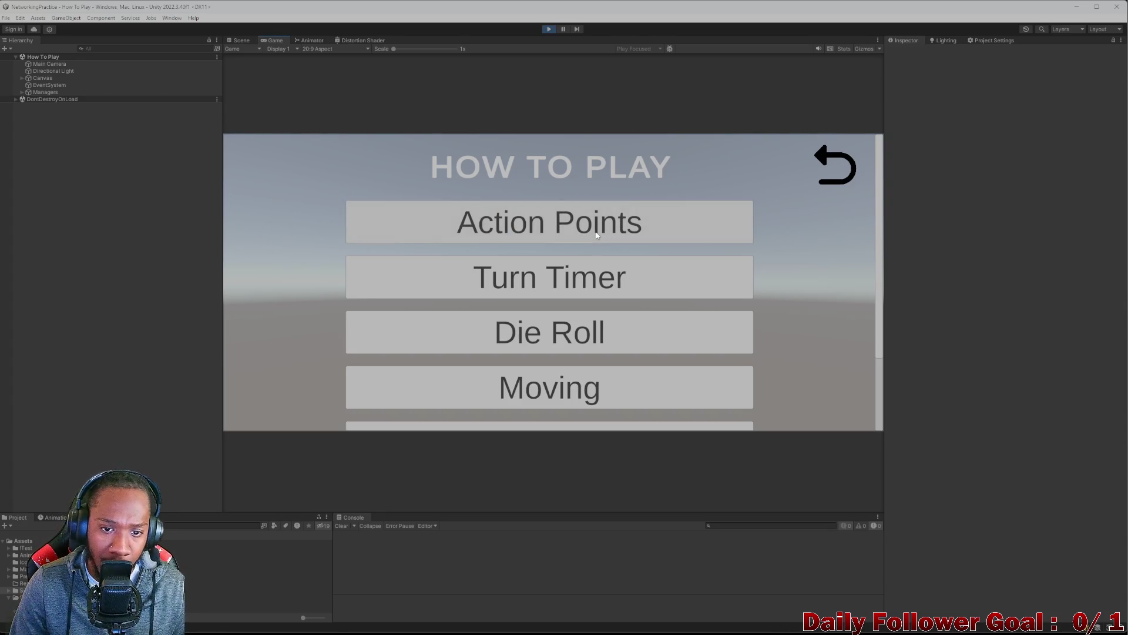
pyautogui.scroll(1, 576, 276)
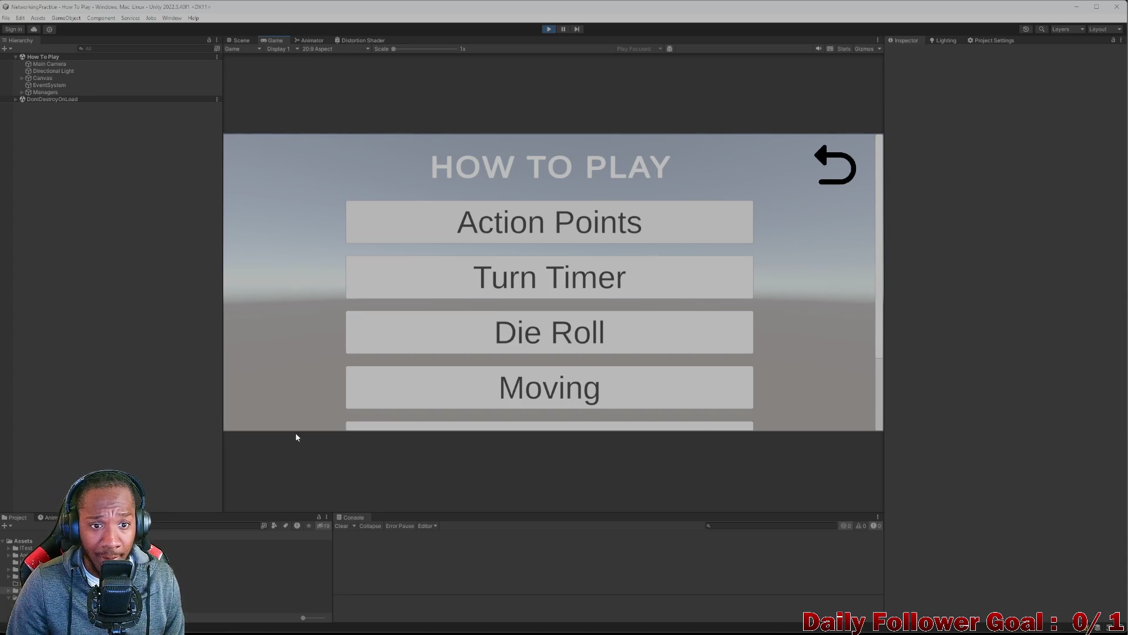
pyautogui.click(548, 29)
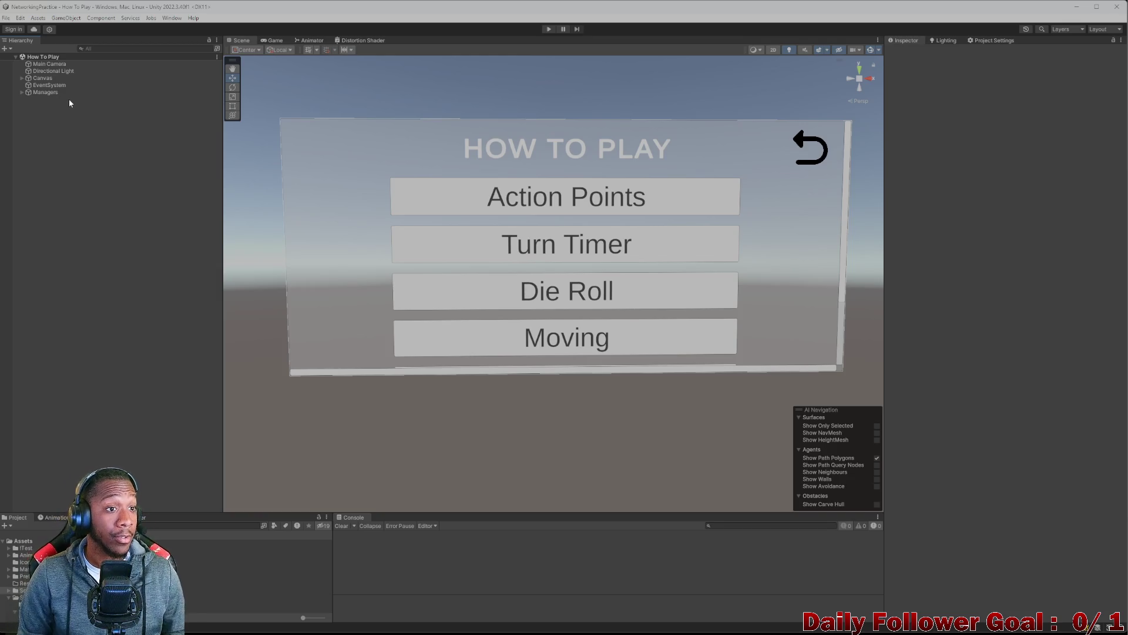
pyautogui.click(26, 71)
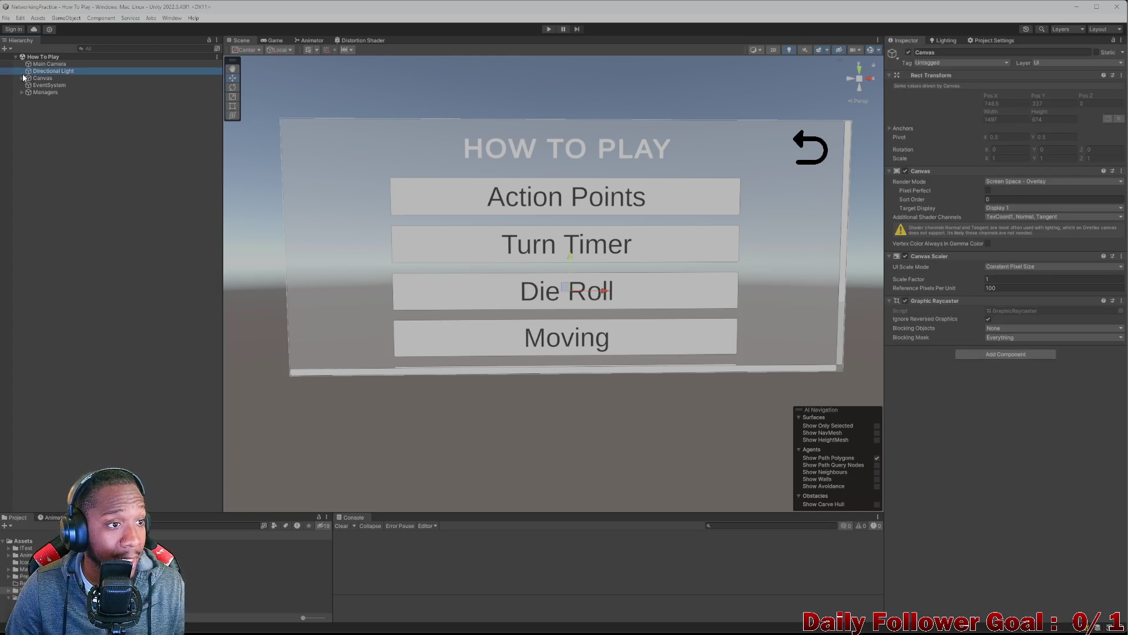
# - Rename the Canvas's Scroll View to 'Tutorial Buttons - Scroll View'
pyautogui.click(22, 78)
pyautogui.click(56, 85)
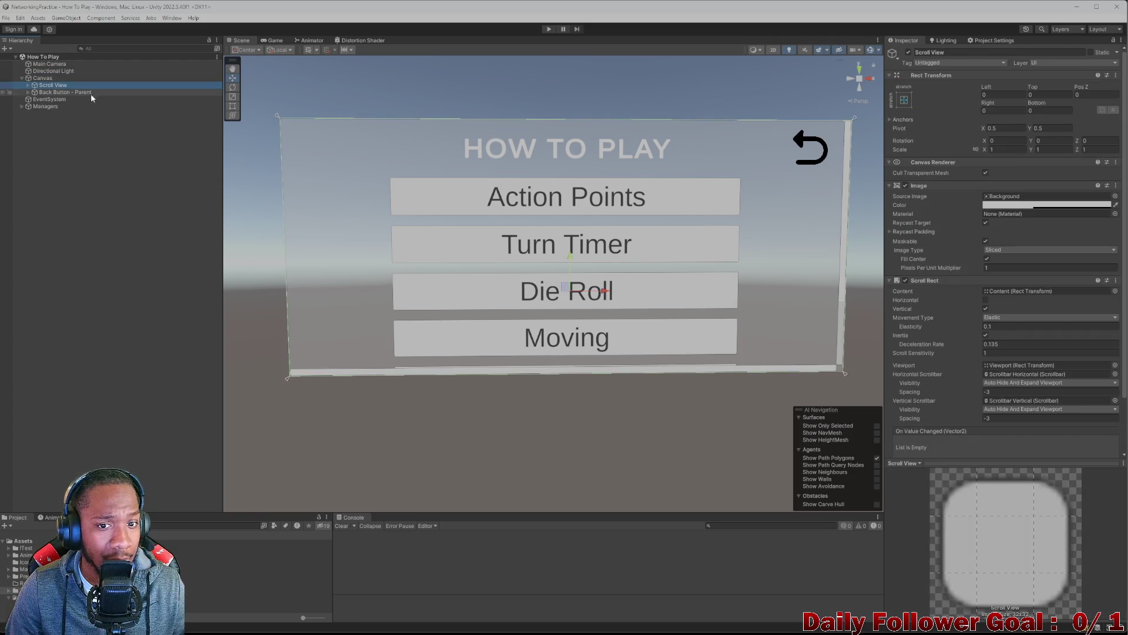
pyautogui.click(973, 52)
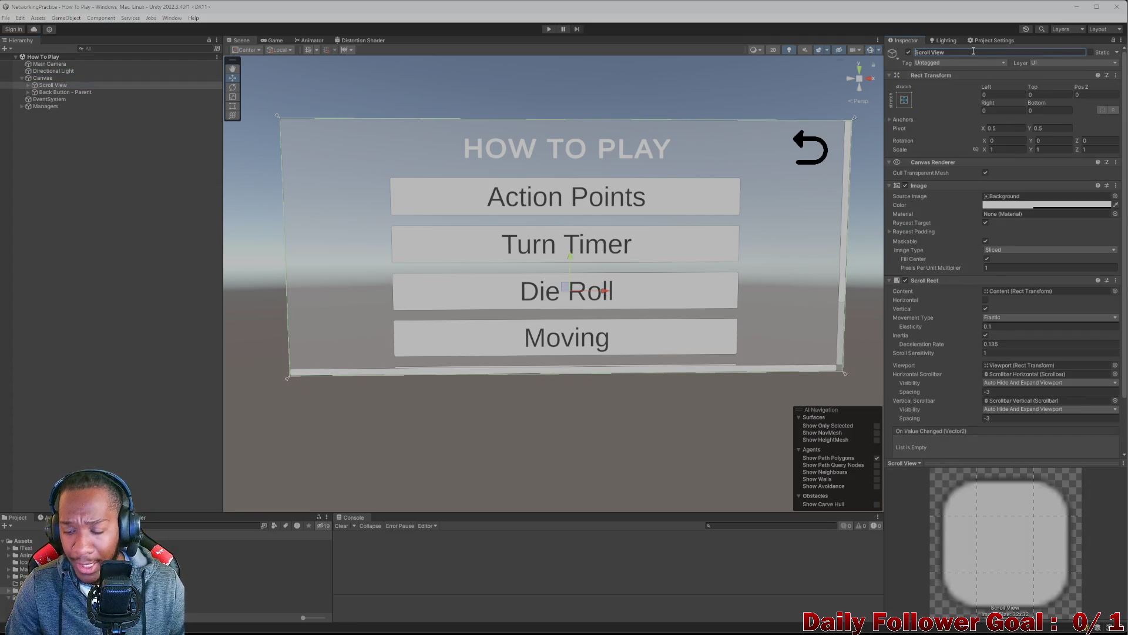
pyautogui.write('TU')
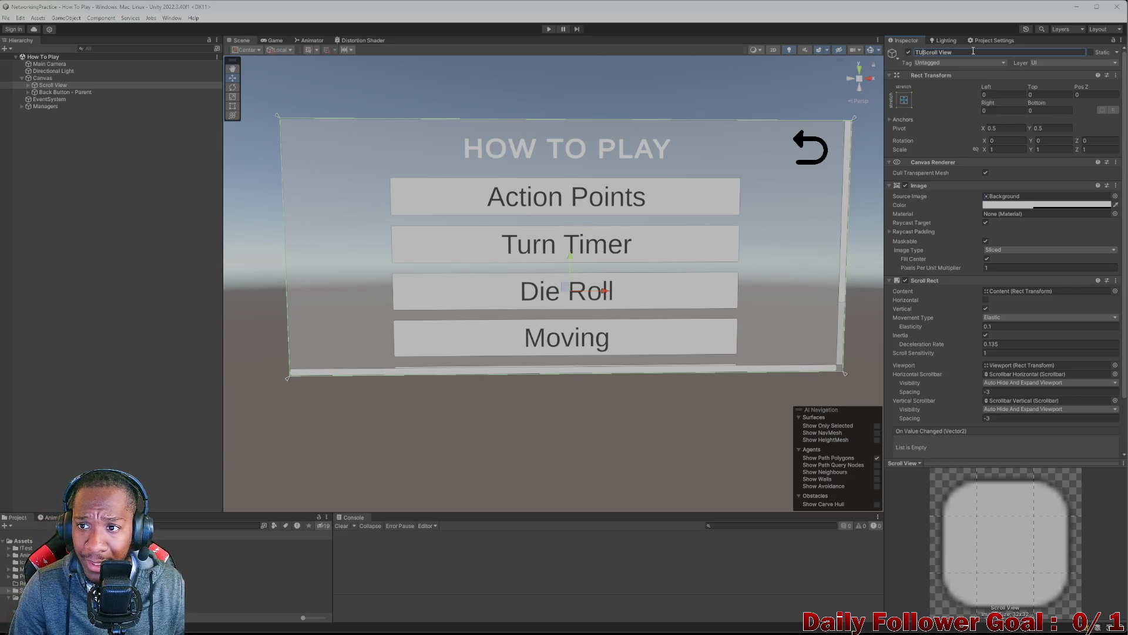
pyautogui.press('BackSpace')
pyautogui.write('uto')
pyautogui.write('r')
pyautogui.write('ial BU')
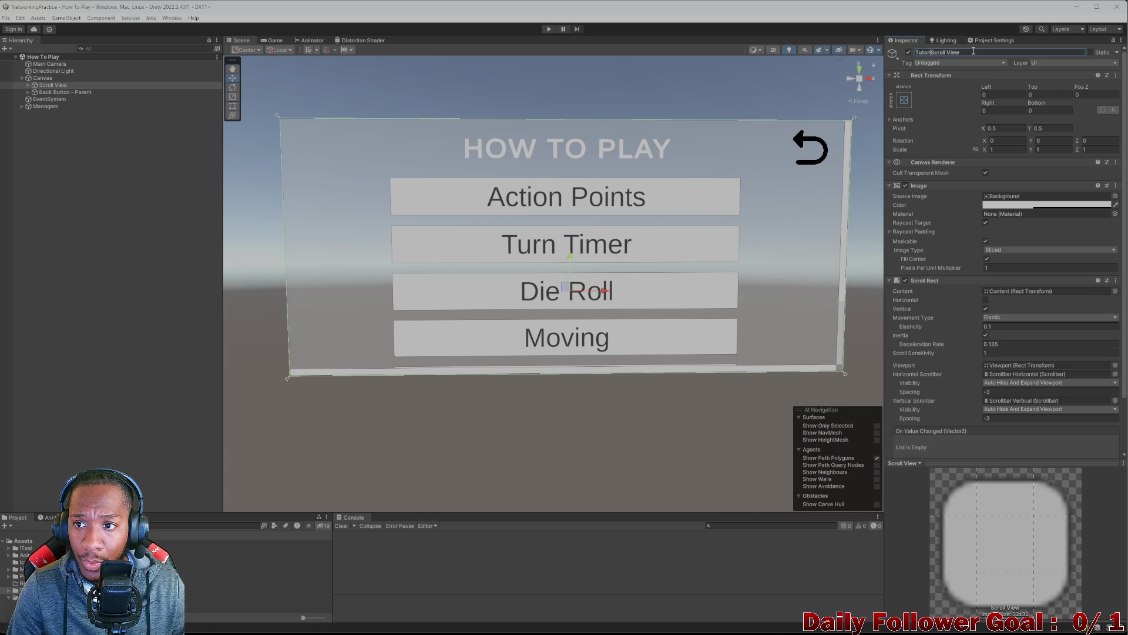
pyautogui.press('BackSpace')
pyautogui.write('uttons ')
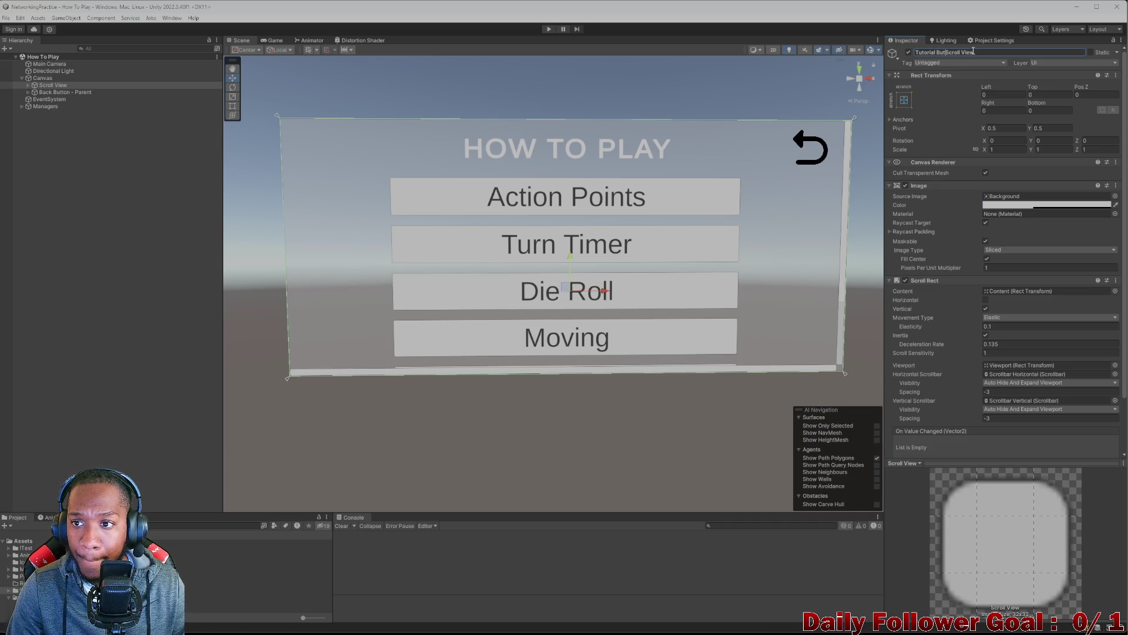
pyautogui.write('-')
pyautogui.press('Return')
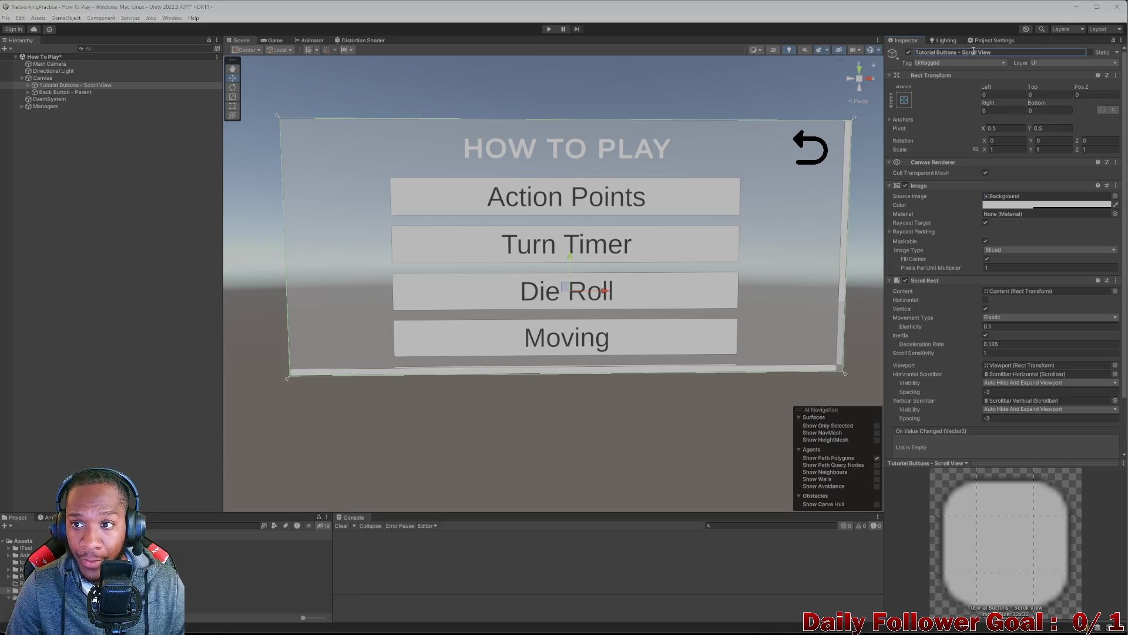
pyautogui.click(96, 162)
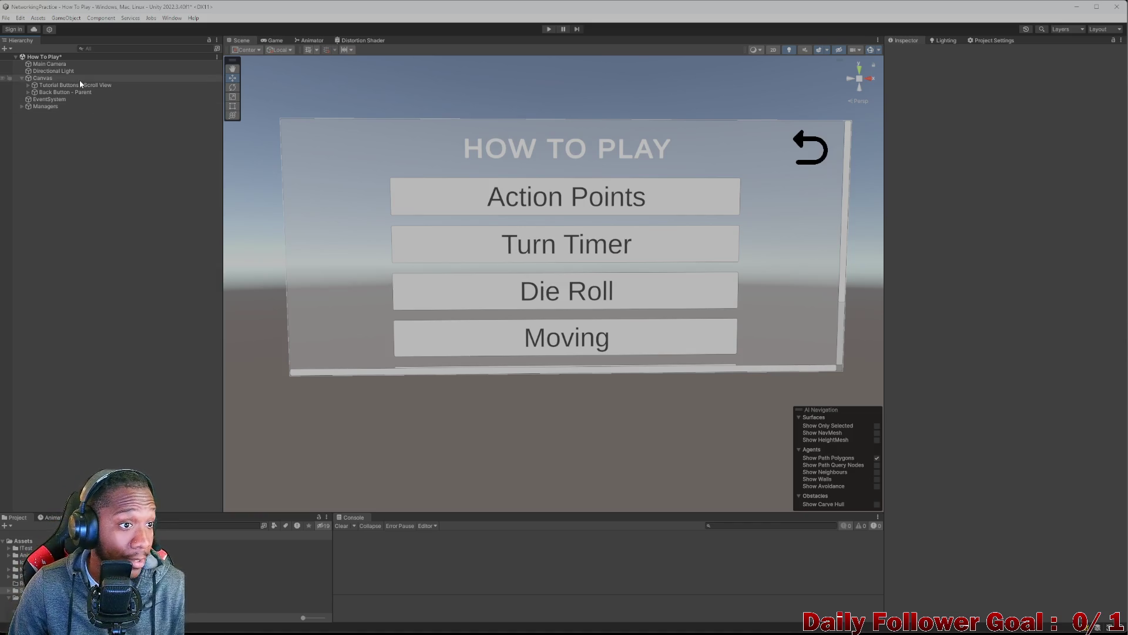
pyautogui.click(59, 79)
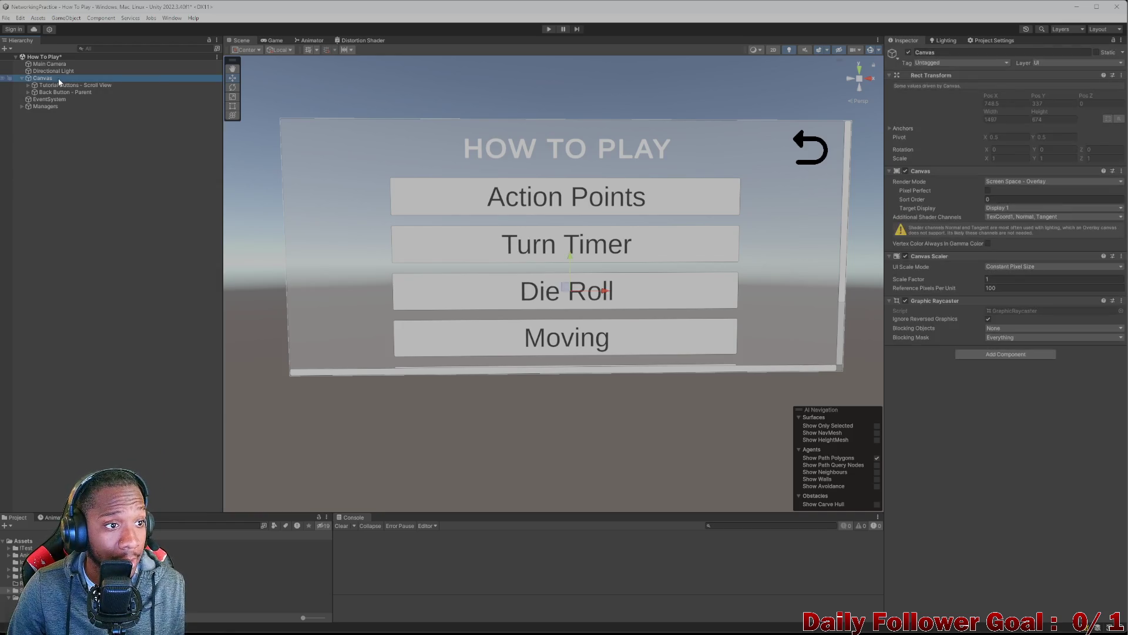
# - Create an empty GameObject under the Canvas using the stretch anchor preset
pyautogui.rightClick(58, 79)
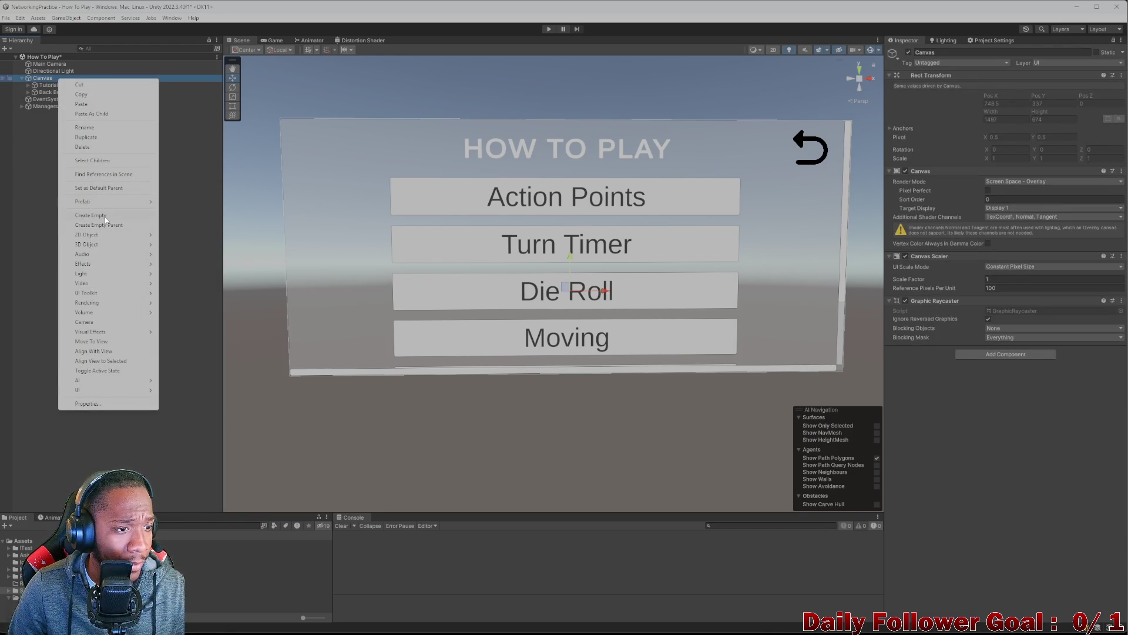
pyautogui.click(91, 216)
pyautogui.click(903, 100)
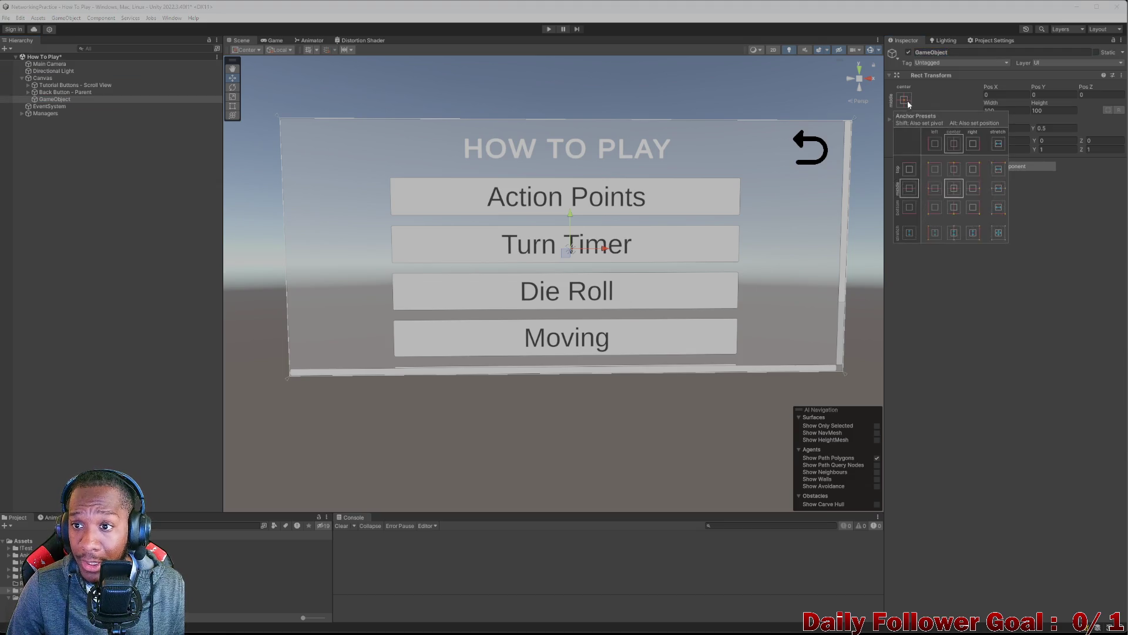
pyautogui.click(999, 232)
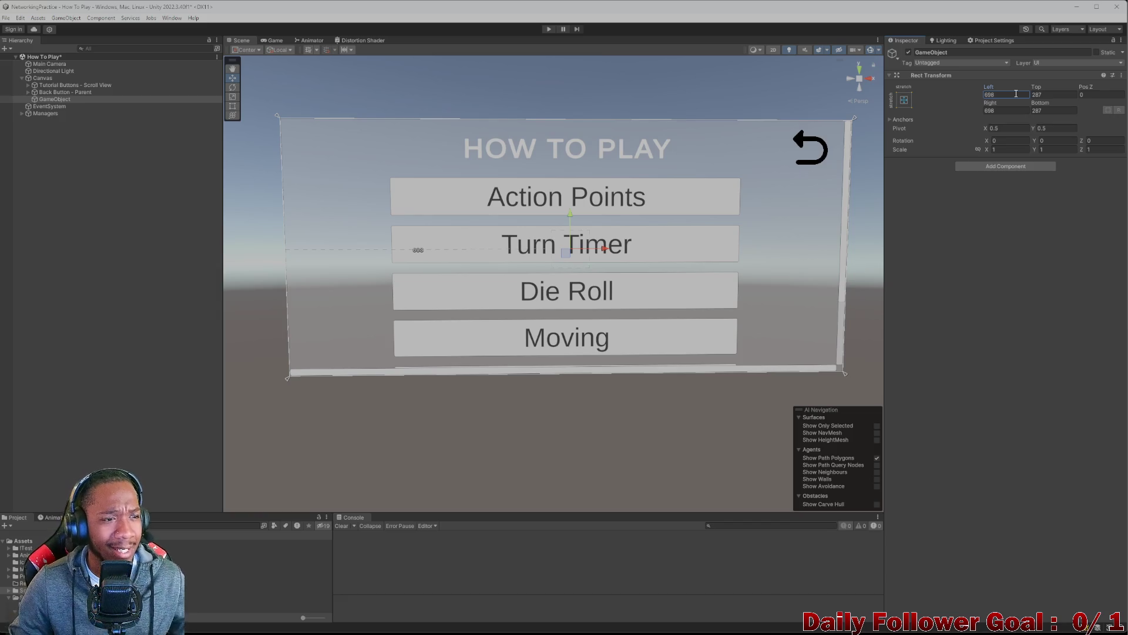
pyautogui.click(72, 86)
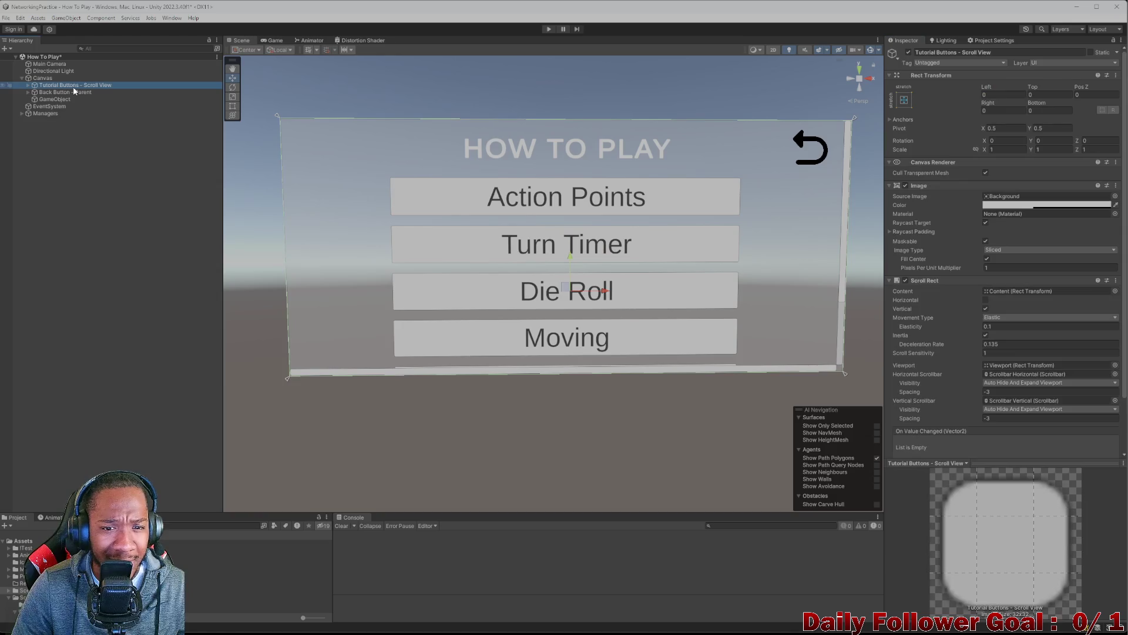
# - Expand Tutorial Buttons - Scroll View down to its Content, then collapse and select it
pyautogui.scroll(-3, 950, 246)
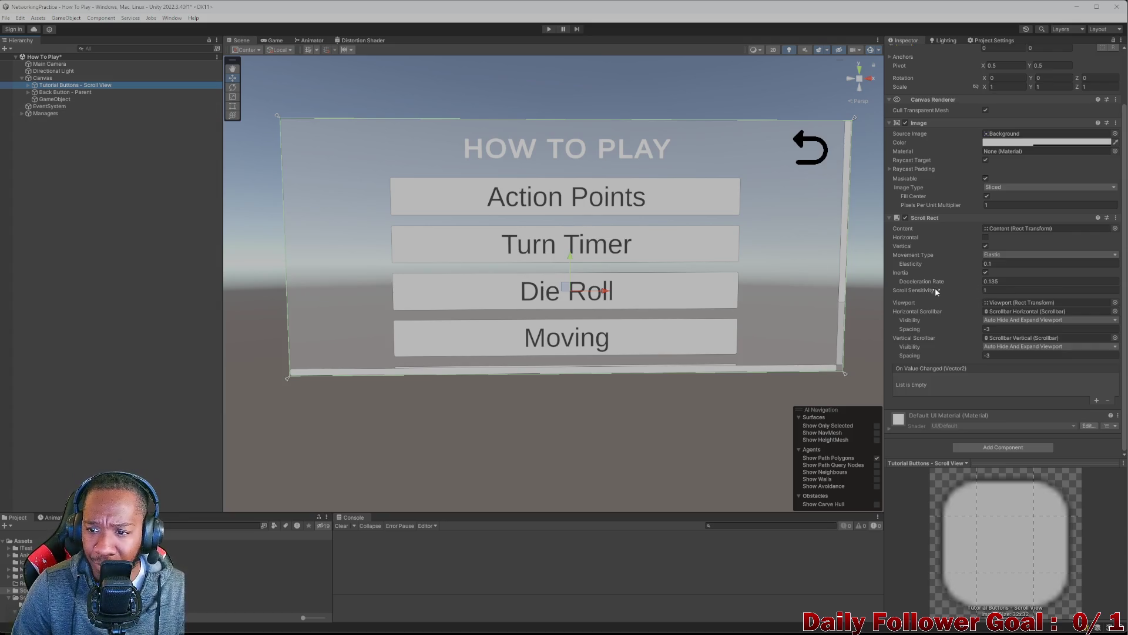
pyautogui.click(28, 86)
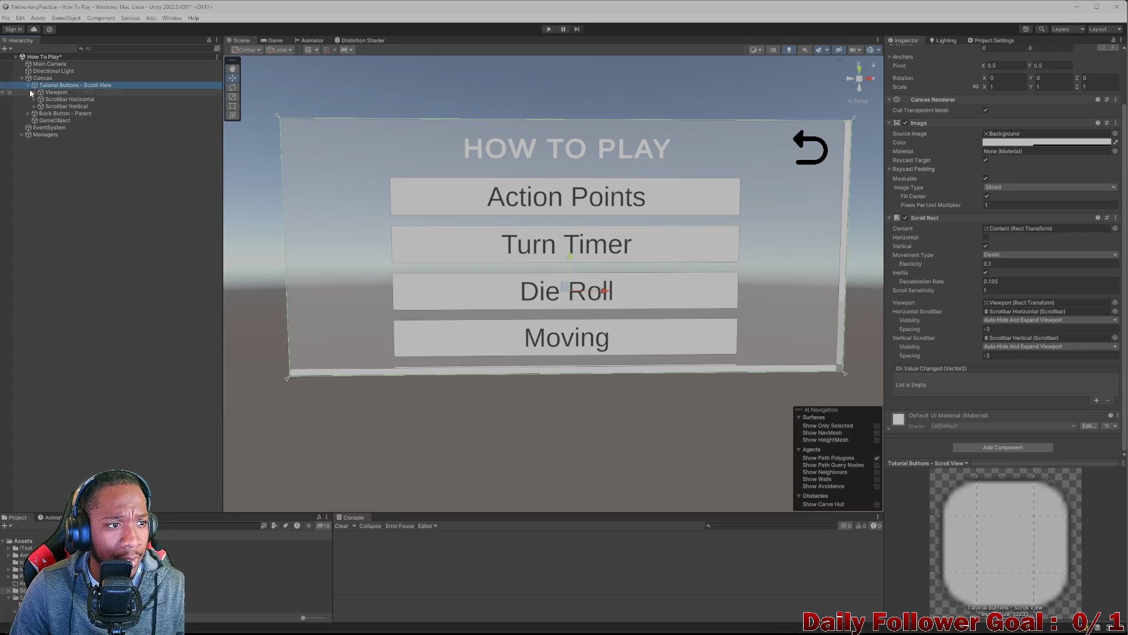
pyautogui.click(33, 92)
pyautogui.click(41, 101)
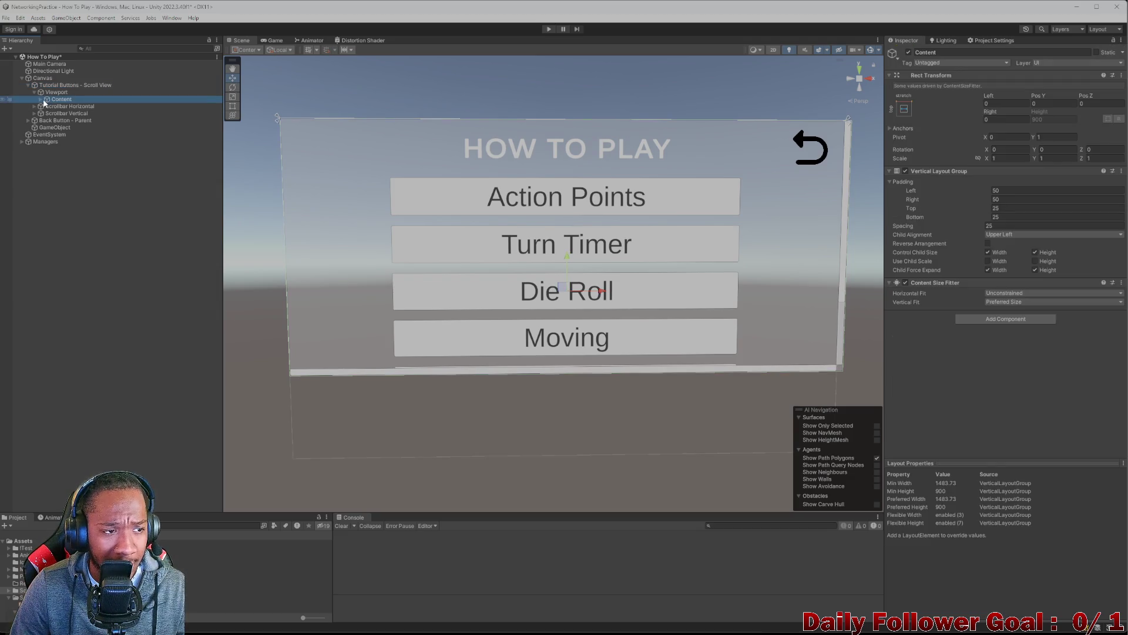
pyautogui.click(43, 99)
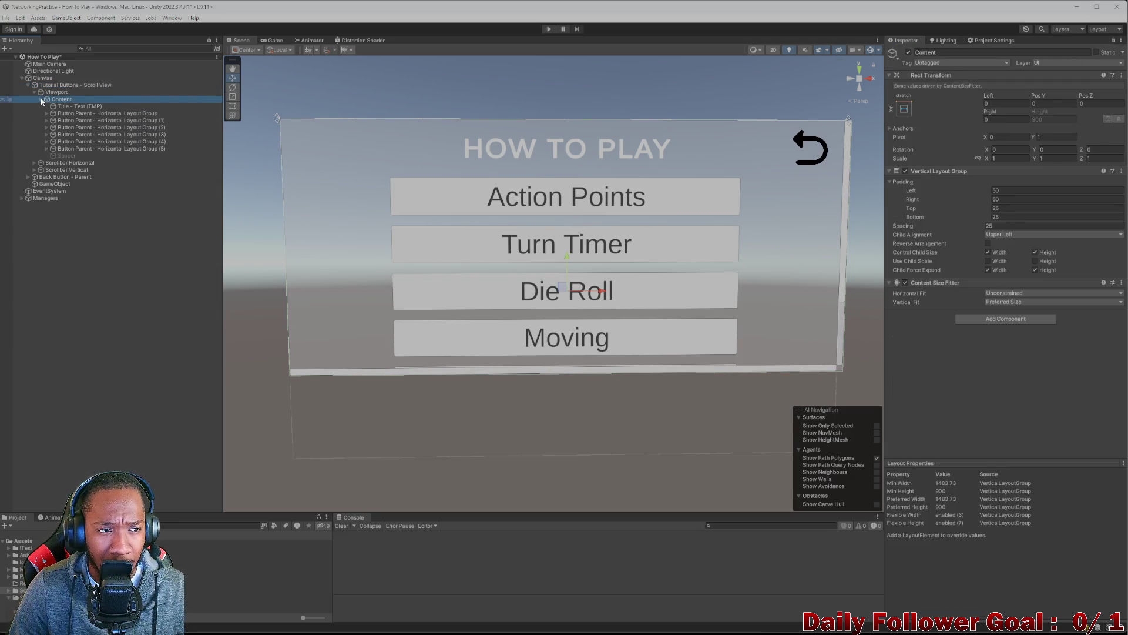
pyautogui.click(42, 100)
pyautogui.click(33, 93)
pyautogui.click(27, 86)
pyautogui.click(49, 86)
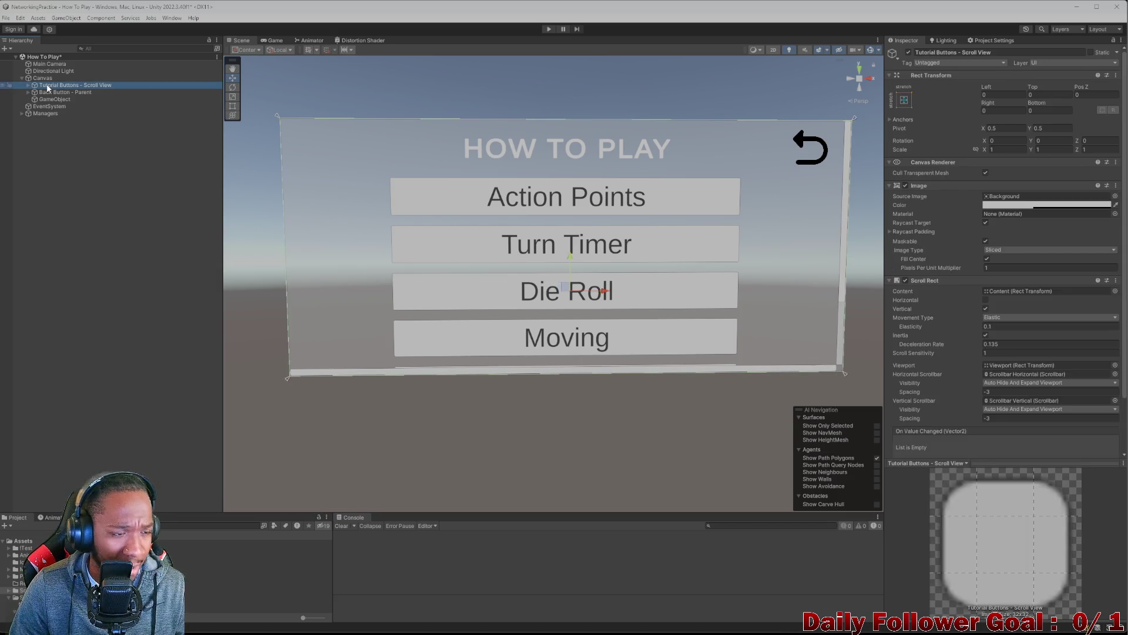
# - Duplicate Tutorial Buttons - Scroll View and delete the stray empty GameObject
pyautogui.hotkey('ctrl', 'd')
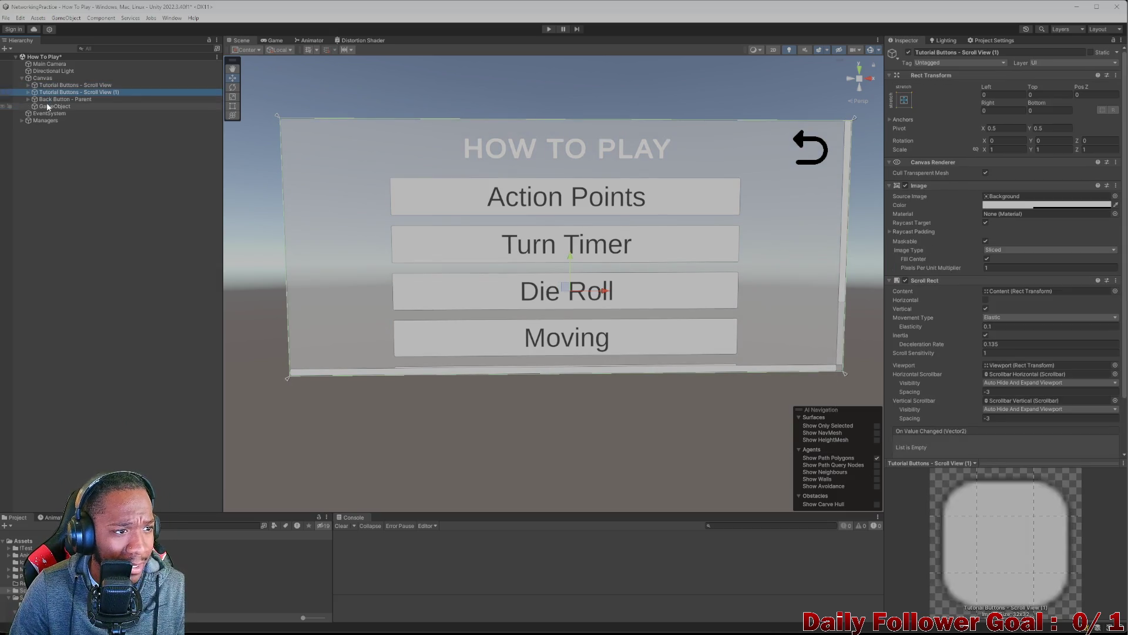
pyautogui.moveTo(49, 92)
pyautogui.mouseDown()
pyautogui.moveTo(56, 108)
pyautogui.moveTo(49, 97)
pyautogui.mouseUp()
pyautogui.click(49, 107)
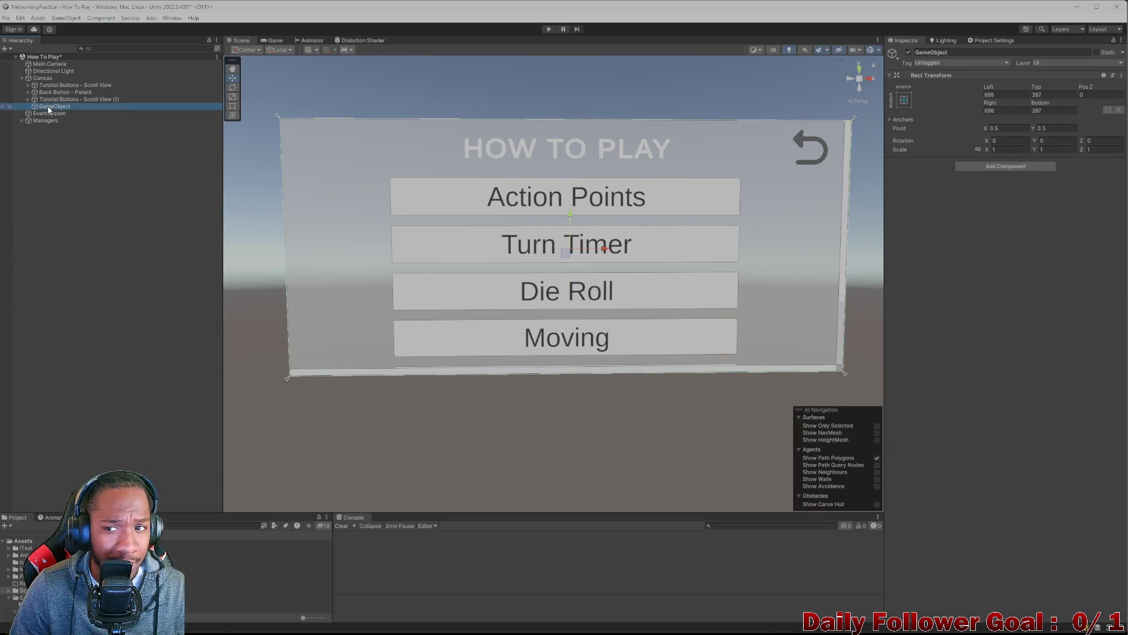
pyautogui.click(58, 85)
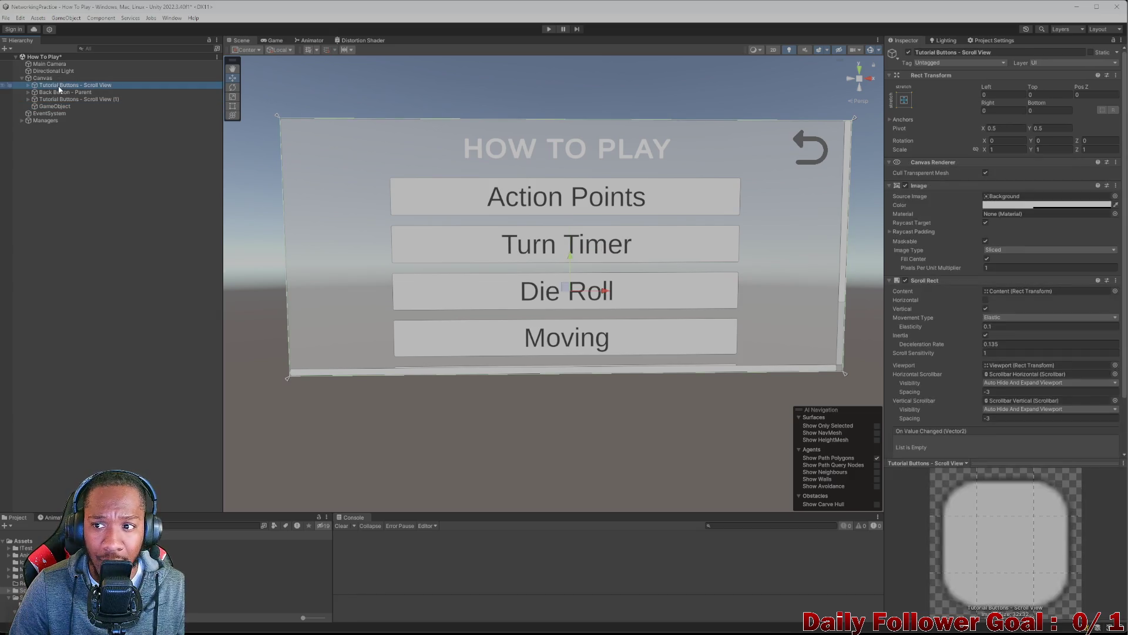
pyautogui.click(65, 99)
pyautogui.click(61, 107)
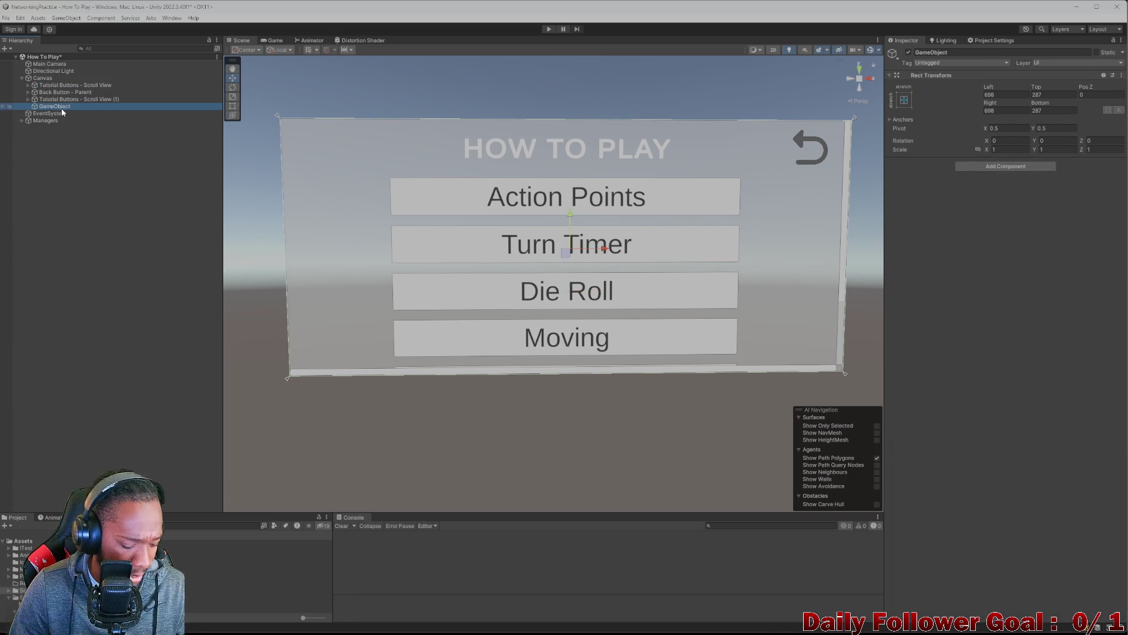
pyautogui.press('Delete')
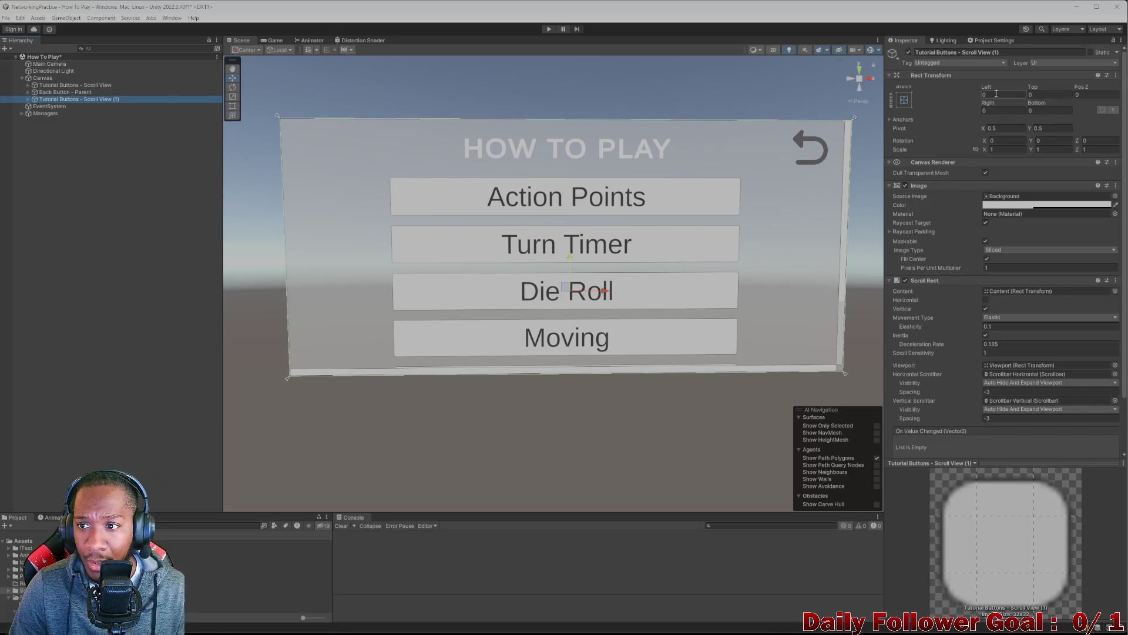
pyautogui.press('Up')
pyautogui.press('Up')
# - Expand Tutorial Buttons - Scroll View (1) to reveal its scrollbars, Viewport and Content rows
pyautogui.click(76, 98)
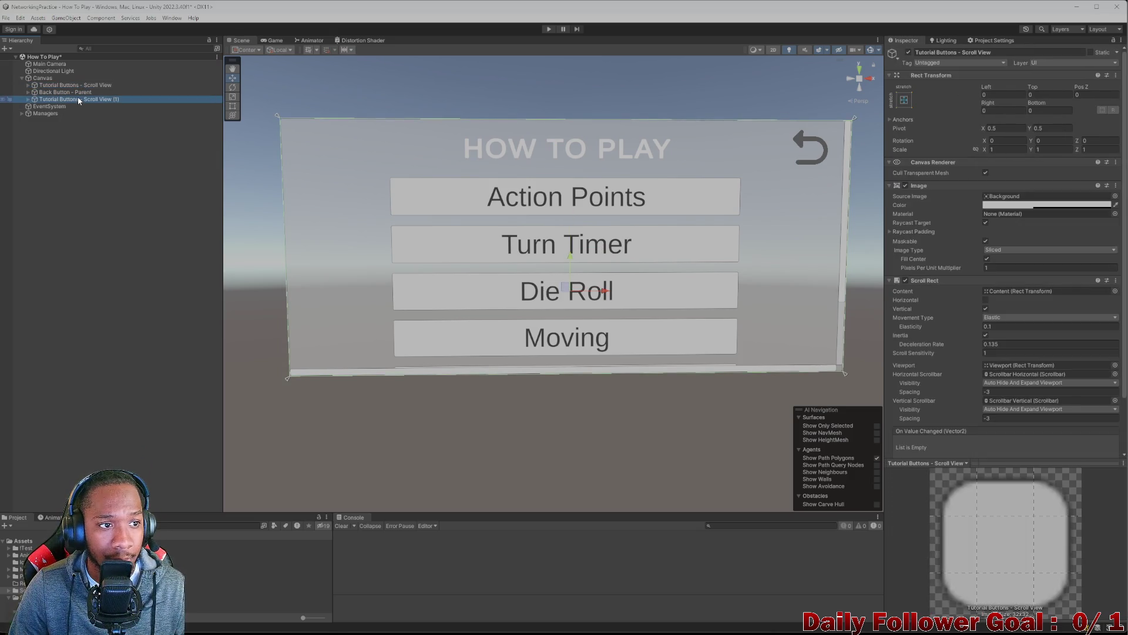
pyautogui.click(28, 99)
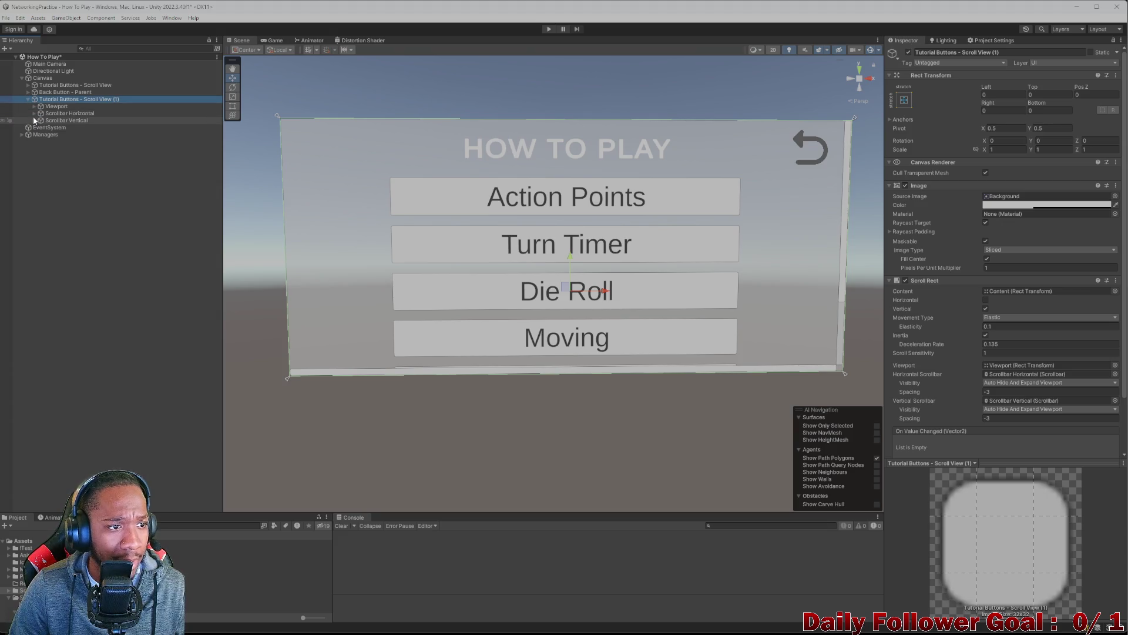
pyautogui.click(34, 114)
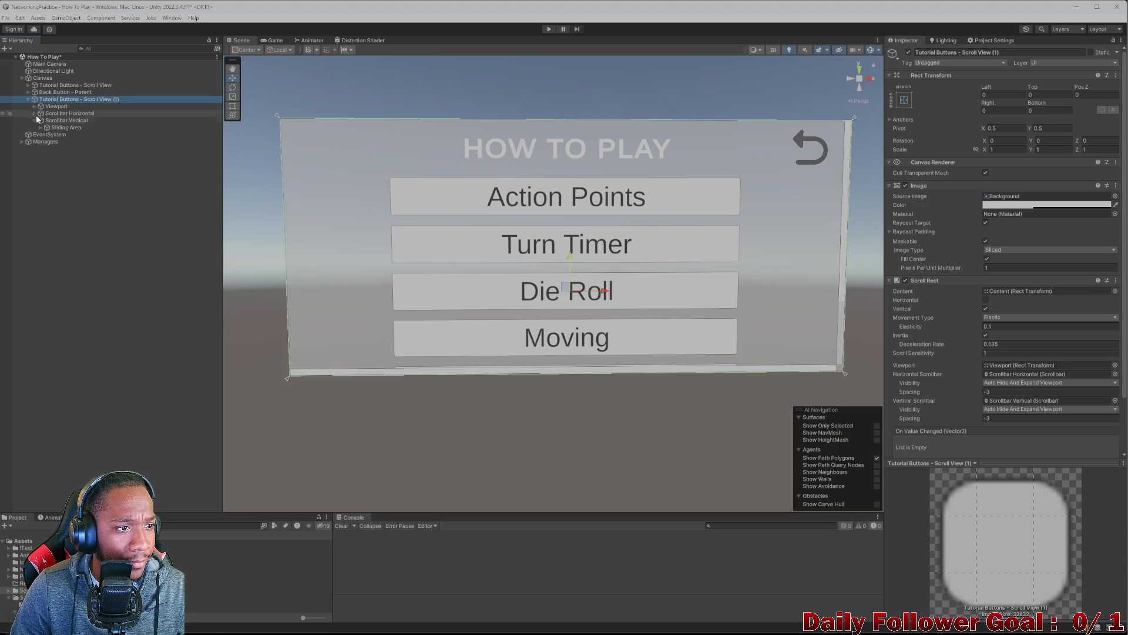
pyautogui.click(35, 127)
pyautogui.click(40, 120)
pyautogui.click(35, 114)
pyautogui.click(34, 114)
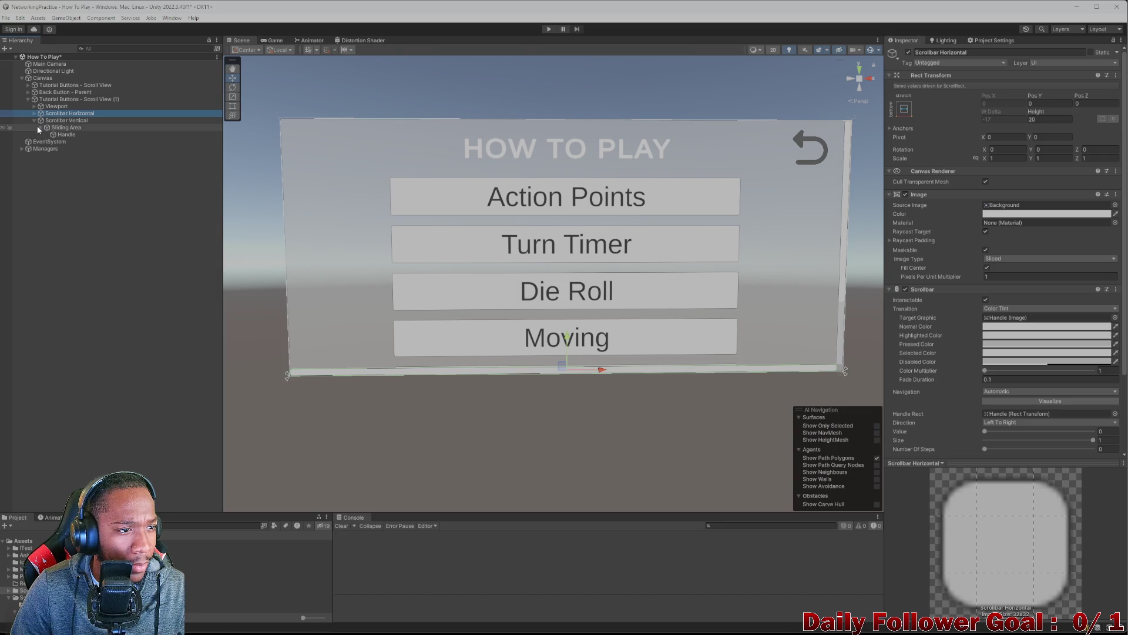
pyautogui.click(35, 121)
pyautogui.click(33, 106)
pyautogui.click(41, 113)
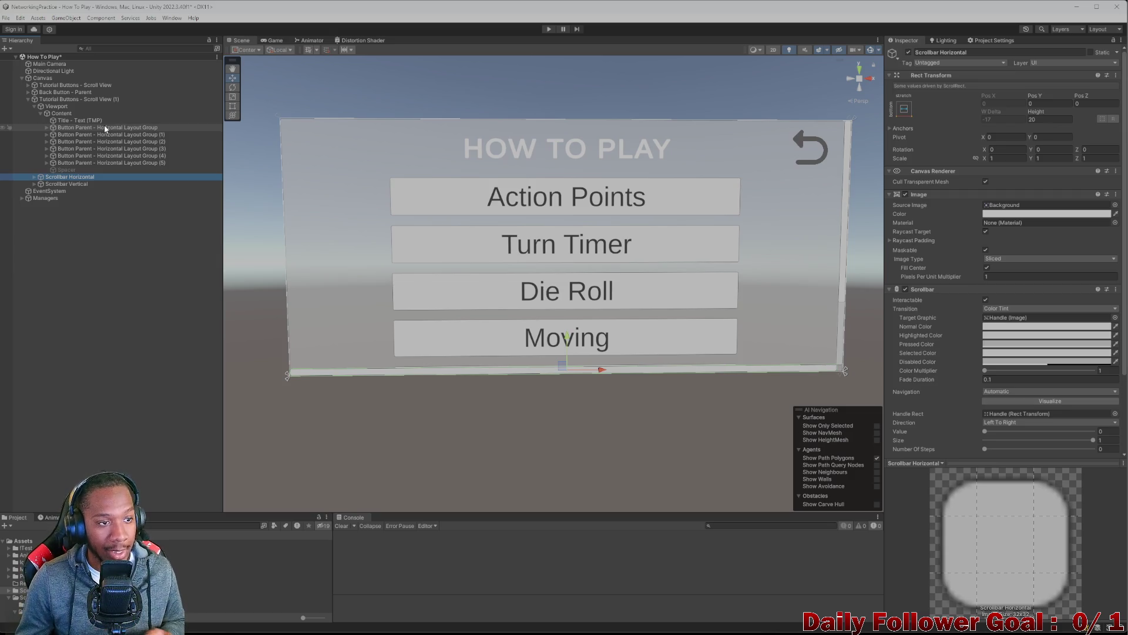
# - Move all Button Parent rows from the copy's Content into the original scroll view
pyautogui.click(103, 127)
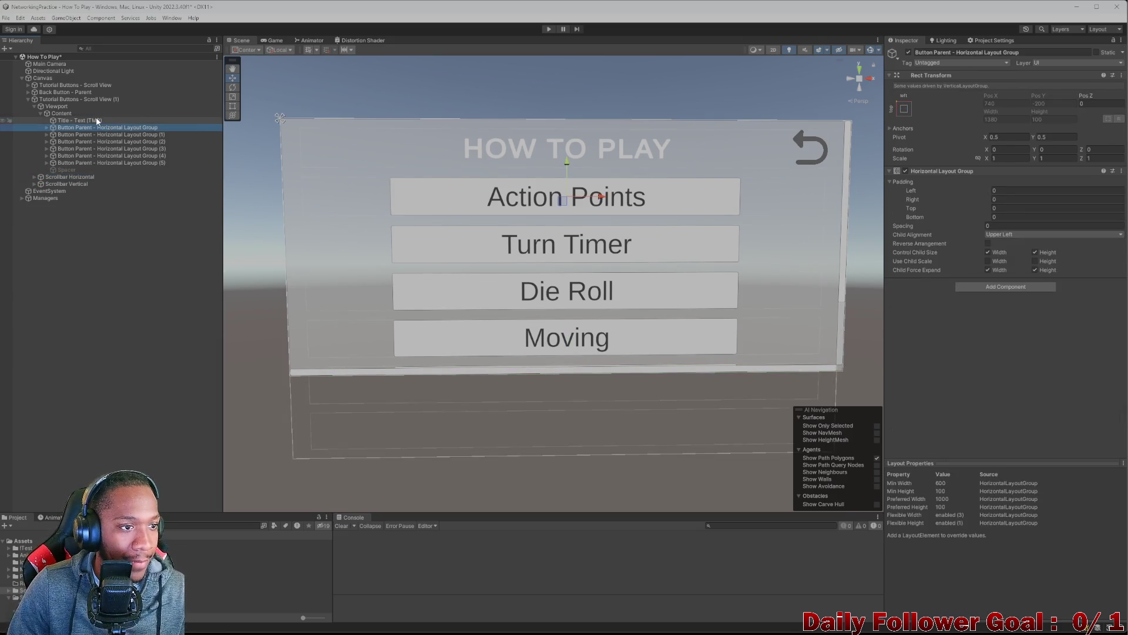
pyautogui.click(97, 121)
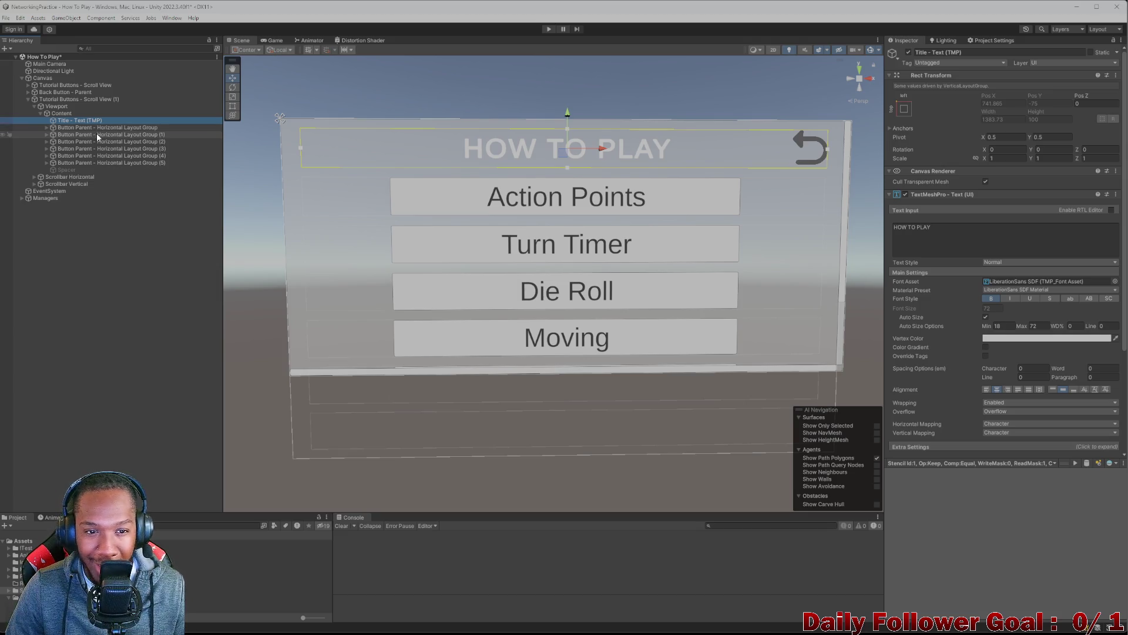
pyautogui.click(88, 128)
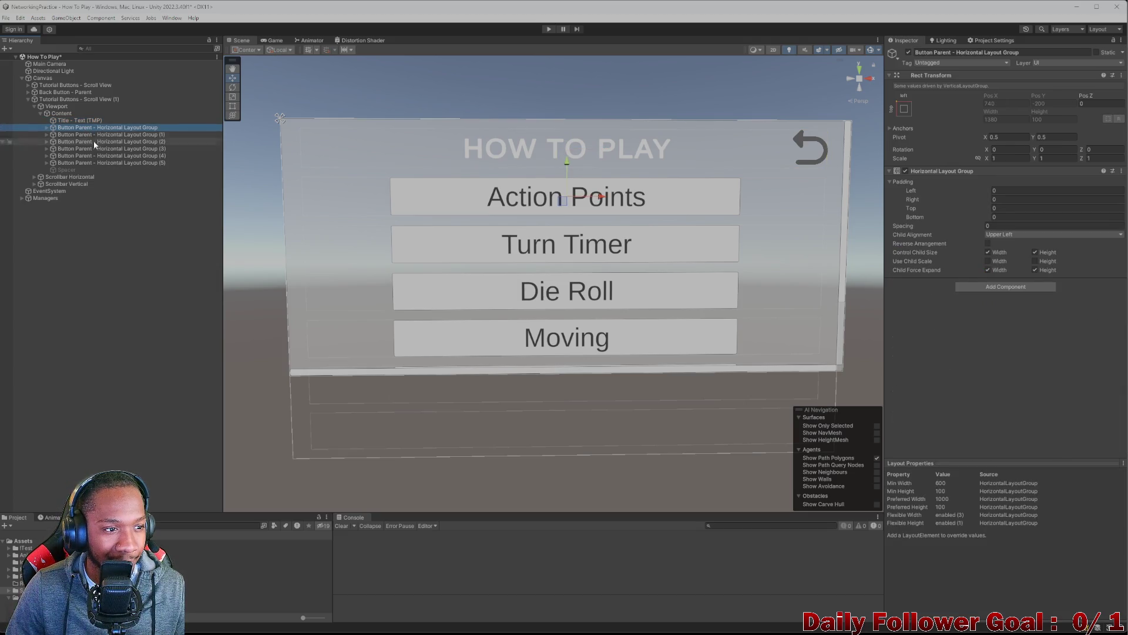
pyautogui.click(100, 157)
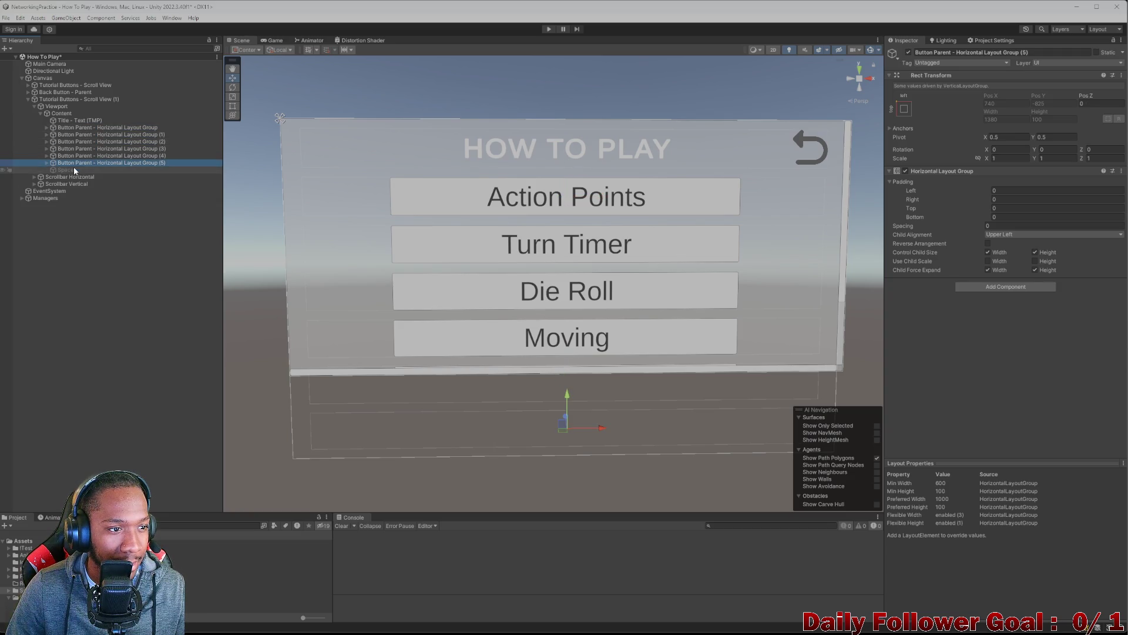
pyautogui.click(73, 169)
pyautogui.keyDown('shift'); pyautogui.click(83, 128); pyautogui.keyUp('shift')
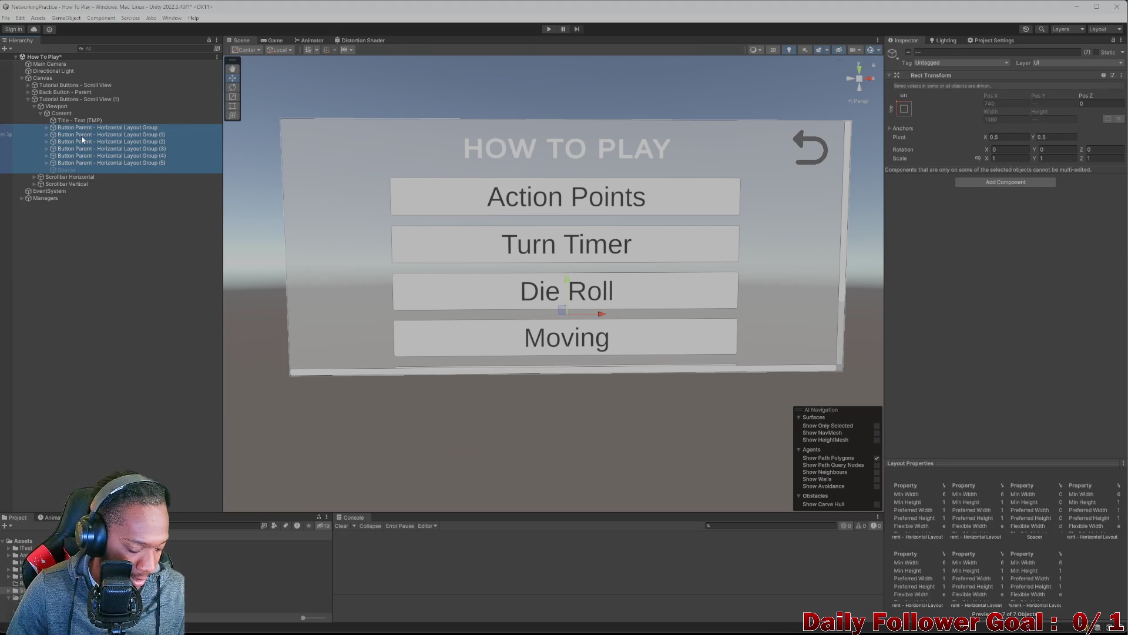
pyautogui.press('Delete')
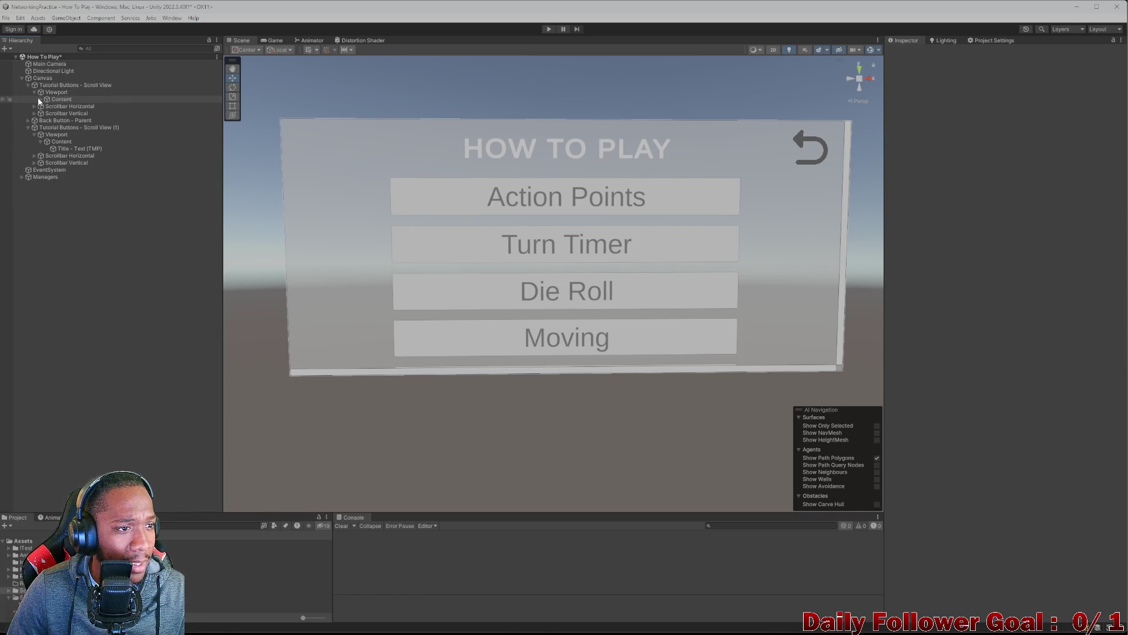
pyautogui.hotkey('ctrl', 'z')
# - Delete the leftover Spacer and collapse both scroll views in the hierarchy
pyautogui.click(63, 155)
pyautogui.press('Delete')
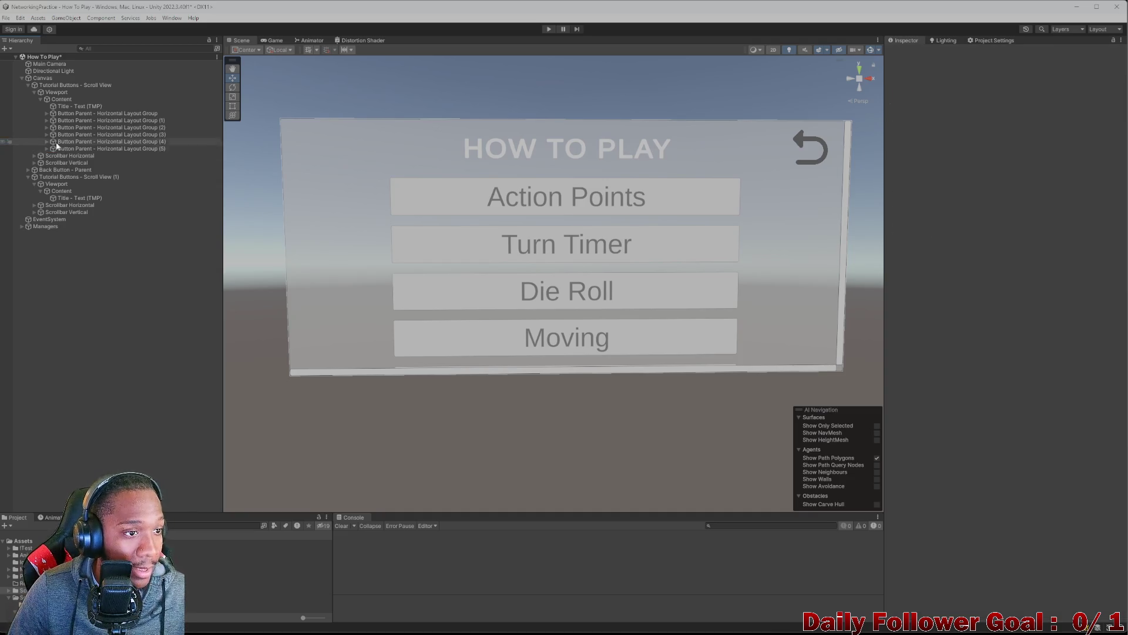
pyautogui.click(41, 99)
pyautogui.click(34, 92)
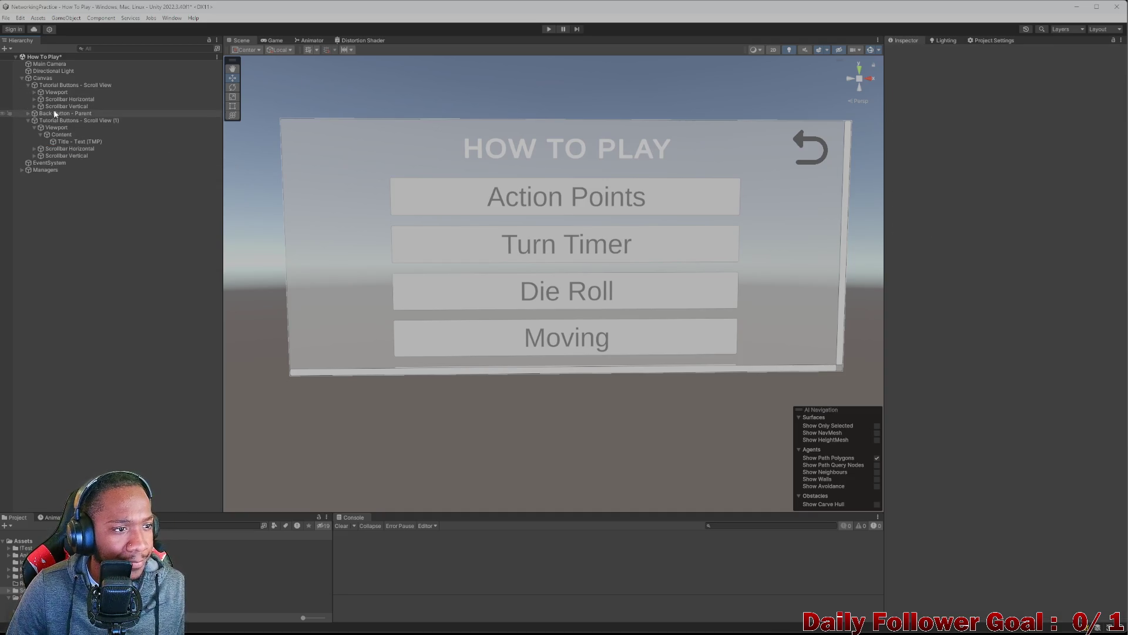
pyautogui.click(55, 106)
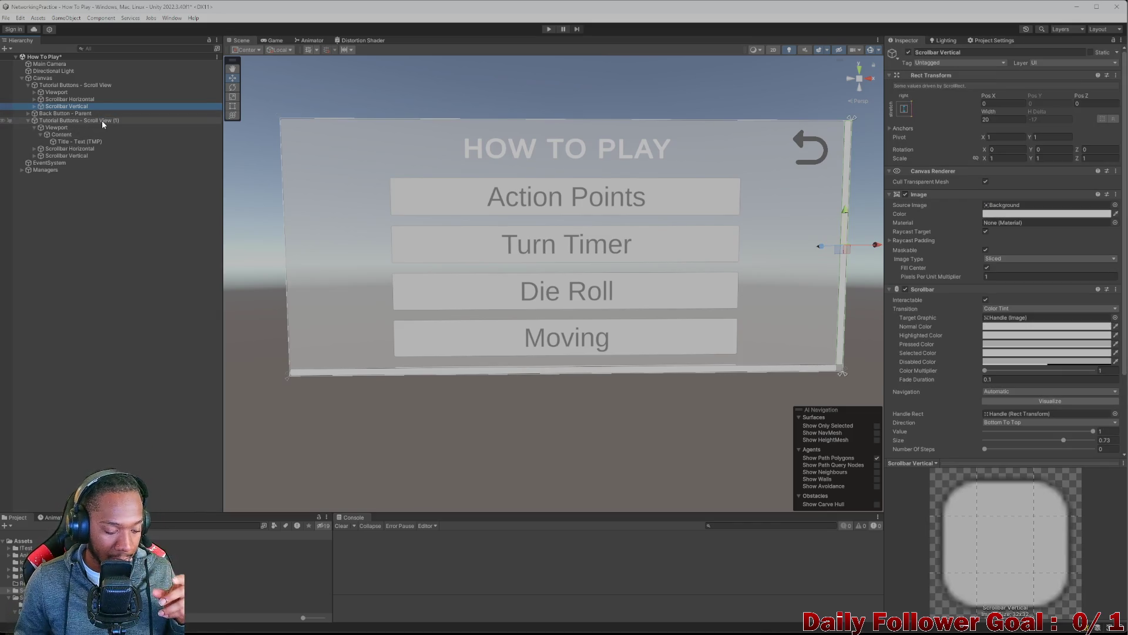
pyautogui.click(27, 84)
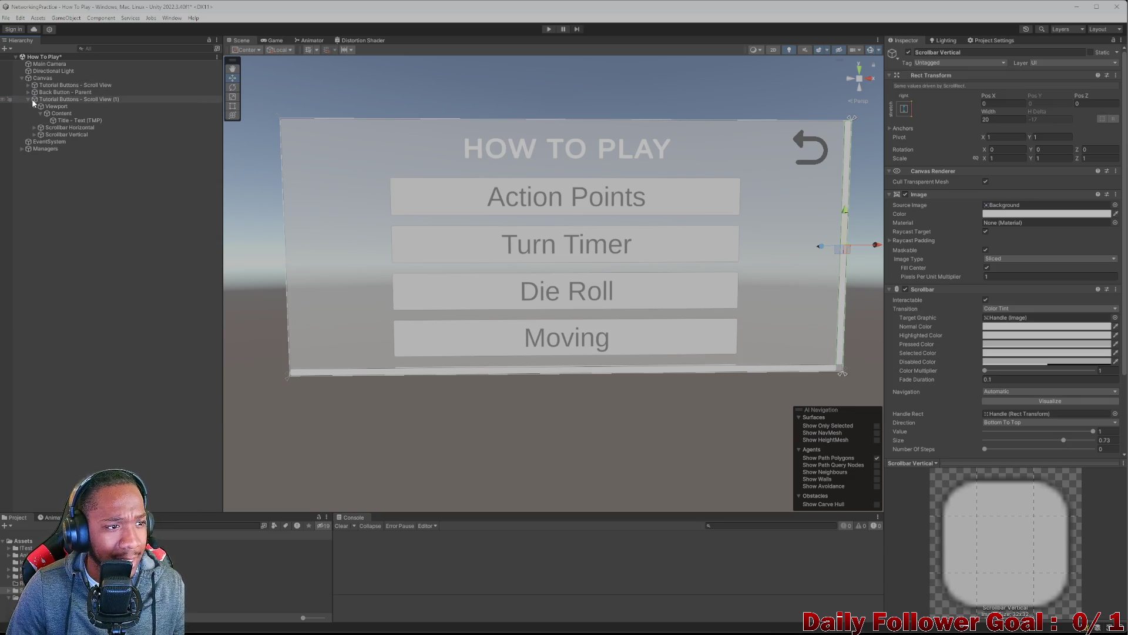
pyautogui.click(70, 99)
pyautogui.click(27, 99)
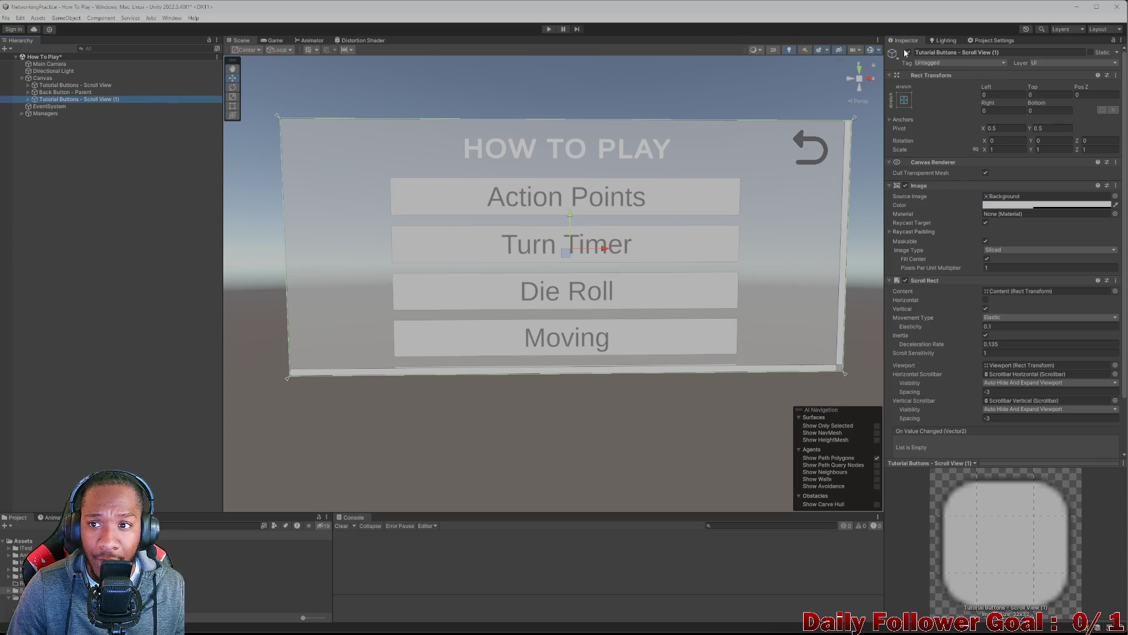
# - Create an empty GameObject under the Canvas and place it above Scroll View (1)
pyautogui.rightClick(41, 79)
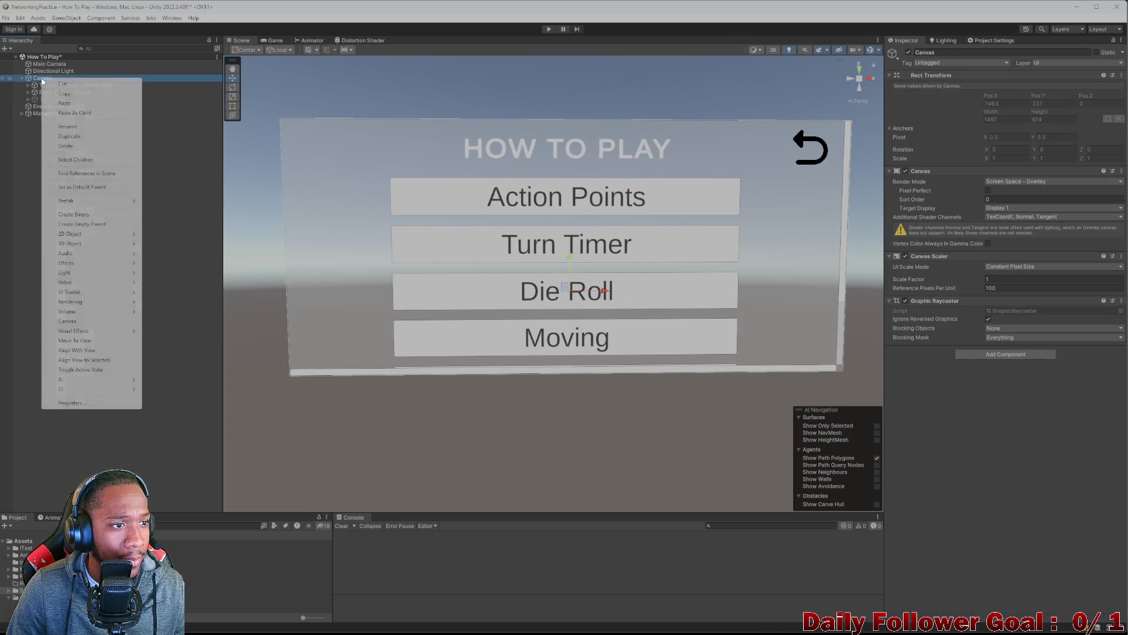
pyautogui.click(89, 214)
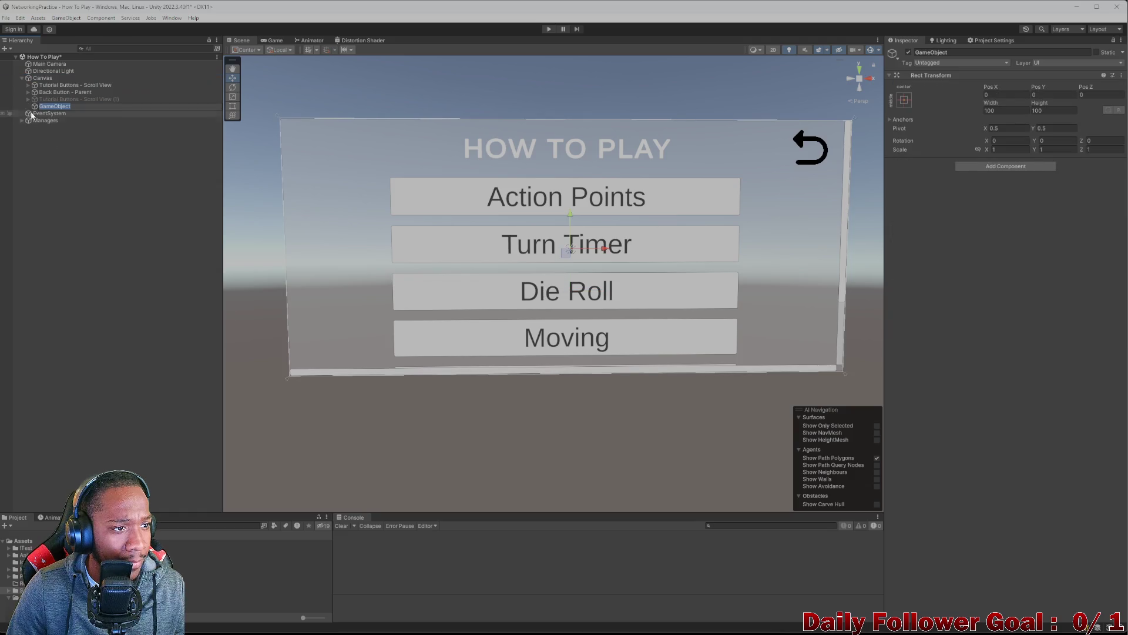
pyautogui.press('f')
pyautogui.moveTo(41, 106); pyautogui.dragTo(41, 97)
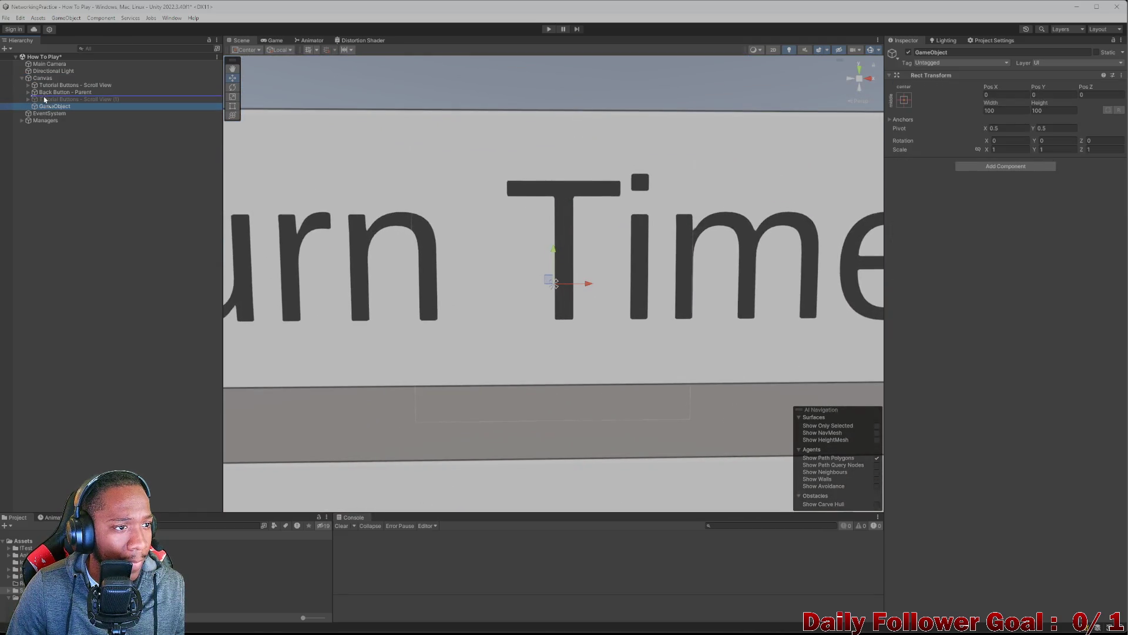
pyautogui.scroll(-8, 559, 211)
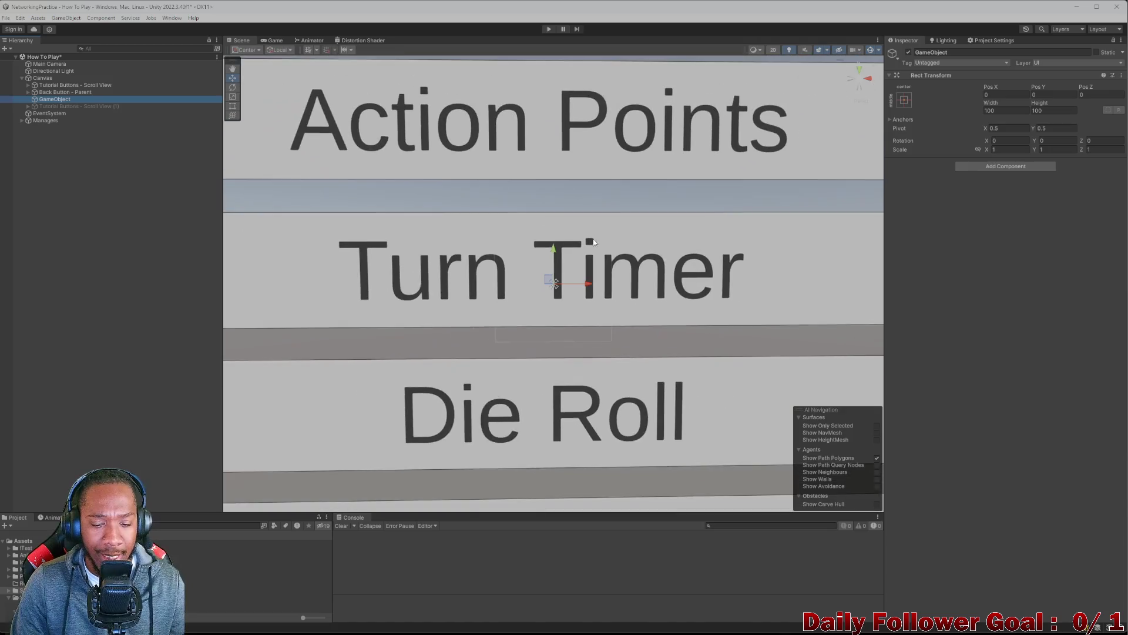
pyautogui.scroll(-2, 627, 314)
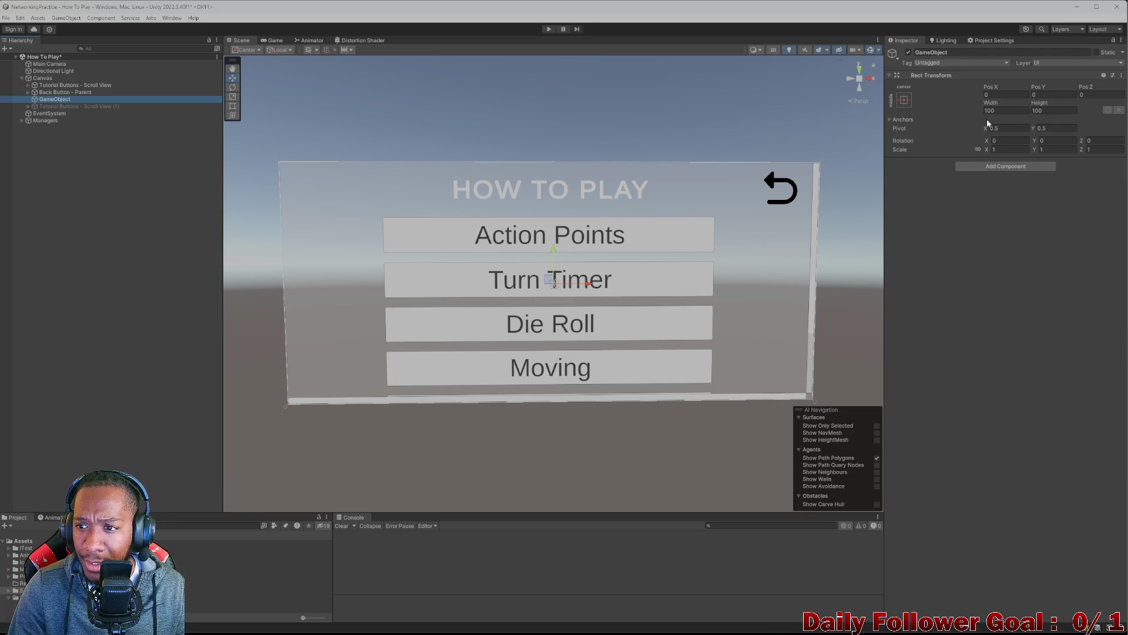
# - Give the GameObject a stretch-stretch anchor with Left, Right, Top and Bottom all 0
pyautogui.click(906, 100)
pyautogui.click(999, 234)
pyautogui.click(1027, 95)
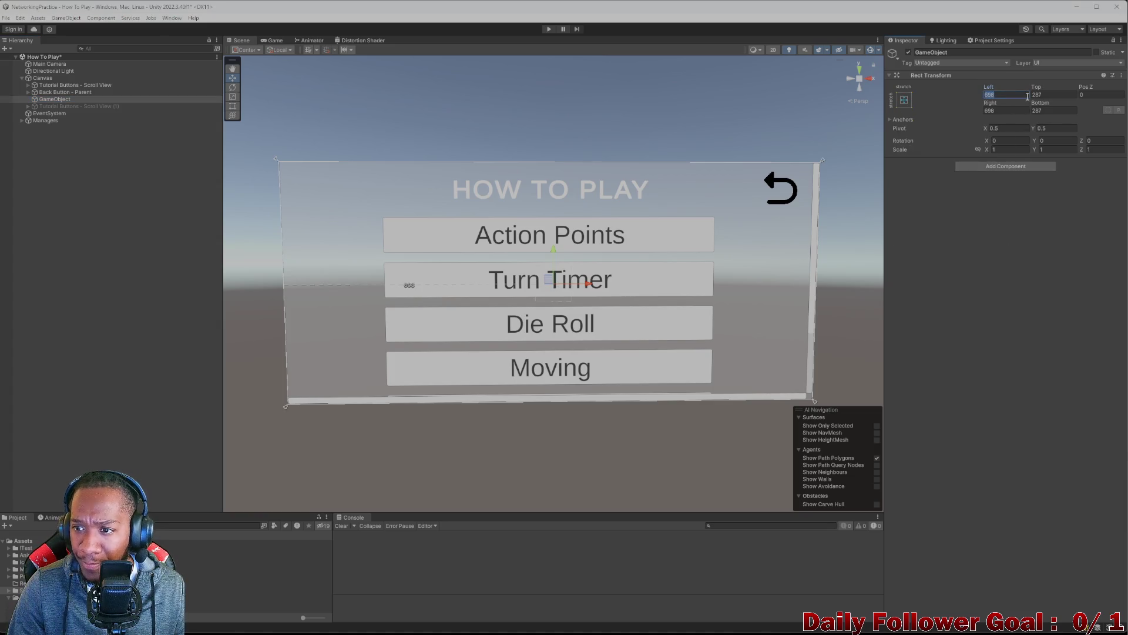
pyautogui.write('0')
pyautogui.click(1007, 110)
pyautogui.write('0')
pyautogui.click(1052, 95)
pyautogui.write('0')
pyautogui.click(1052, 110)
pyautogui.write('0')
pyautogui.click(1025, 230)
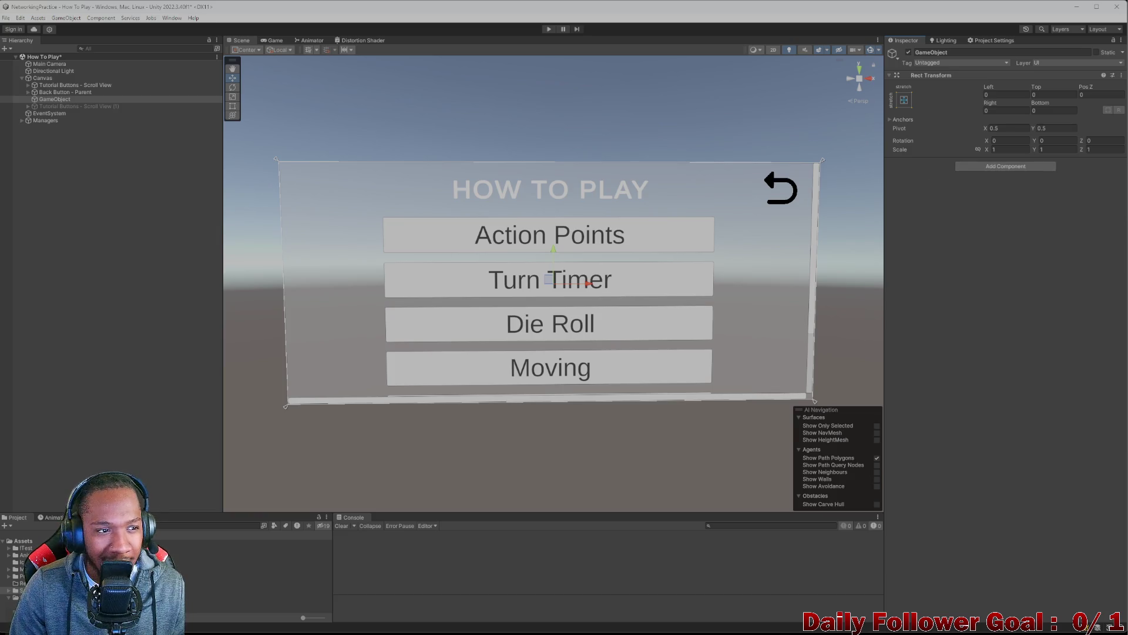
pyautogui.rightClick(53, 102)
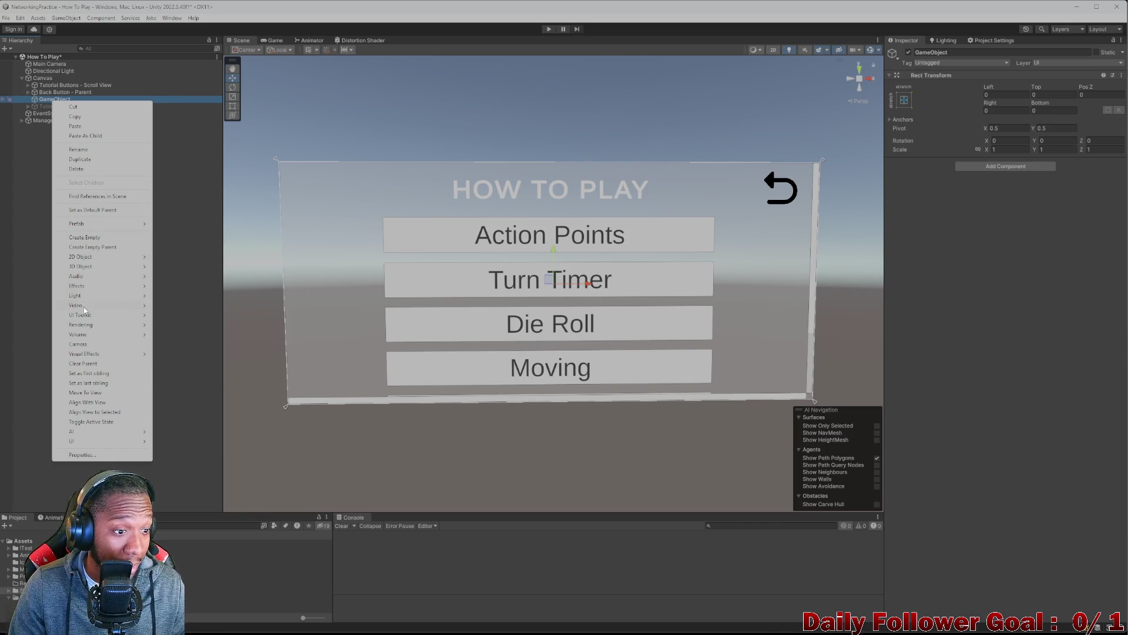
# - Add a Button - TextMeshPro under the GameObject, stretch-anchored with Left set to 0
pyautogui.moveTo(80, 446)
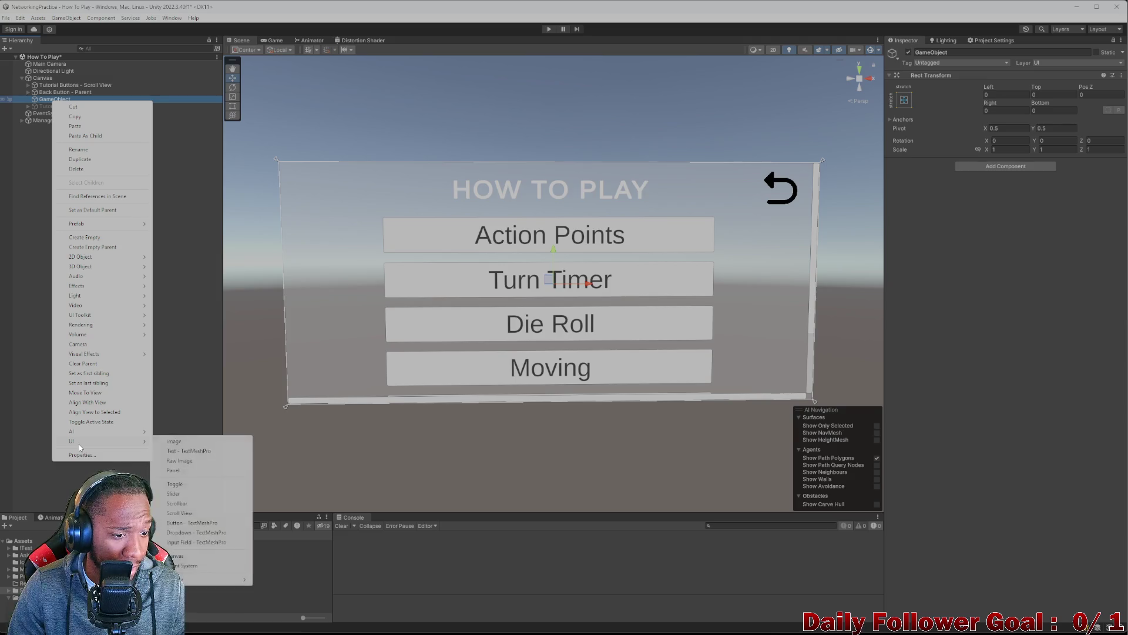
pyautogui.click(184, 523)
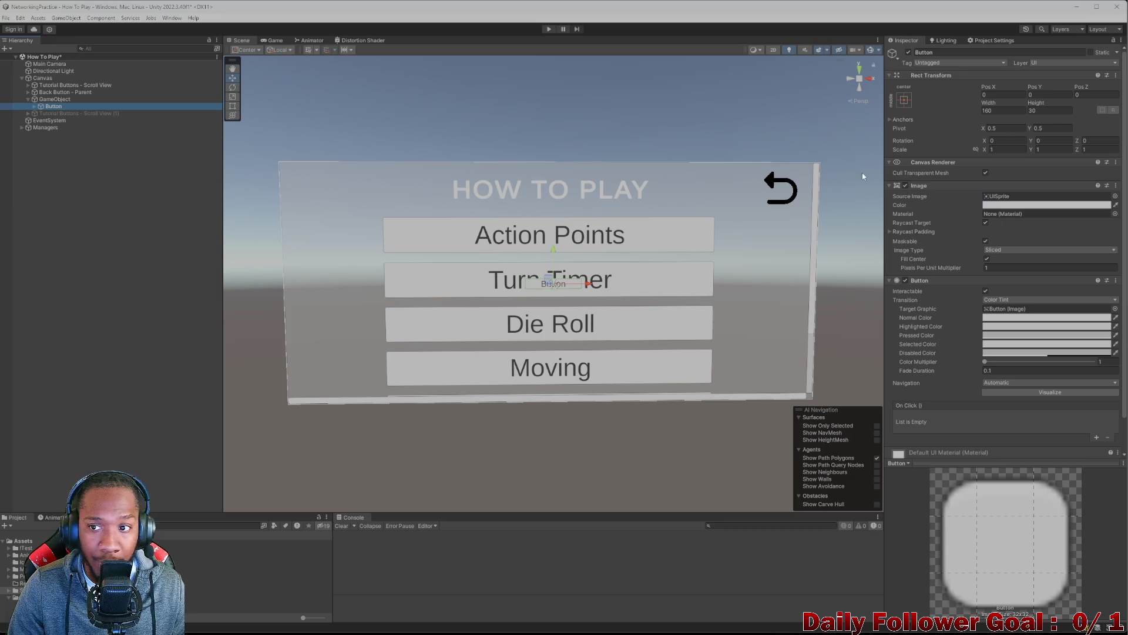
pyautogui.click(904, 100)
pyautogui.click(999, 233)
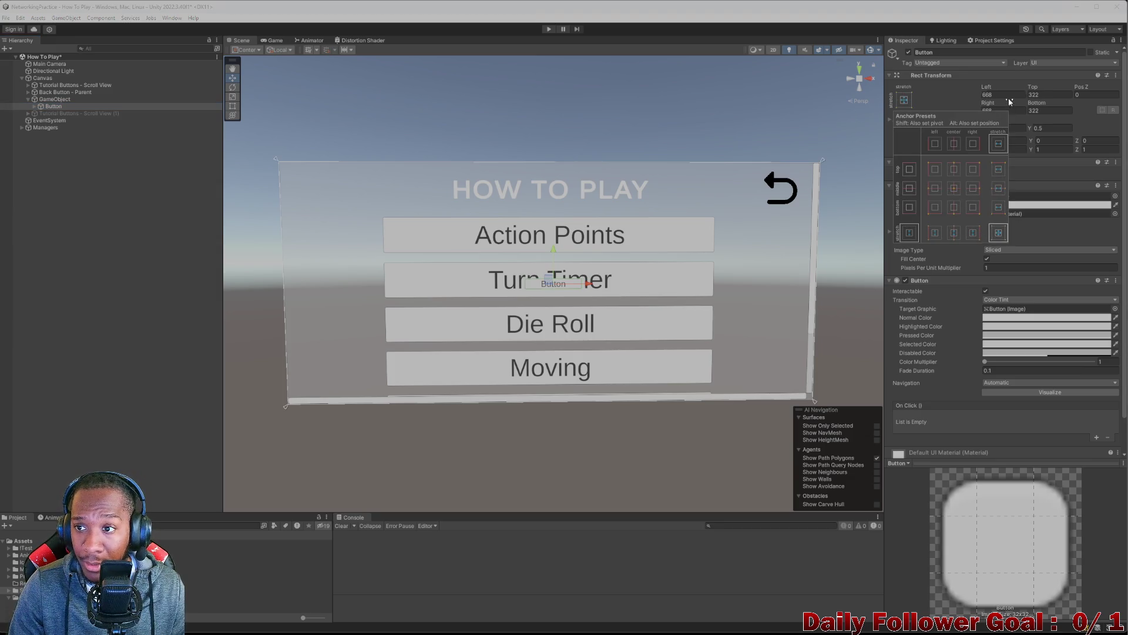
pyautogui.click(1009, 97)
pyautogui.write('0')
pyautogui.press('Tab')
# - Zero the button's bottom and right edge offsets so it fills the screen
pyautogui.write('0')
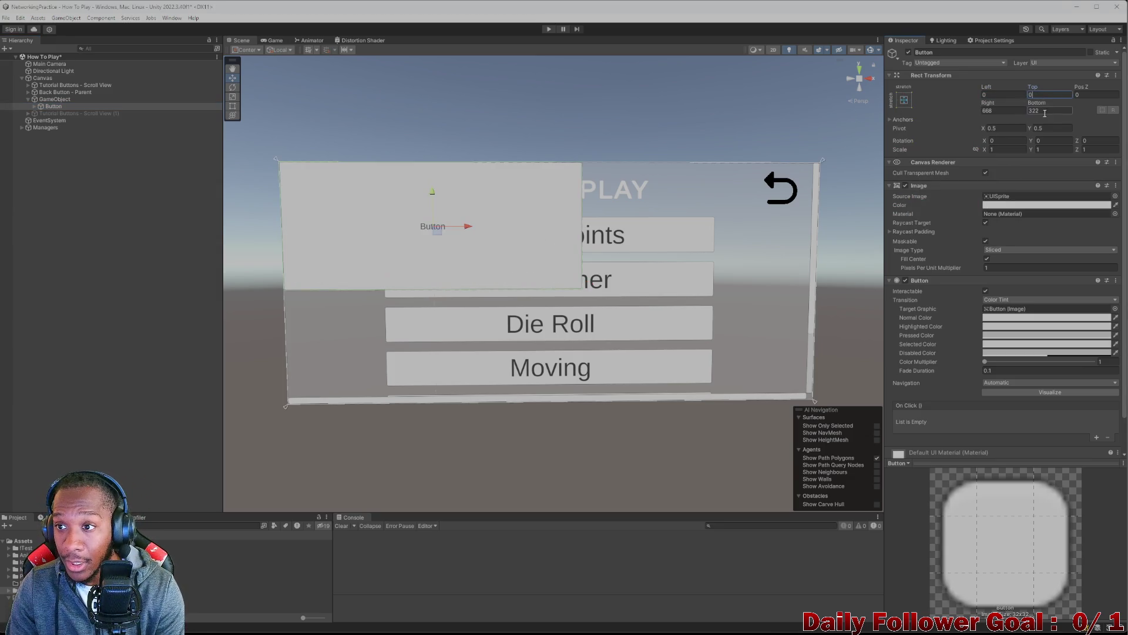
pyautogui.click(1045, 110)
pyautogui.write('0')
pyautogui.click(1011, 112)
pyautogui.write('0')
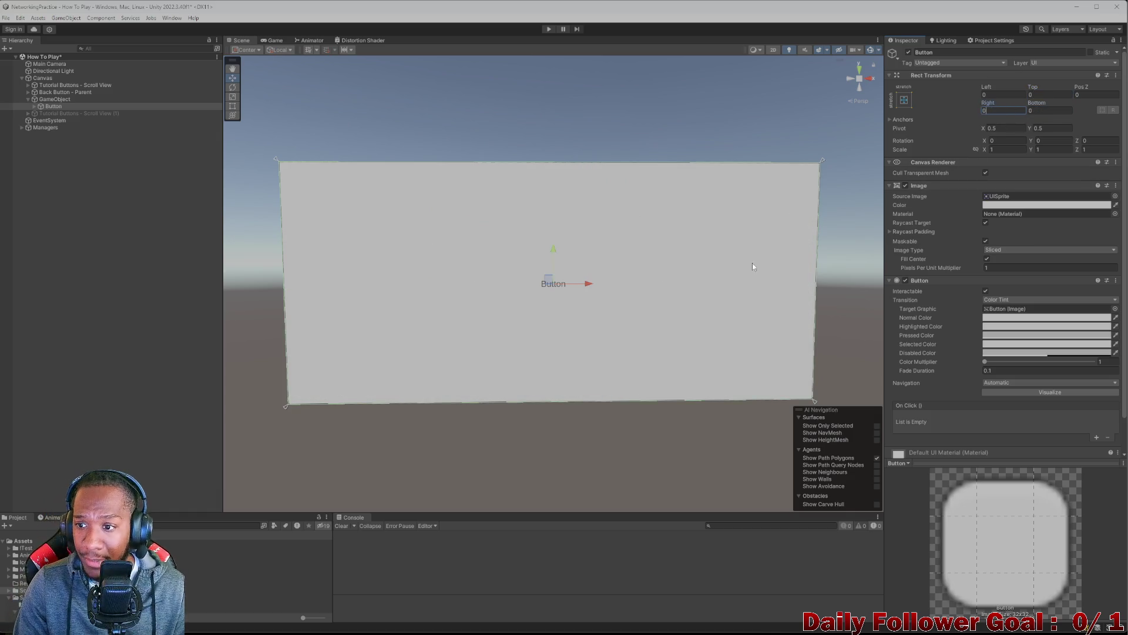
pyautogui.scroll(-1, 1037, 206)
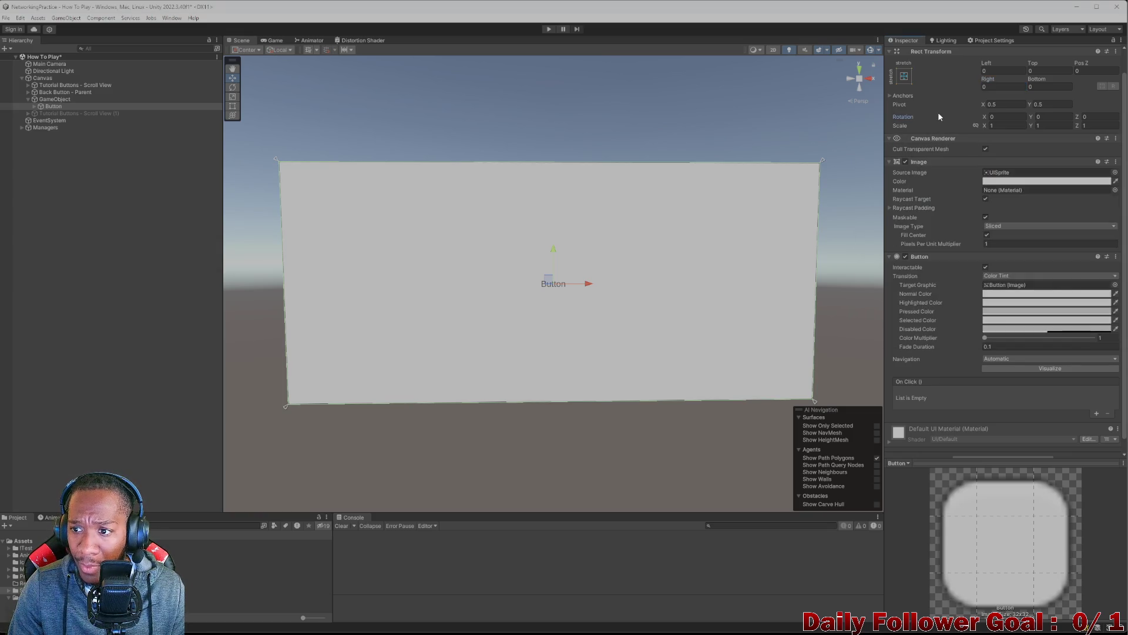
# - Tint the button image a dark grey with low alpha (105) so the menu shows through
pyautogui.click(1047, 181)
pyautogui.moveTo(1054, 249)
pyautogui.mouseDown()
pyautogui.moveTo(1030, 260)
pyautogui.moveTo(1013, 298)
pyautogui.mouseUp()
pyautogui.moveTo(1060, 354)
pyautogui.mouseDown()
pyautogui.moveTo(1003, 356)
pyautogui.moveTo(1056, 347)
pyautogui.mouseUp()
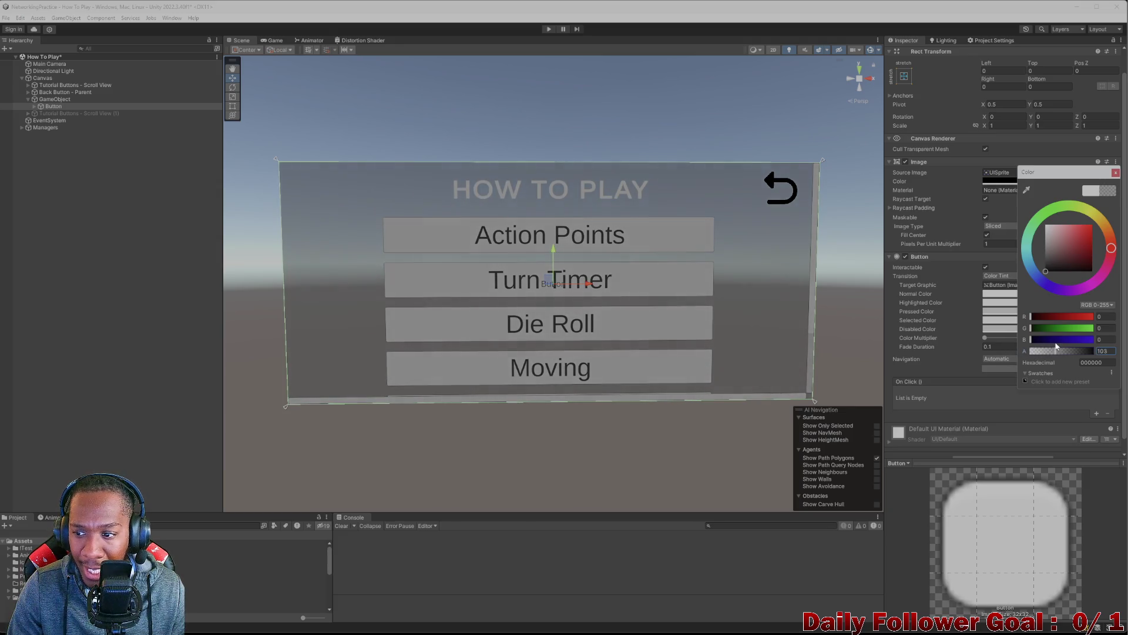
pyautogui.click(1116, 173)
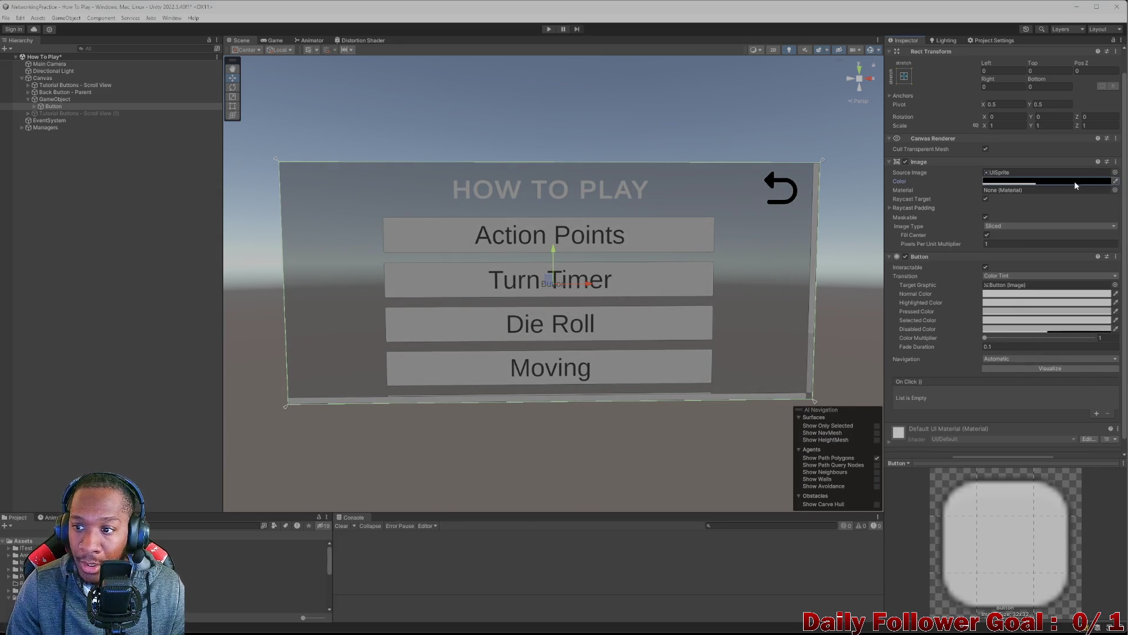
pyautogui.click(34, 107)
# - Select the full-screen Button object in the Hierarchy and rename it 'Popup - Background'
pyautogui.click(54, 114)
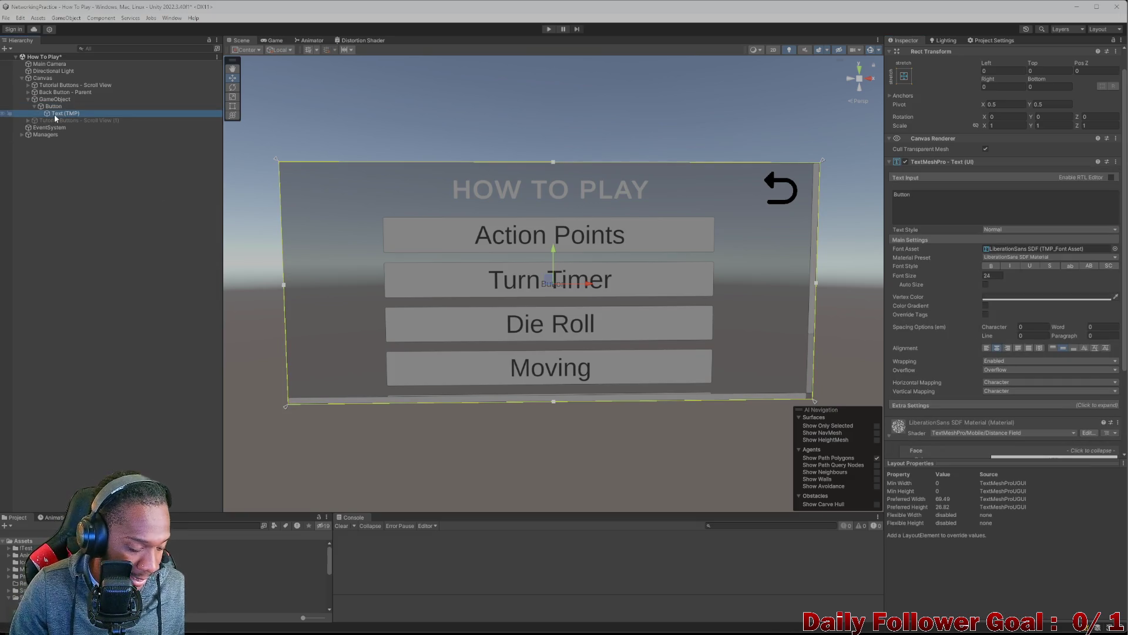
pyautogui.press('Left')
pyautogui.press('Left')
pyautogui.click(58, 101)
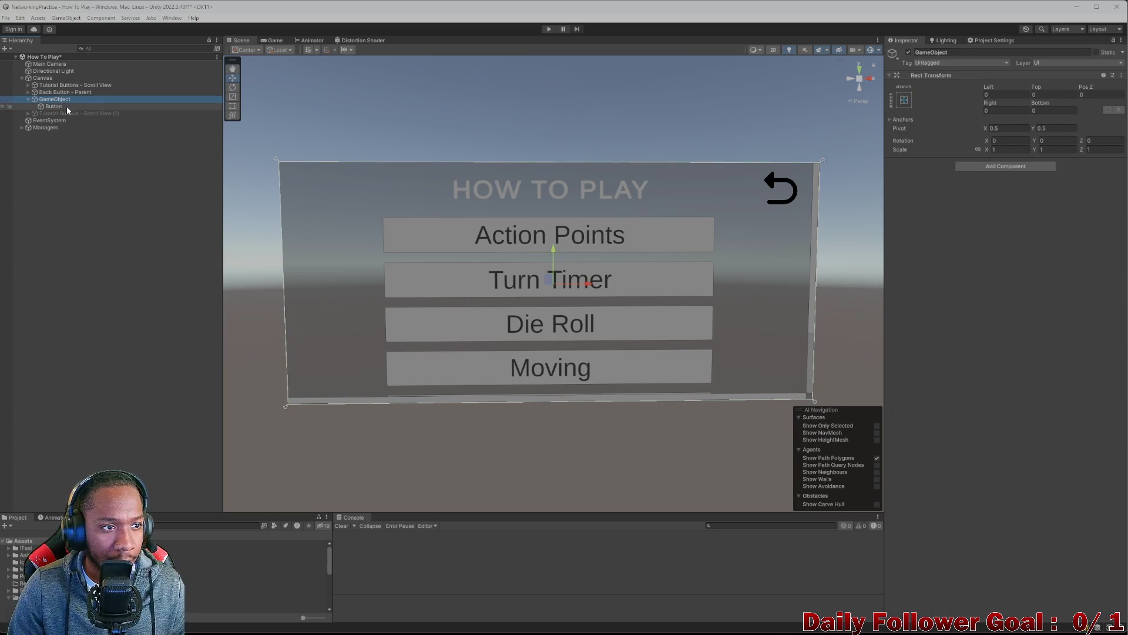
pyautogui.click(54, 107)
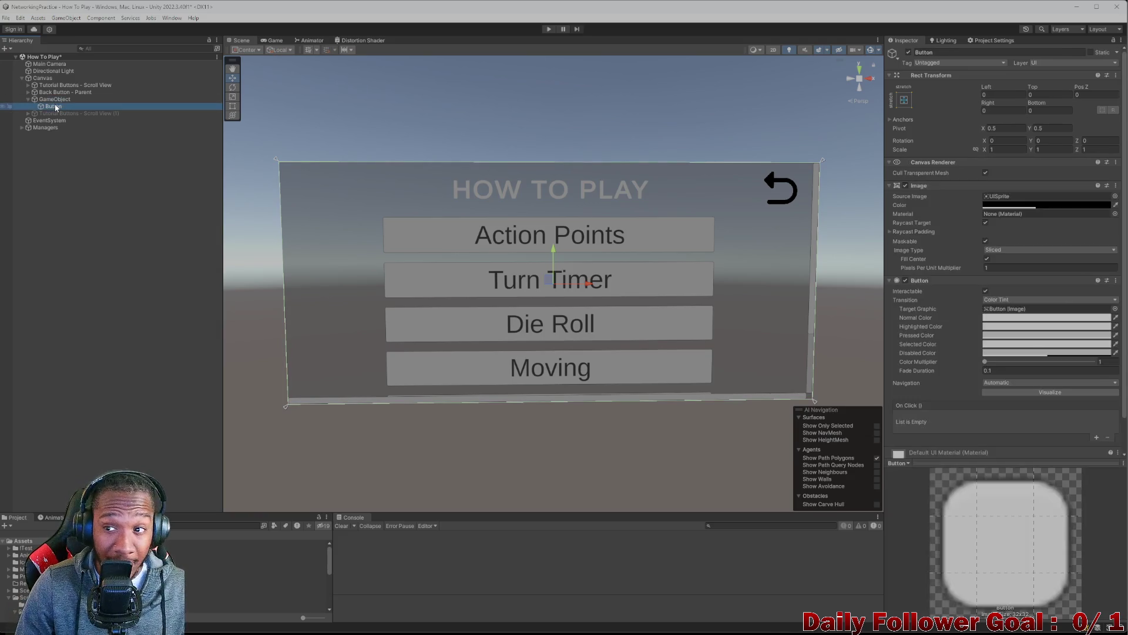
pyautogui.click(53, 100)
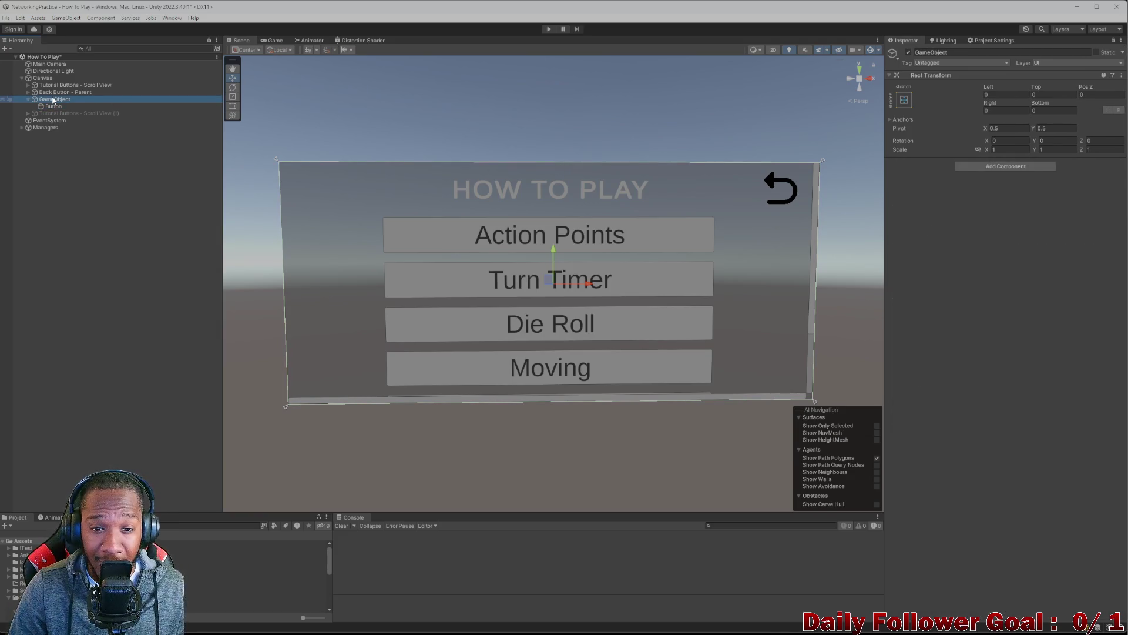
pyautogui.click(52, 107)
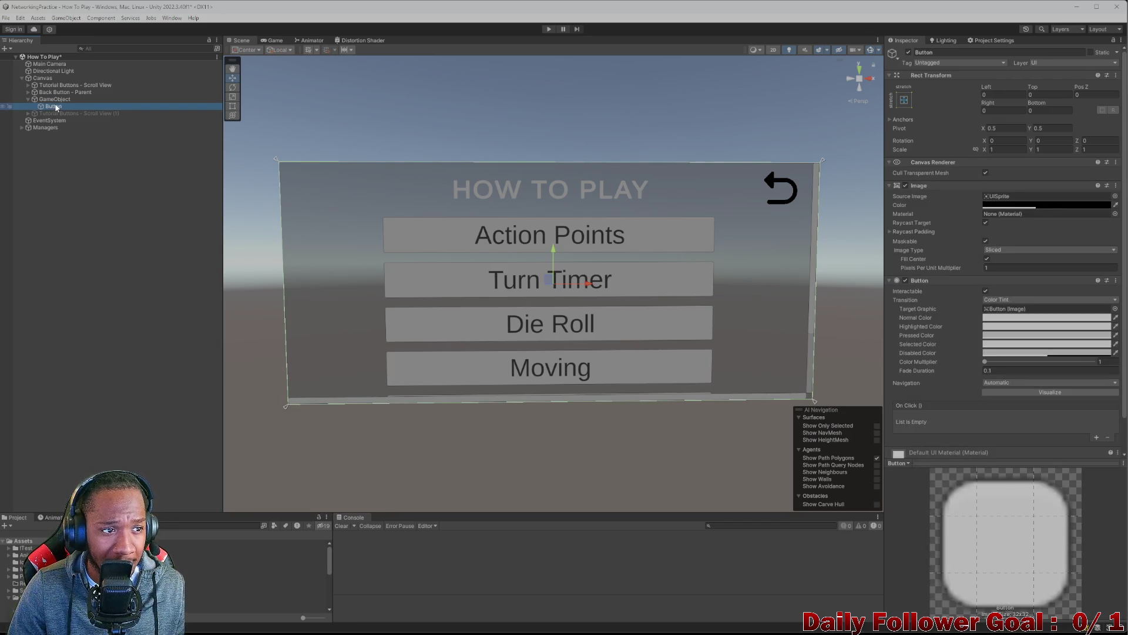
pyautogui.click(1004, 53)
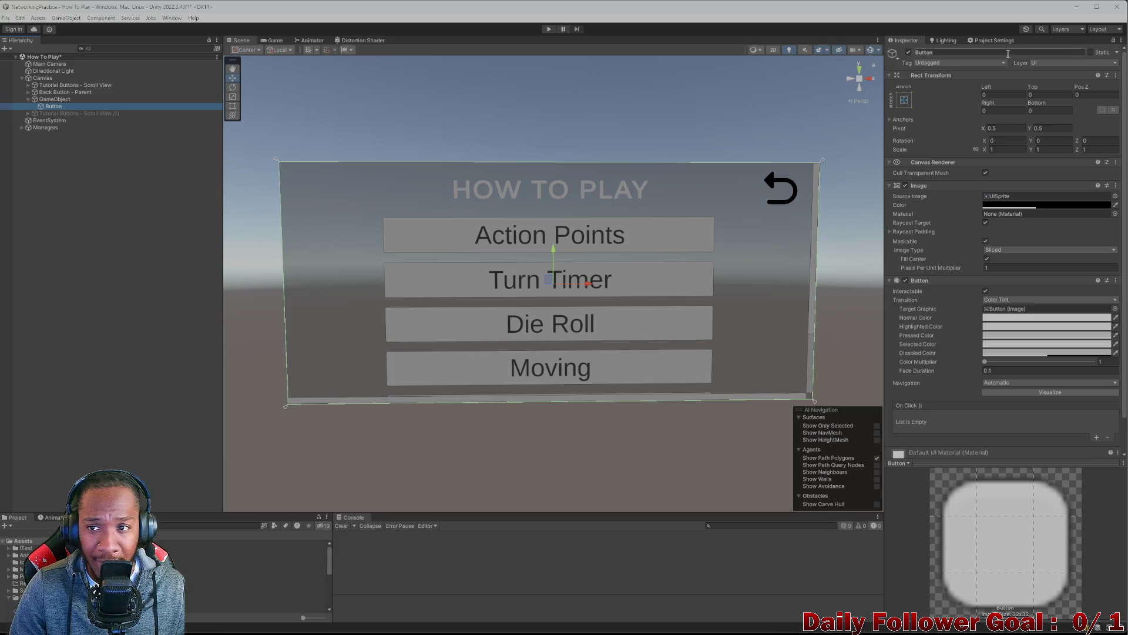
pyautogui.write('Pop')
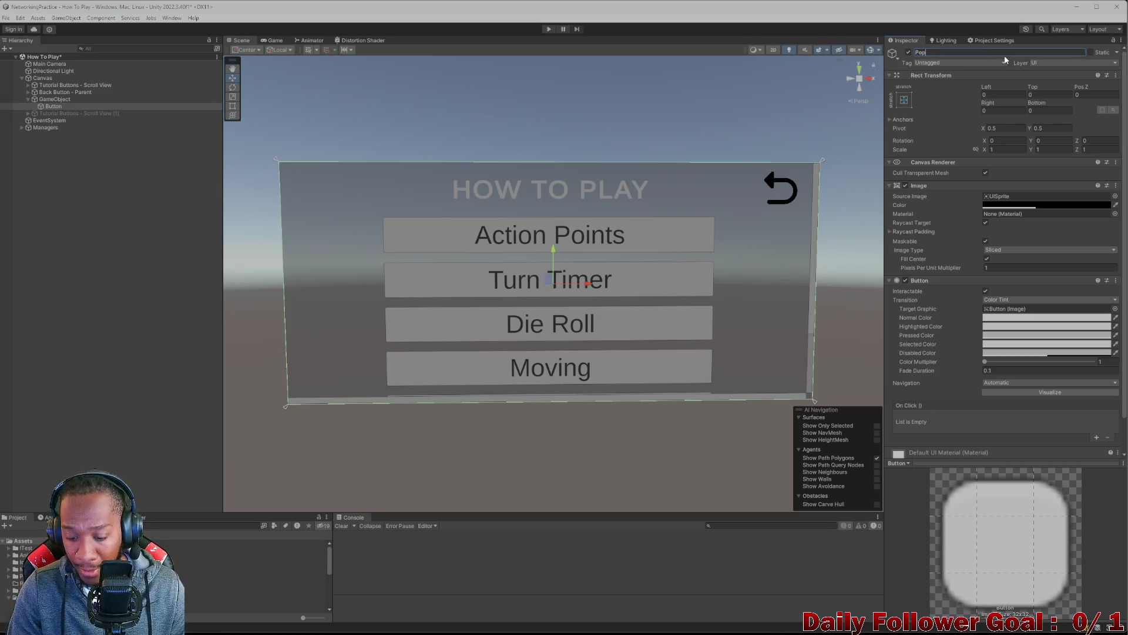
pyautogui.write('up')
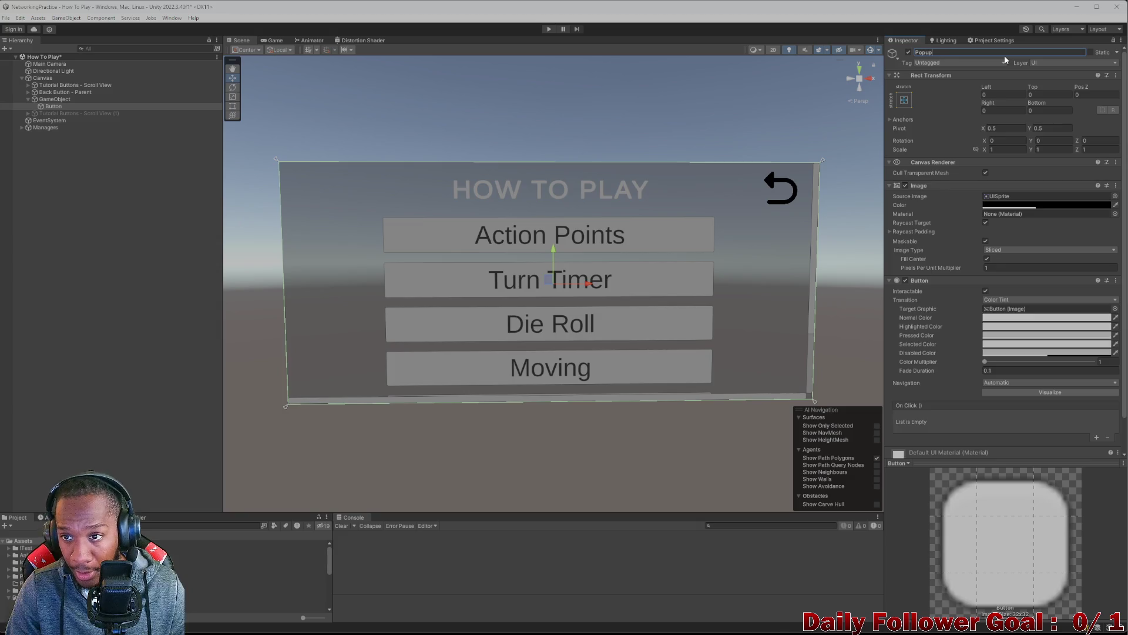
pyautogui.write(' - Bav')
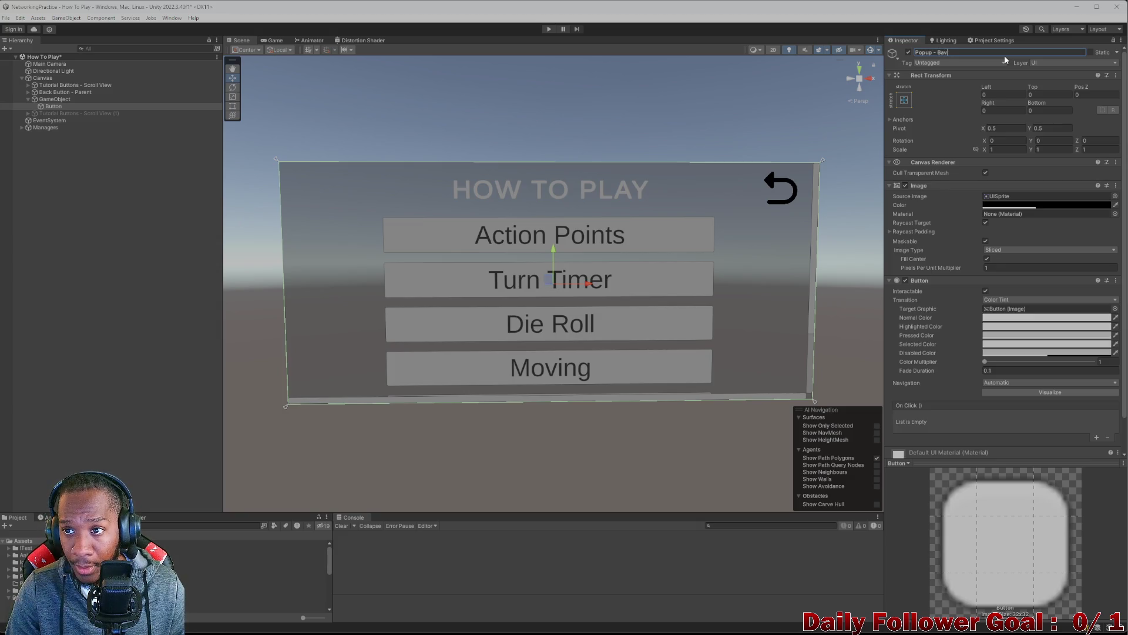
pyautogui.write('ground')
pyautogui.press('Return')
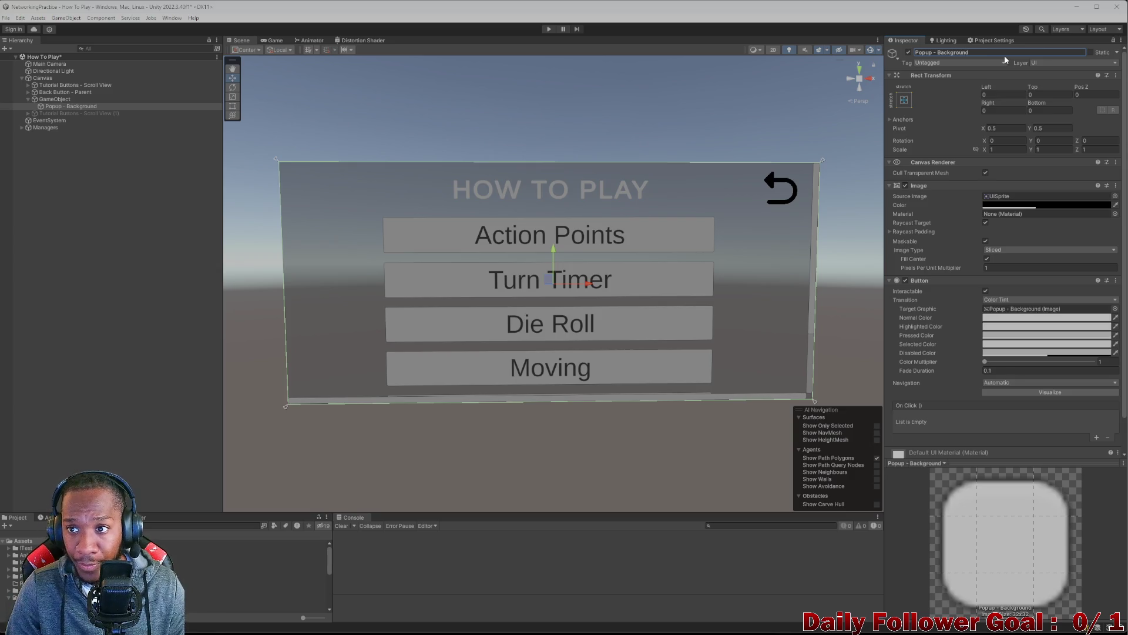
# - Add a UI Panel as a child of Popup - Background, then reselect Popup - Background
pyautogui.rightClick(50, 108)
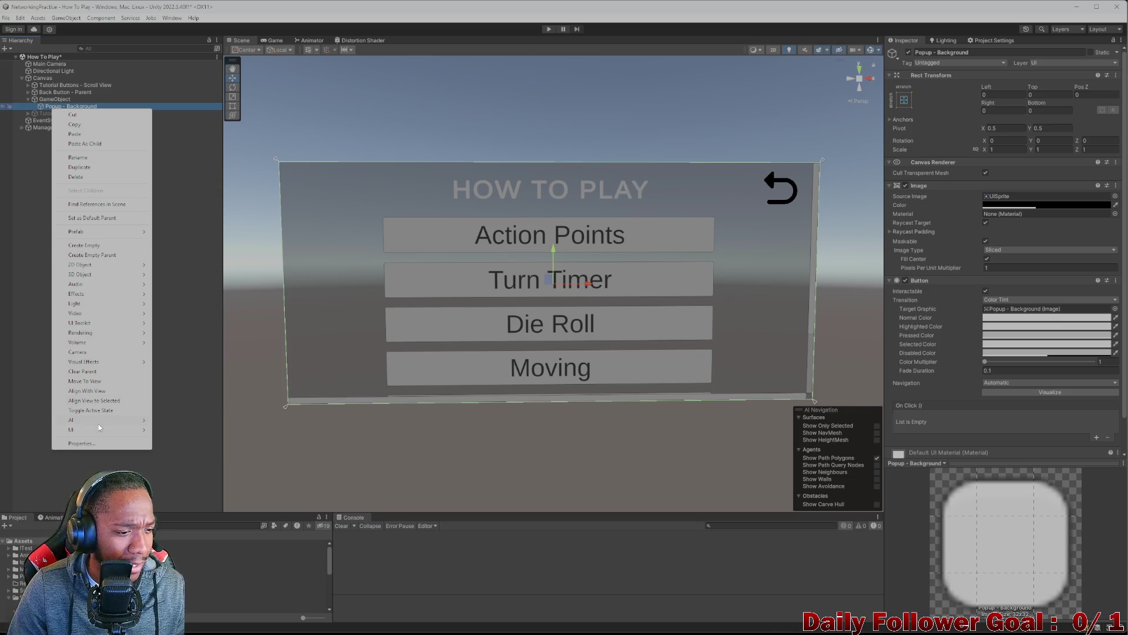
pyautogui.moveTo(101, 429)
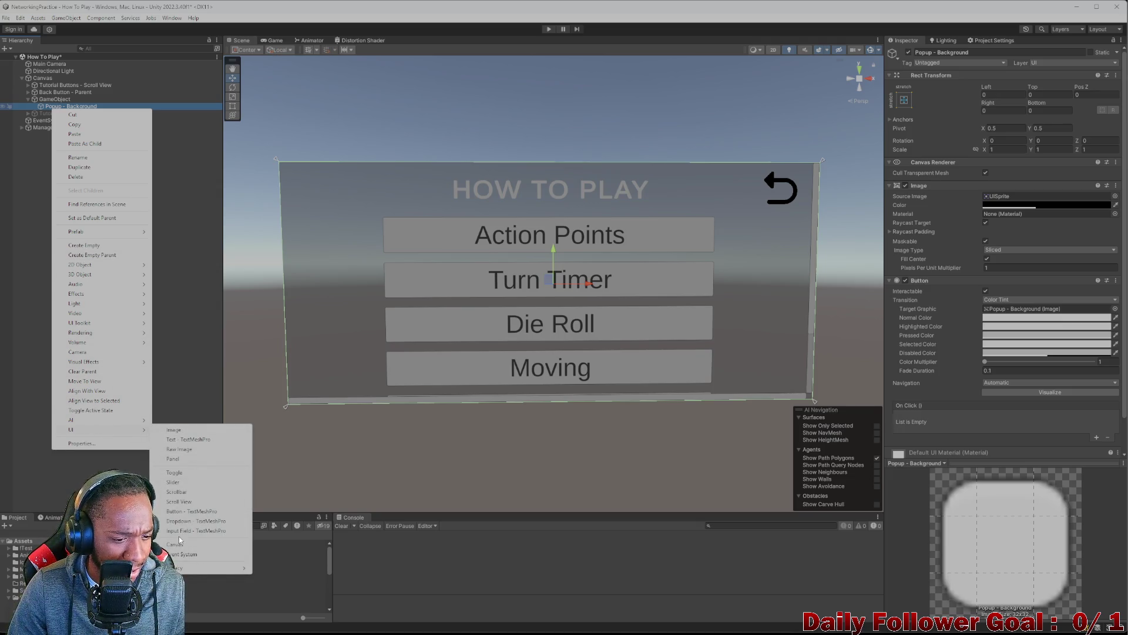
pyautogui.click(172, 458)
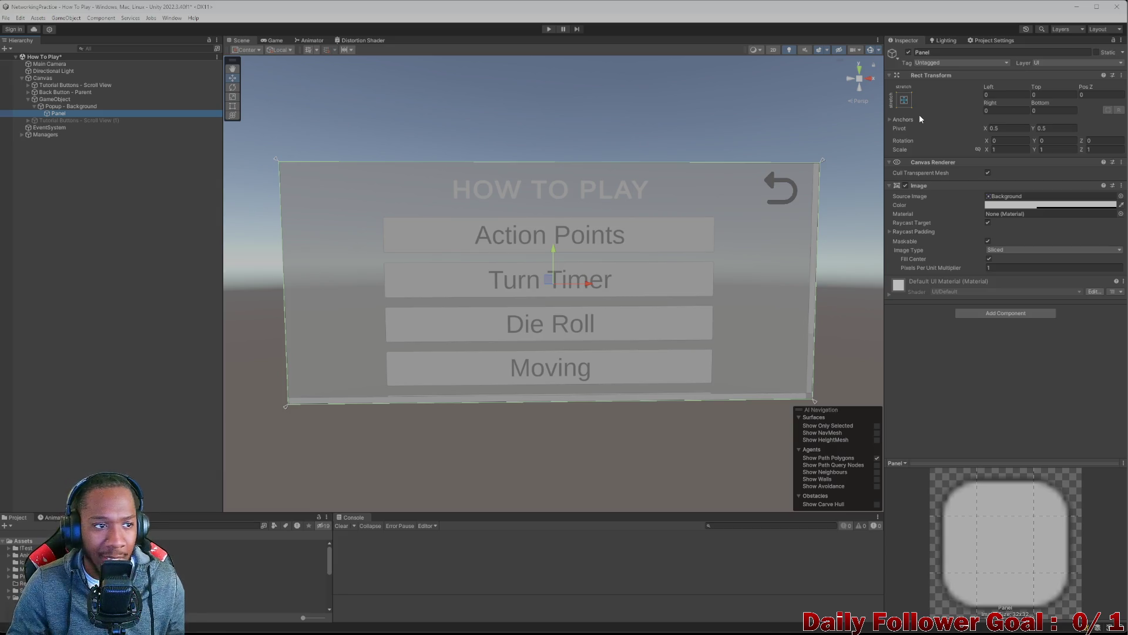
pyautogui.click(63, 113)
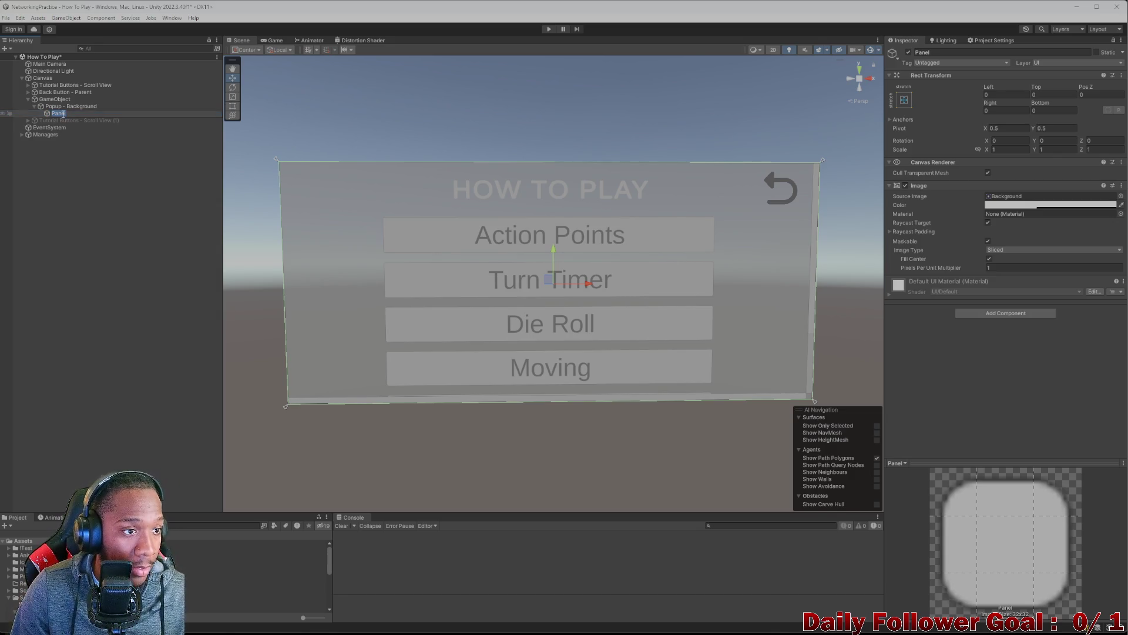
pyautogui.click(73, 107)
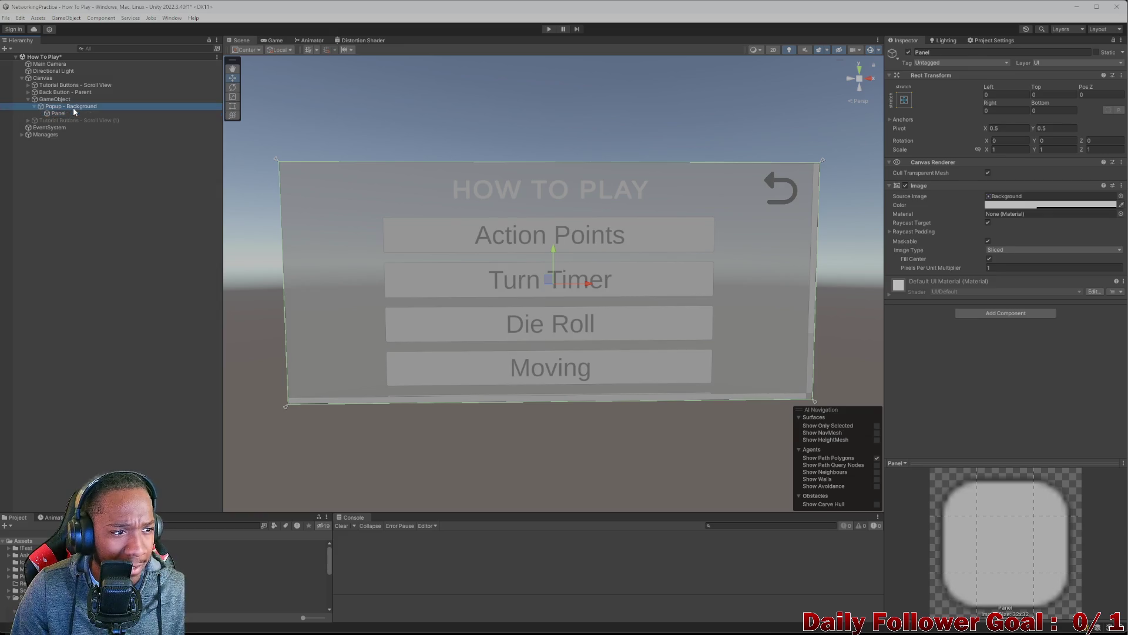
pyautogui.scroll(-2, 1008, 318)
# - Add a Horizontal Layout Group to Popup - Background controlling child width and height
pyautogui.click(1001, 449)
pyautogui.write('ho')
pyautogui.click(1002, 481)
pyautogui.scroll(-3, 996, 446)
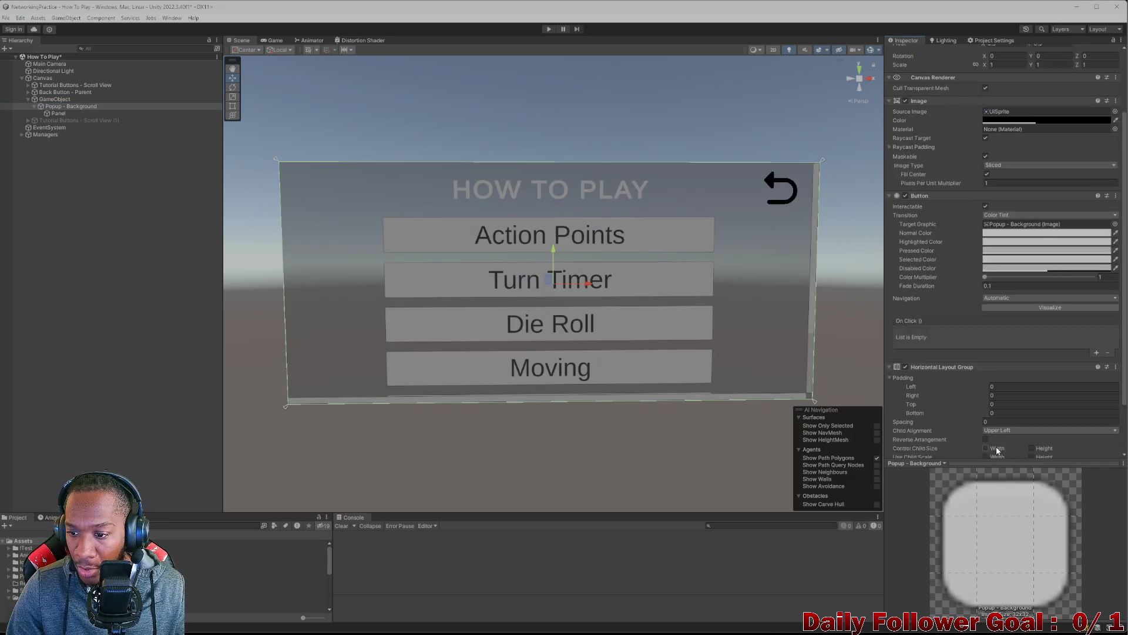
pyautogui.click(986, 424)
pyautogui.click(1032, 424)
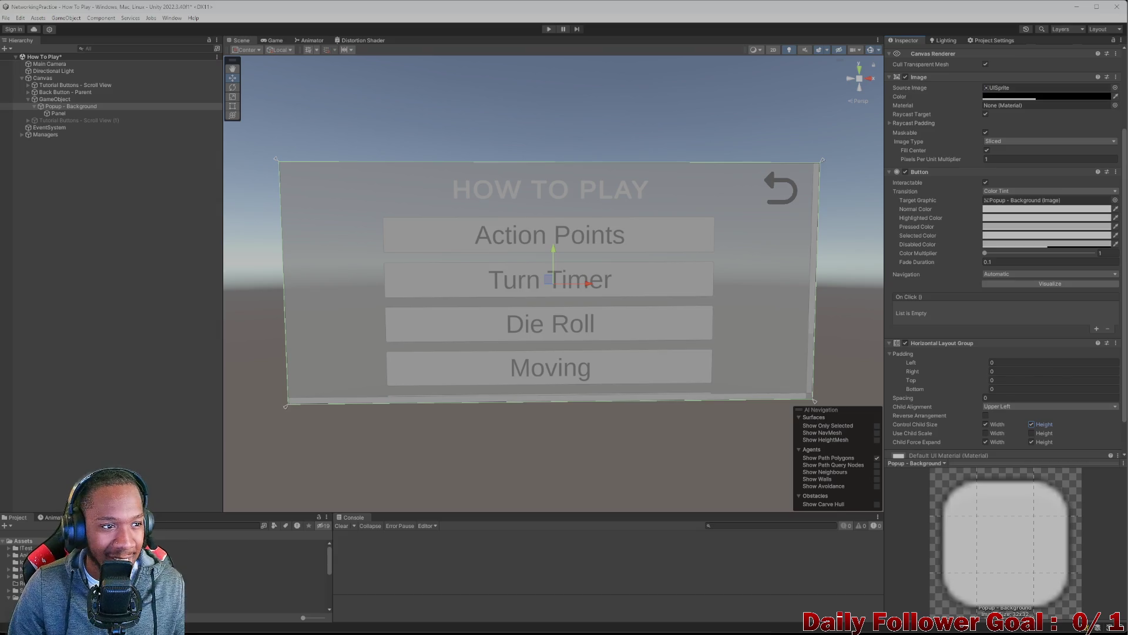
# - Create an empty child object named Spacerf and move it above the Panel
pyautogui.rightClick(64, 107)
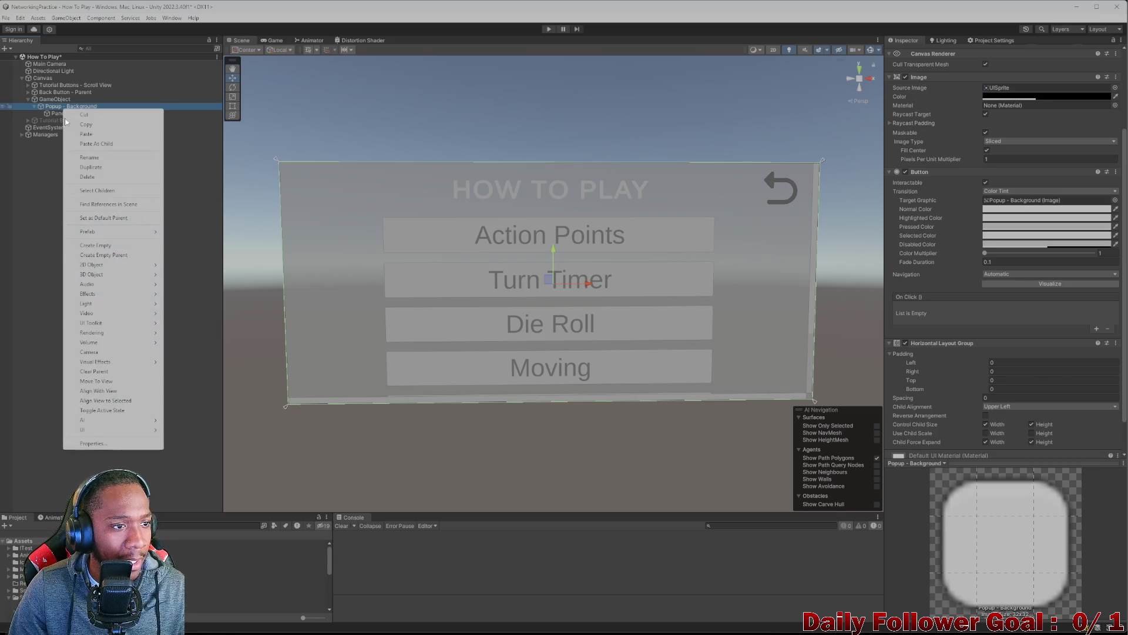
pyautogui.click(94, 245)
pyautogui.moveTo(60, 121); pyautogui.dragTo(64, 111)
pyautogui.click(958, 53)
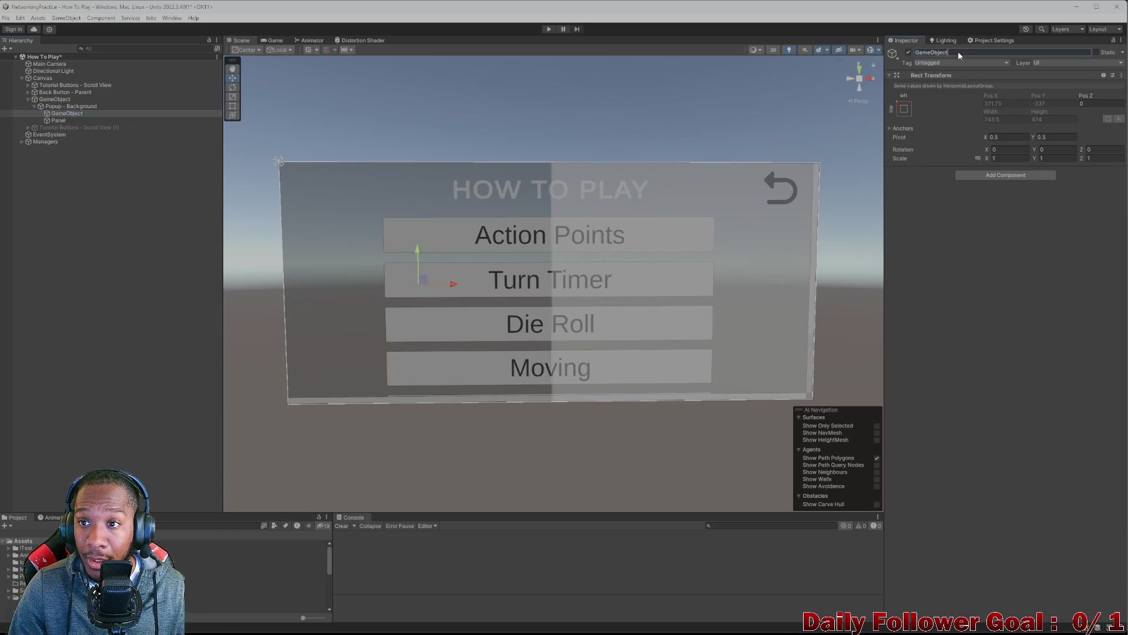
pyautogui.write('SD')
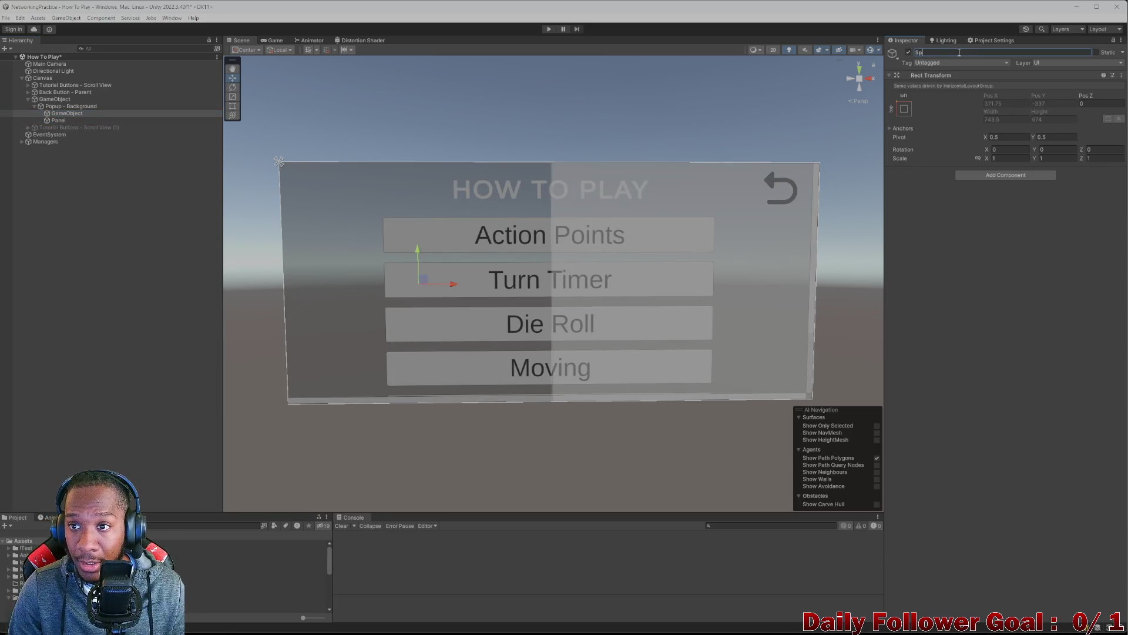
pyautogui.press('Return')
pyautogui.click(996, 175)
pyautogui.write('hor')
pyautogui.write('la')
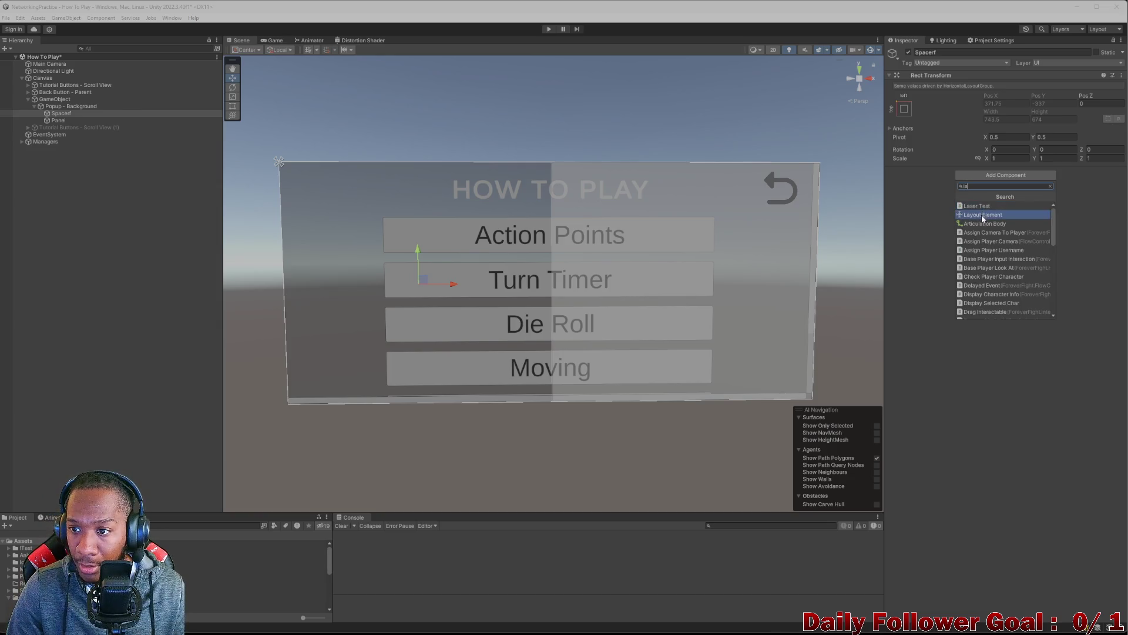
# - Give Spacerf a Layout Element (flexible height 1, preferred width 743.5) and rename it Spacer
pyautogui.click(983, 215)
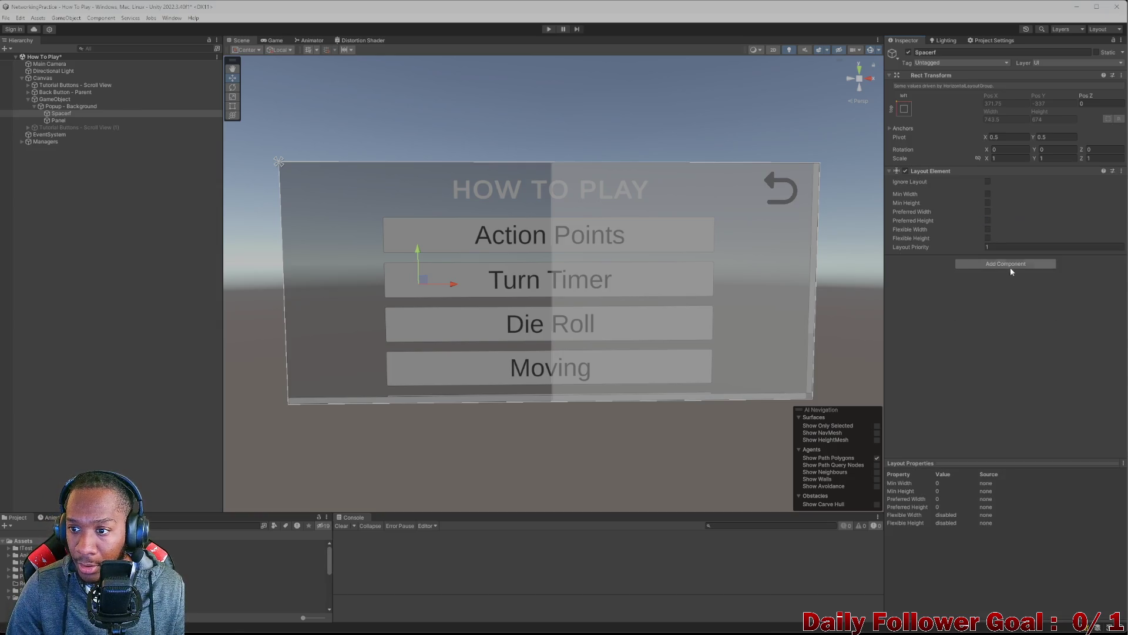
pyautogui.click(988, 238)
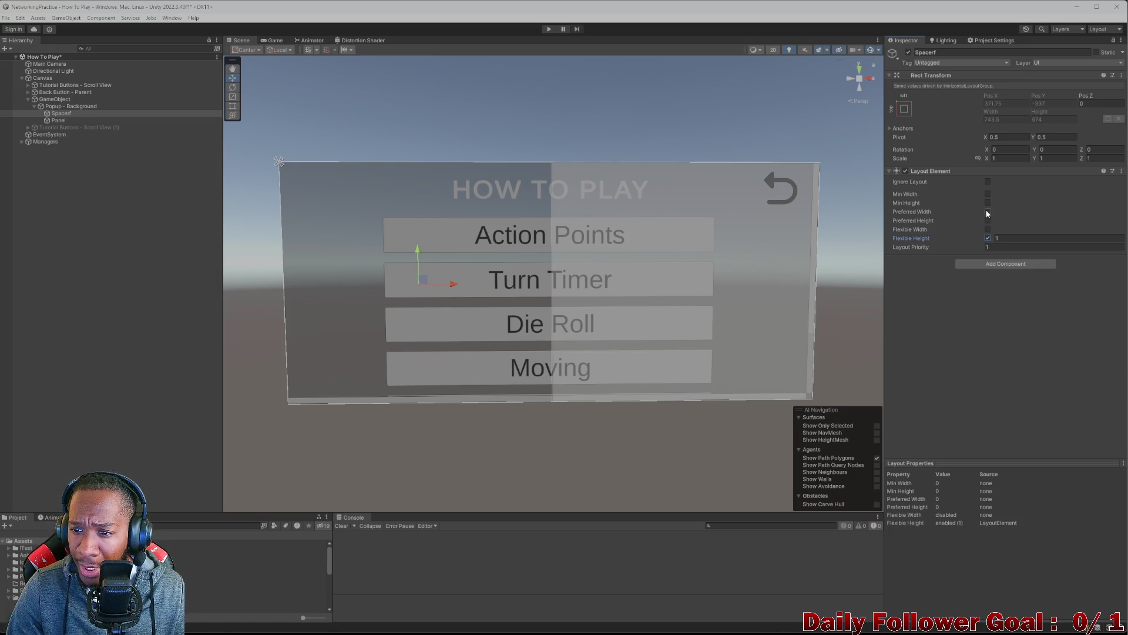
pyautogui.click(987, 211)
pyautogui.click(69, 113)
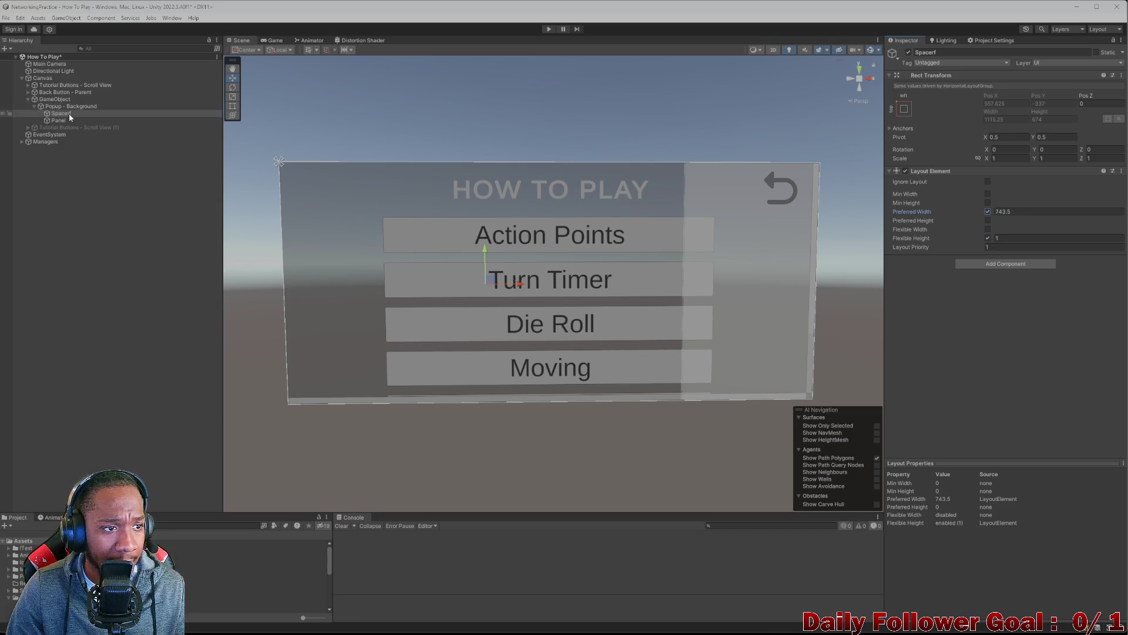
pyautogui.click(958, 52)
pyautogui.press('BackSpace')
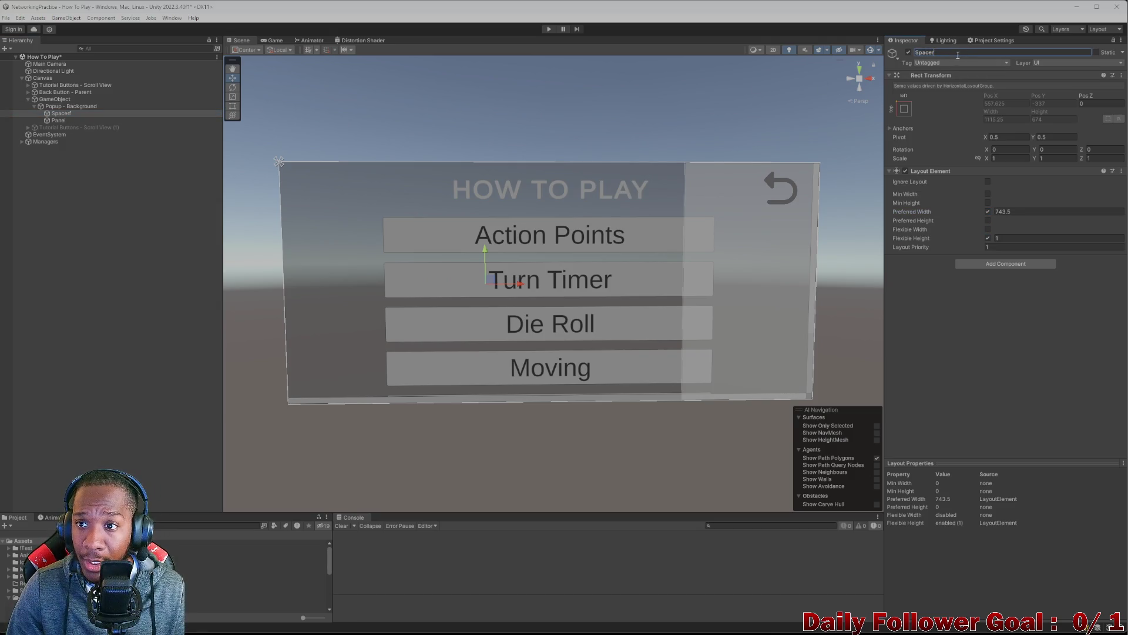
# - Duplicate Spacer and place the copy Spacer (1) after the Panel as a sibling
pyautogui.click(59, 115)
pyautogui.hotkey('ctrl', 'd')
pyautogui.moveTo(59, 120); pyautogui.dragTo(88, 128)
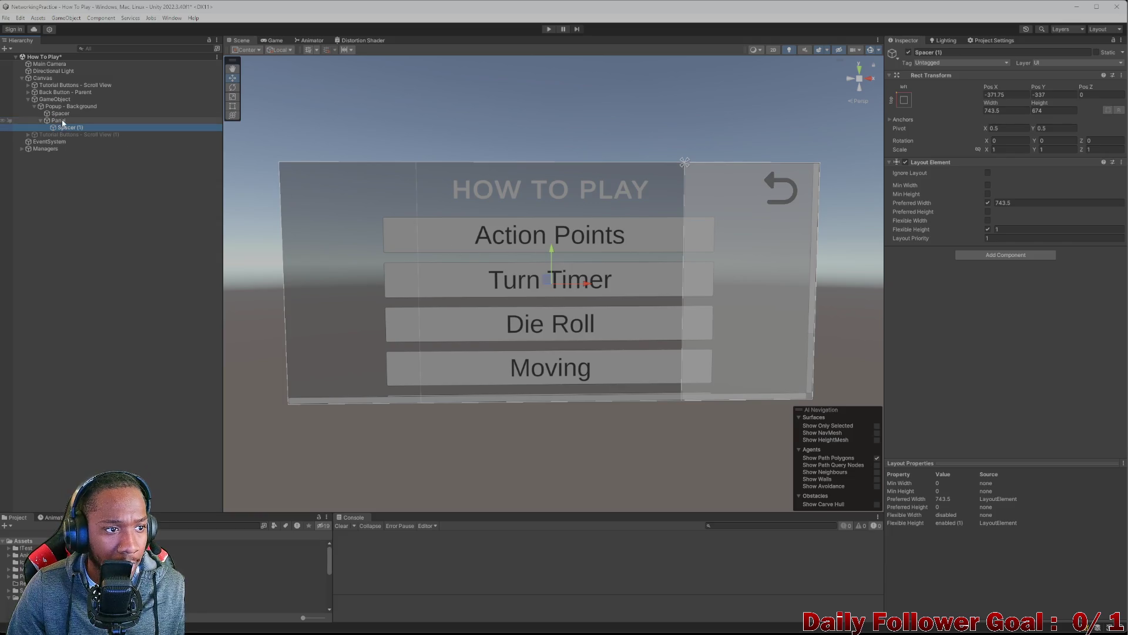
pyautogui.moveTo(66, 128); pyautogui.dragTo(73, 117)
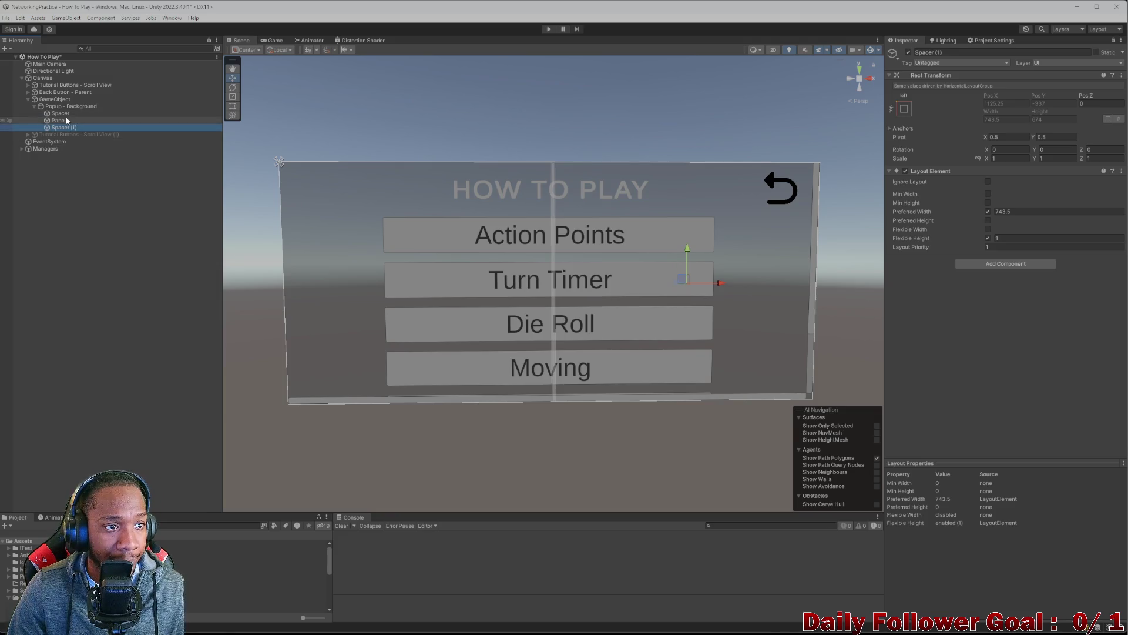
pyautogui.click(74, 120)
# - Add a Layout Element to the Panel with flexible height 1, min width 0 and preferred width 2500
pyautogui.click(1004, 324)
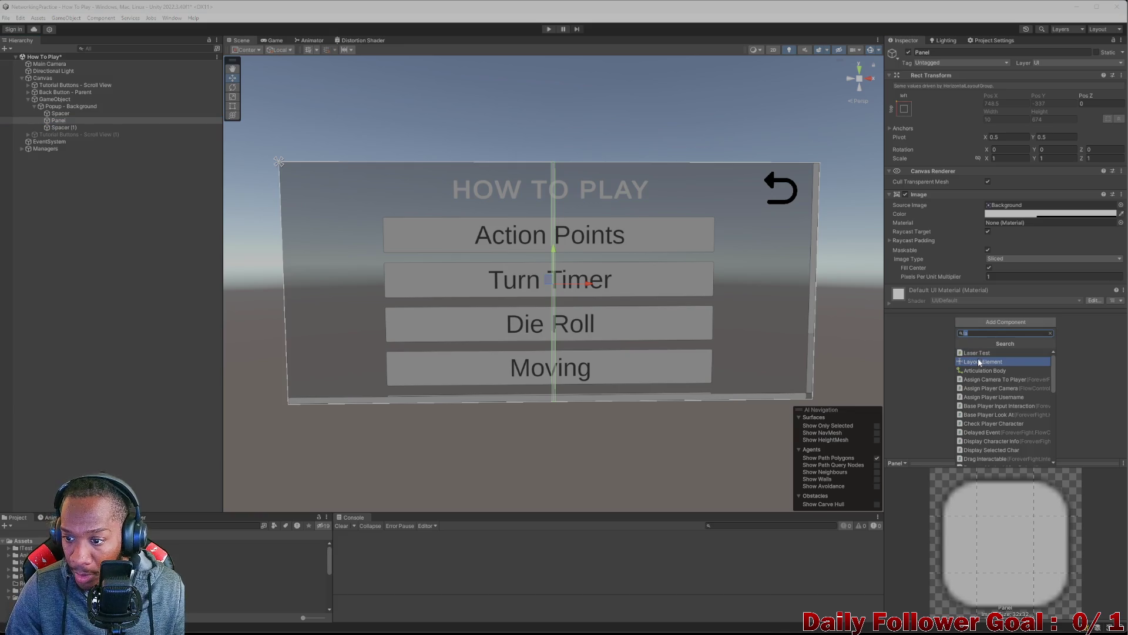
pyautogui.click(981, 361)
pyautogui.click(989, 355)
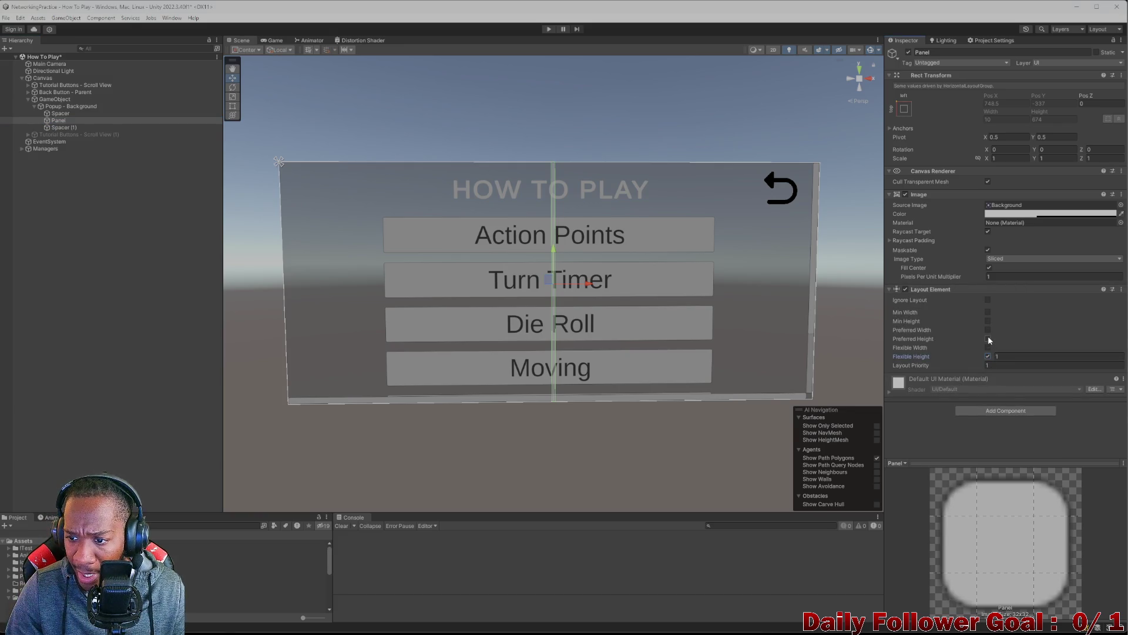
pyautogui.click(988, 330)
pyautogui.click(989, 312)
pyautogui.click(1019, 330)
pyautogui.write('1')
pyautogui.write('2000')
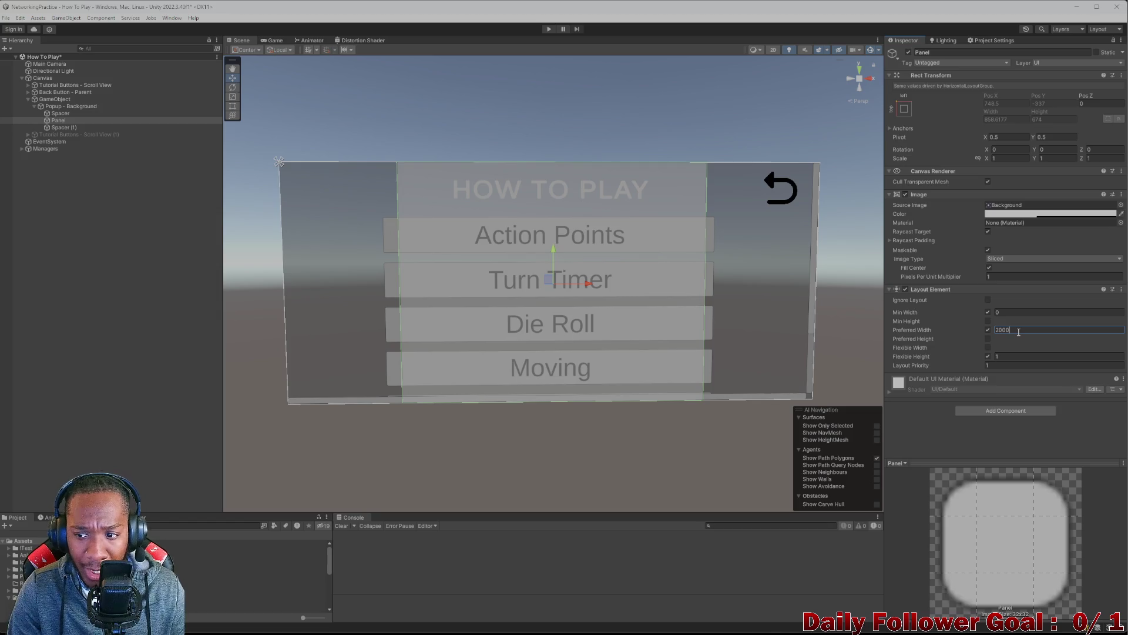
pyautogui.write('2')
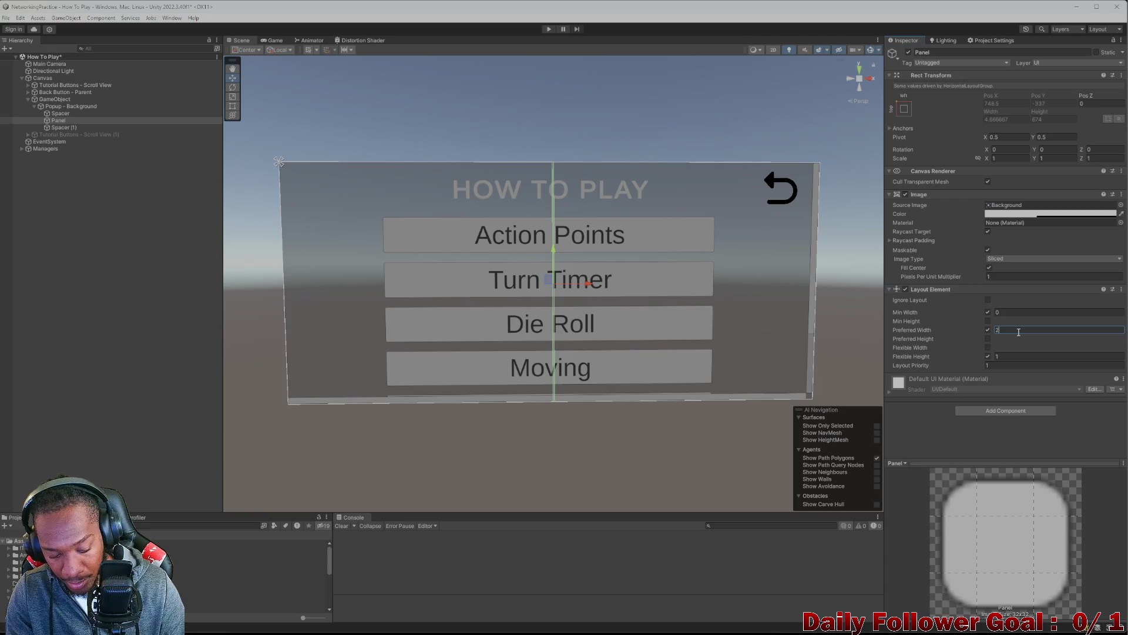
pyautogui.write('500')
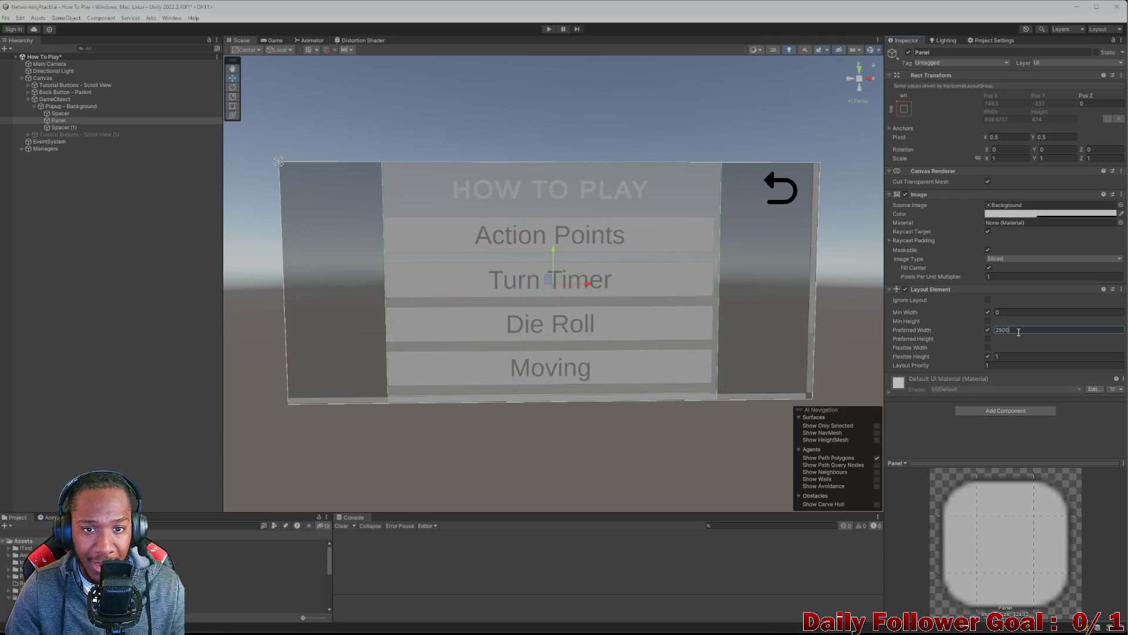
pyautogui.click(851, 102)
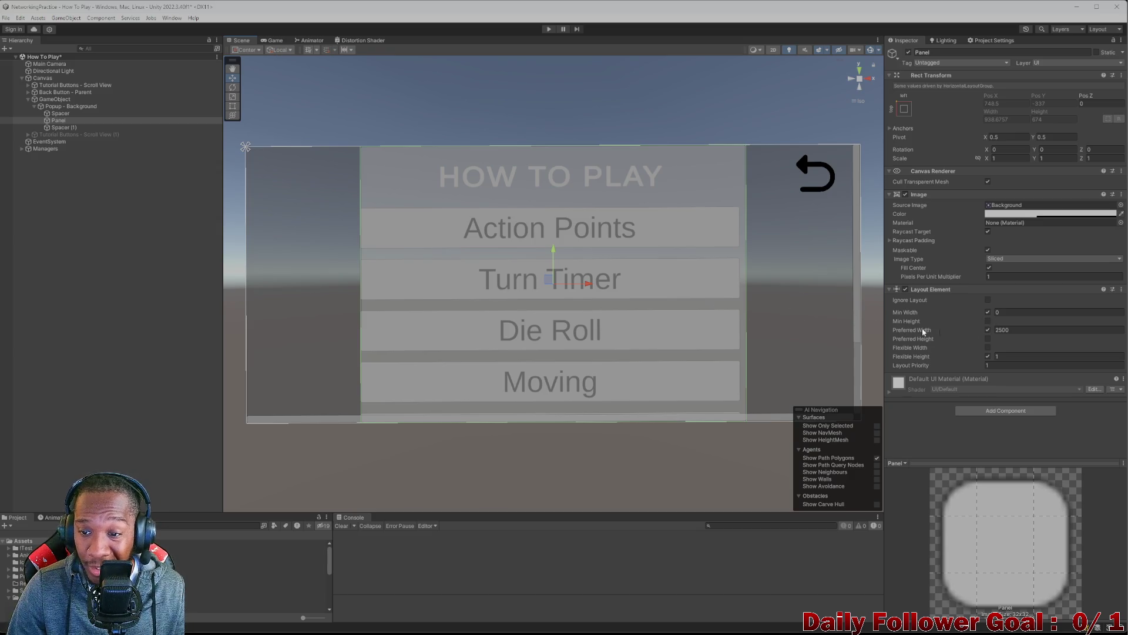
pyautogui.click(35, 113)
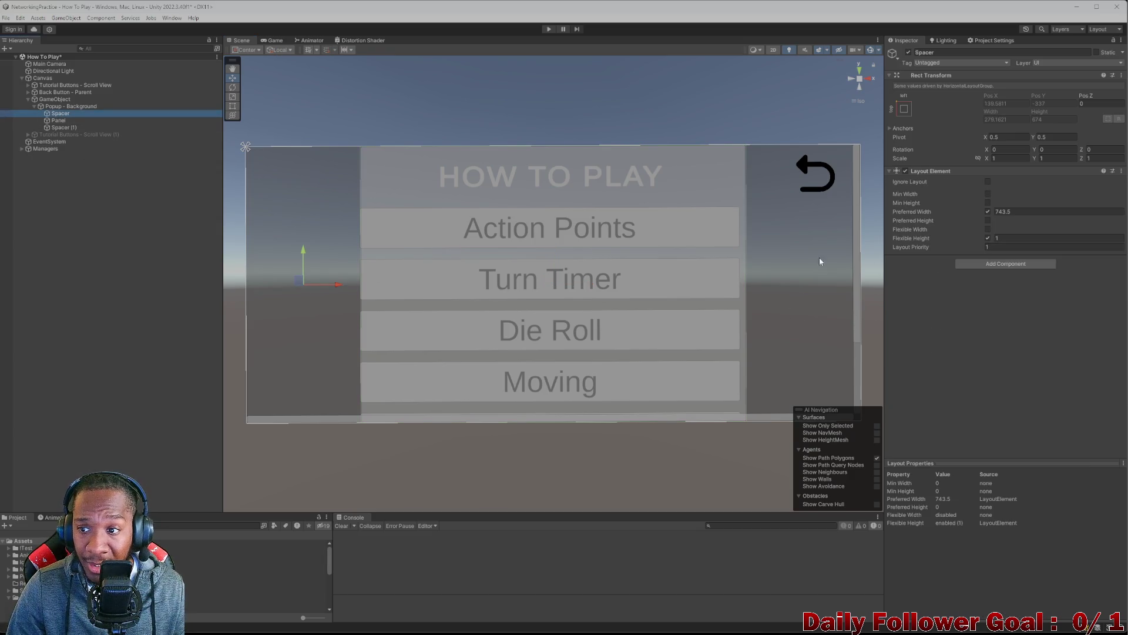
# - Set the preferred width of both Spacer and Spacer (1) to 500
pyautogui.click(1022, 212)
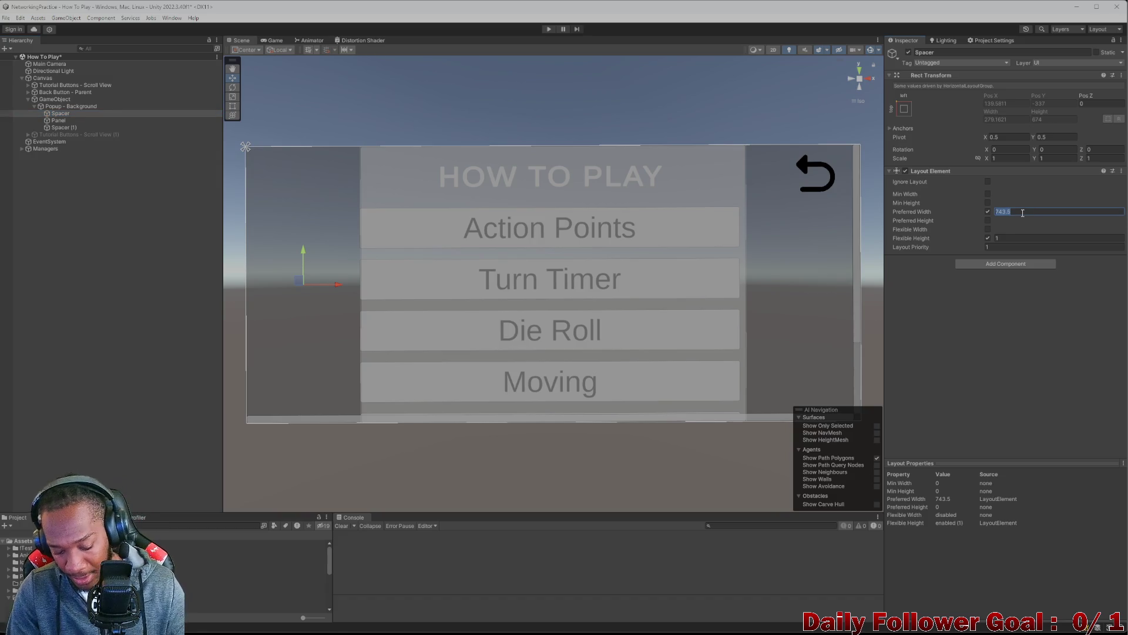
pyautogui.write('500')
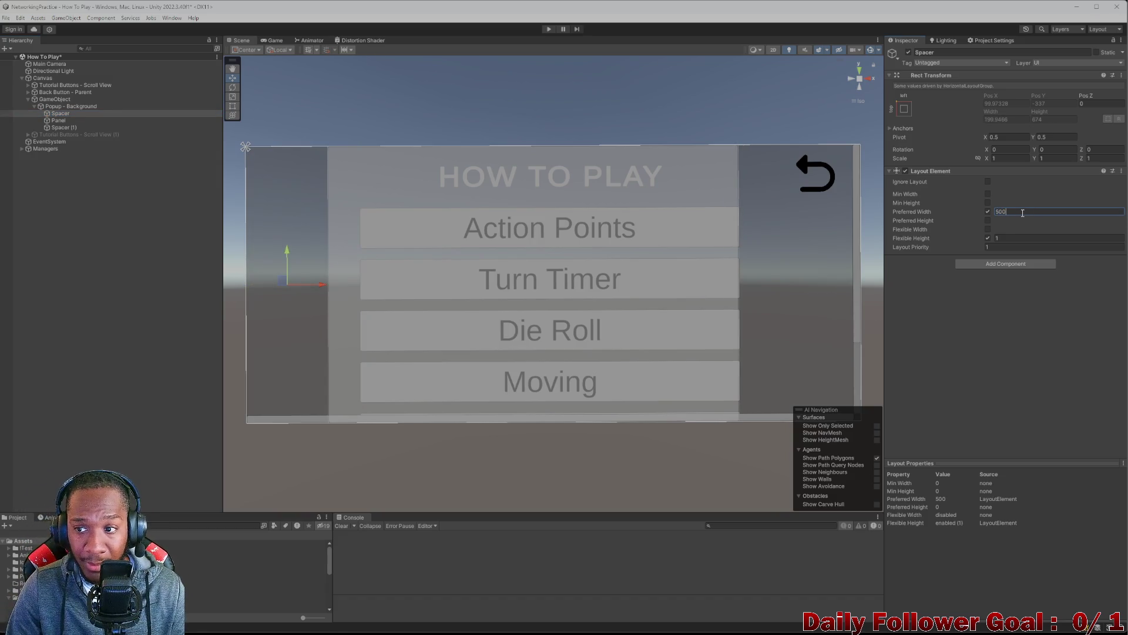
pyautogui.click(58, 127)
pyautogui.click(1030, 211)
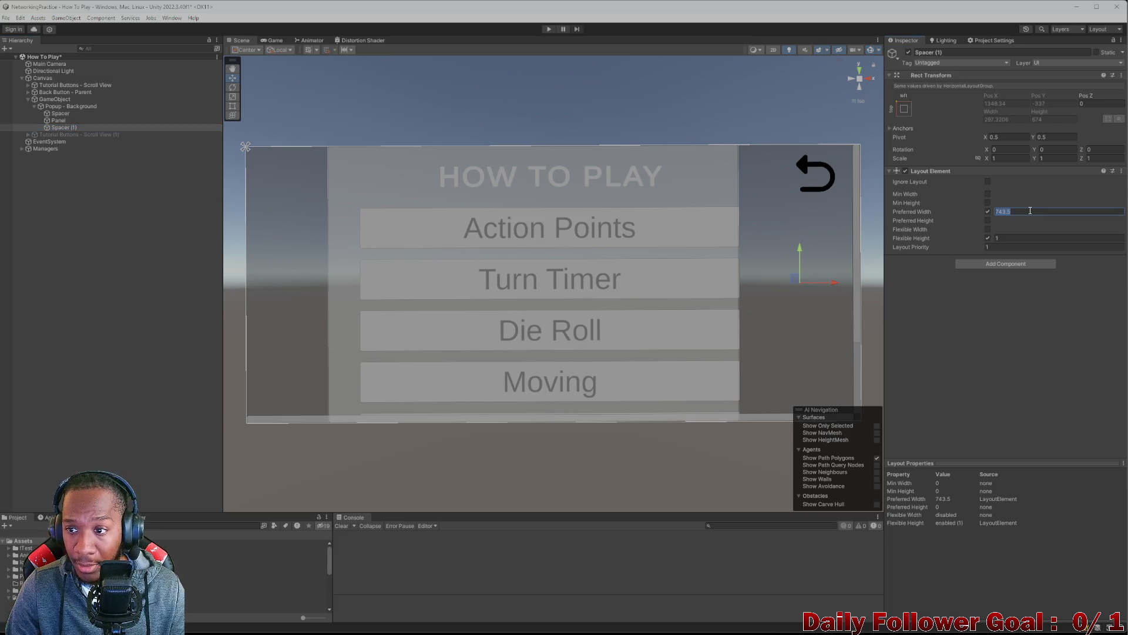
pyautogui.write('500')
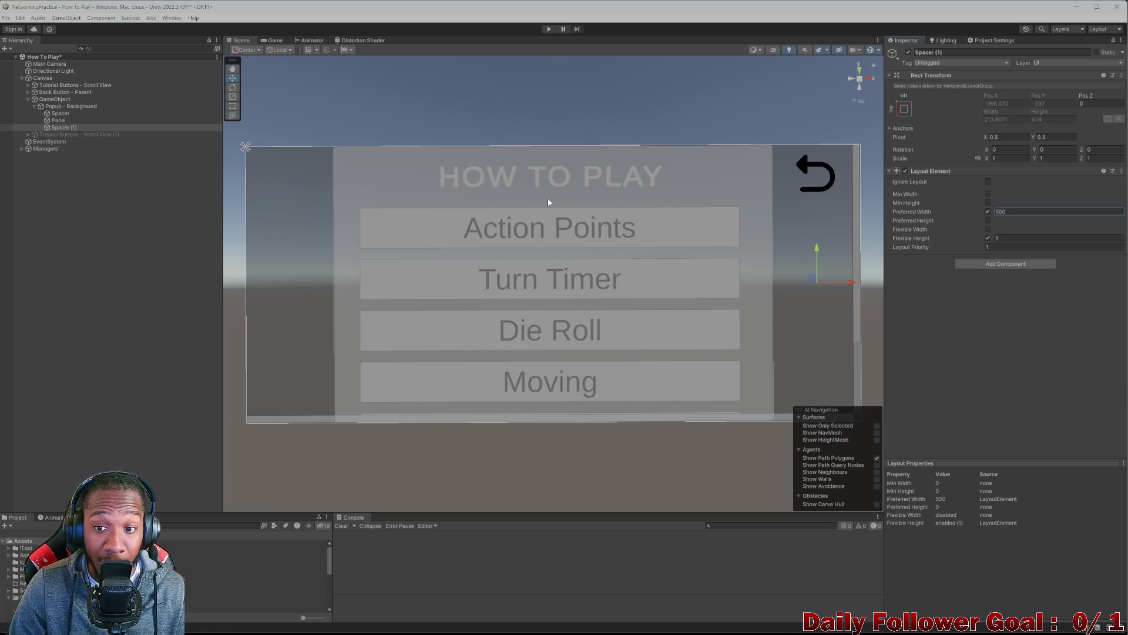
pyautogui.click(88, 120)
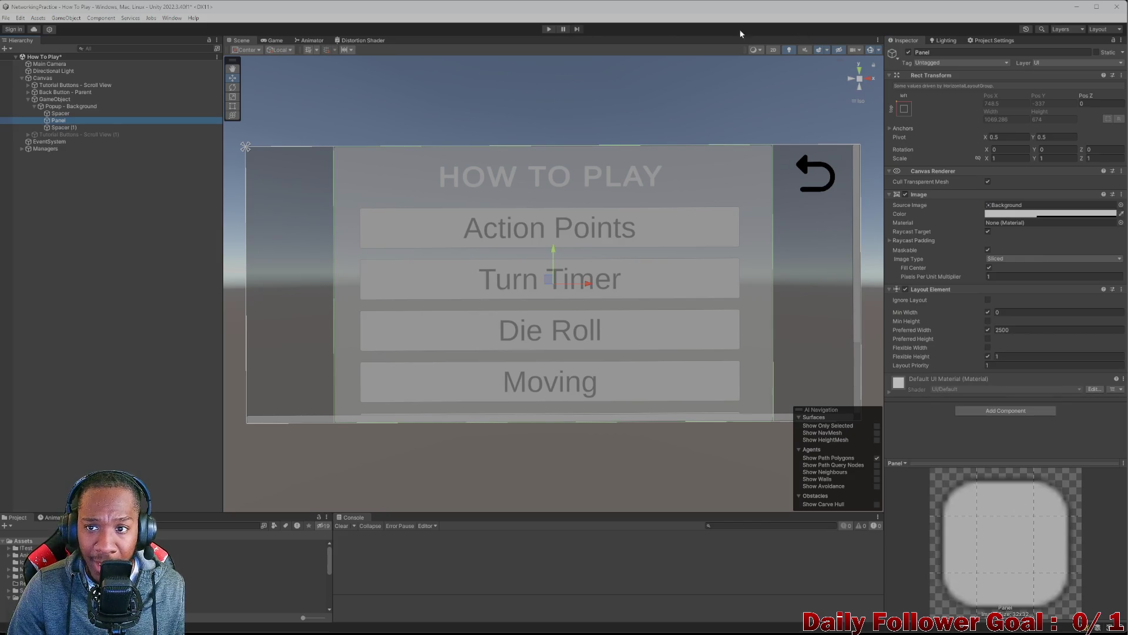
pyautogui.click(282, 43)
# - Preview the Game view at 4:3 and then at 20:9 aspect ratio
pyautogui.click(319, 50)
pyautogui.click(323, 142)
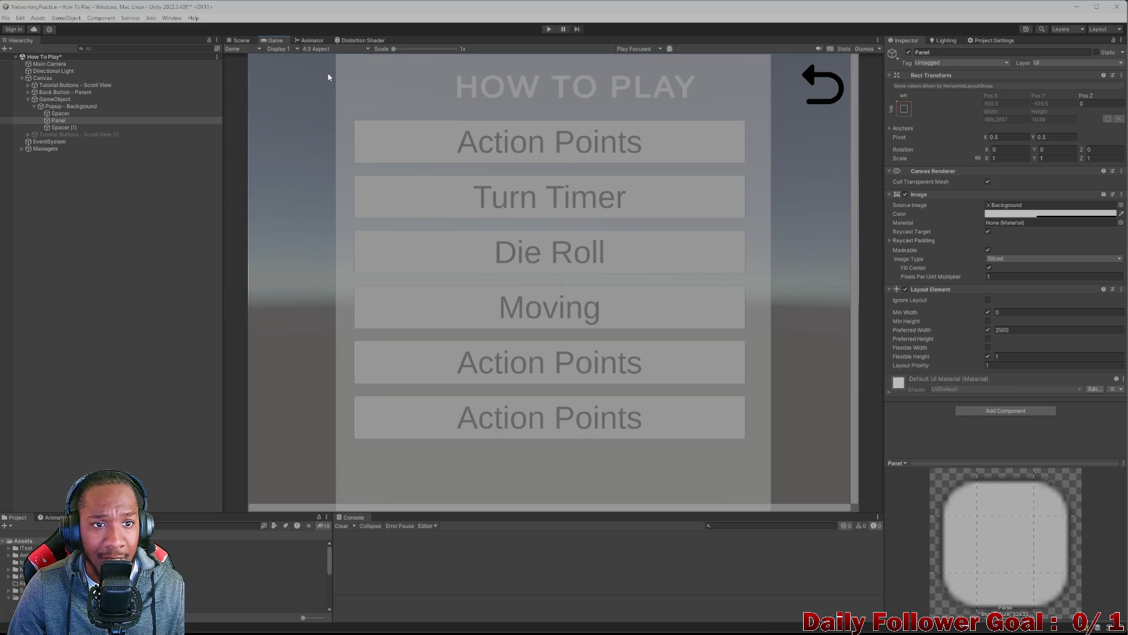
pyautogui.click(320, 49)
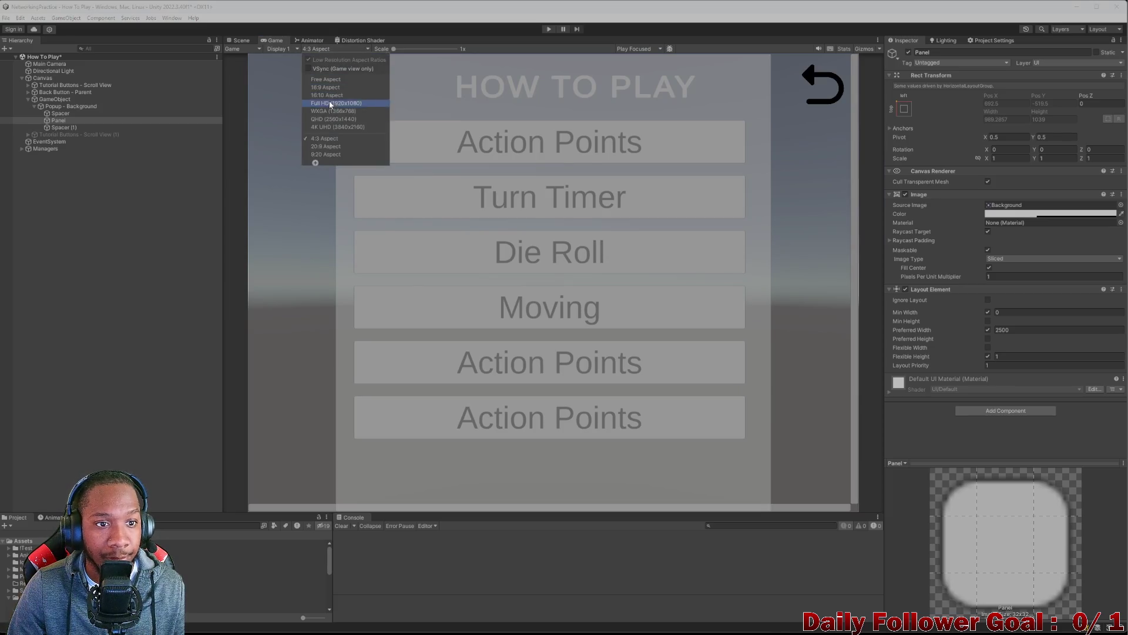
pyautogui.click(327, 148)
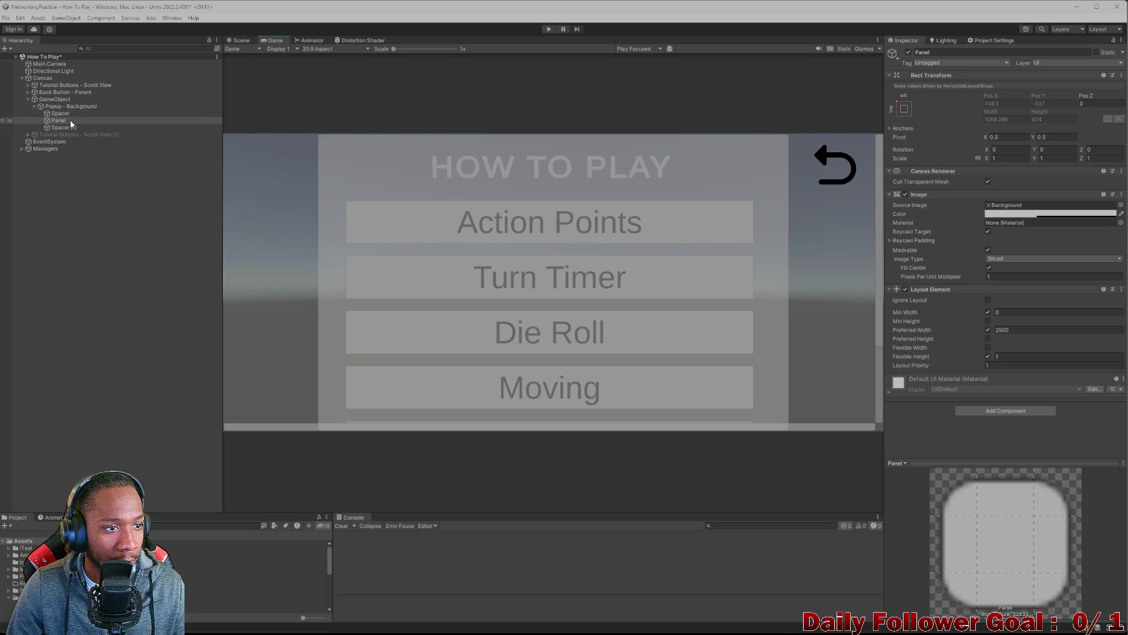
# - Rename the Panel object to 'Popup - Foreground'
pyautogui.click(1025, 52)
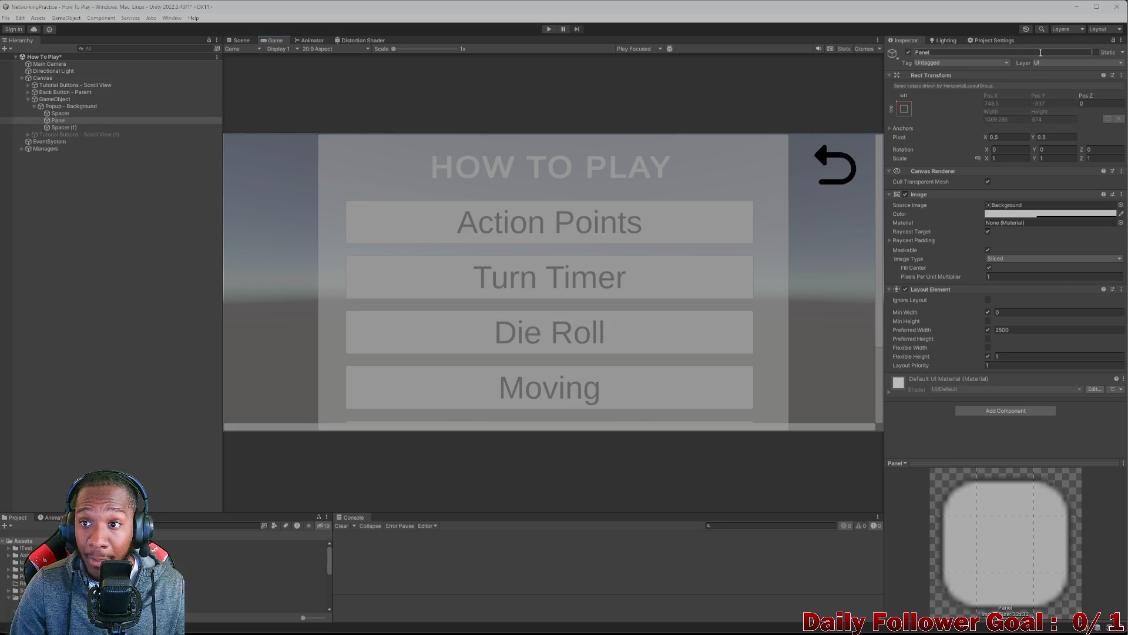
pyautogui.press('BackSpace')
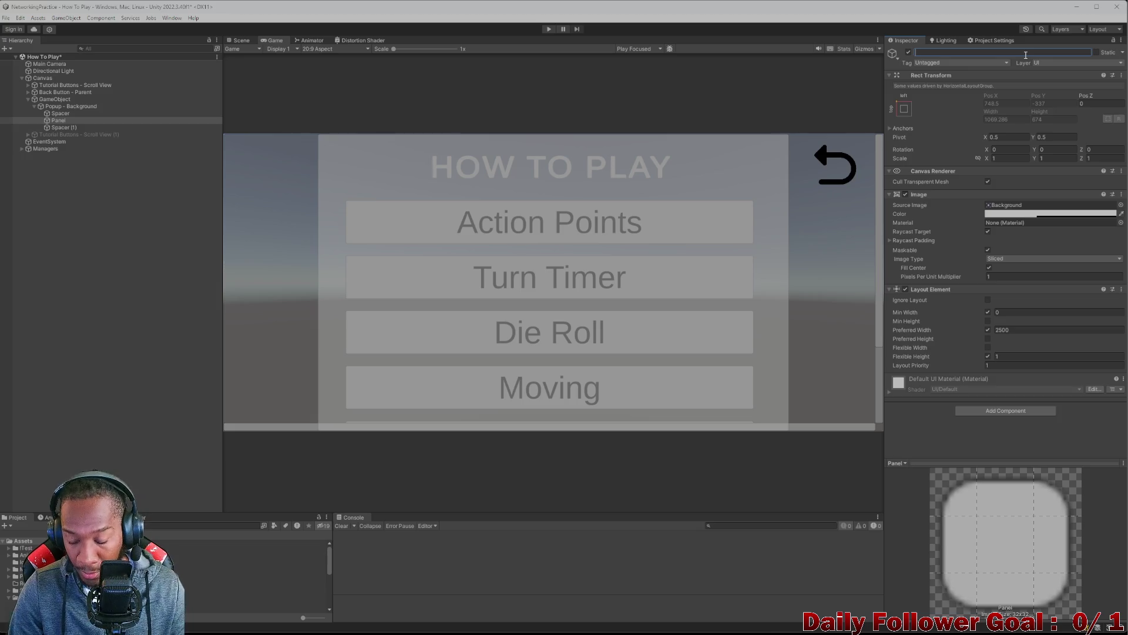
pyautogui.write('Popup')
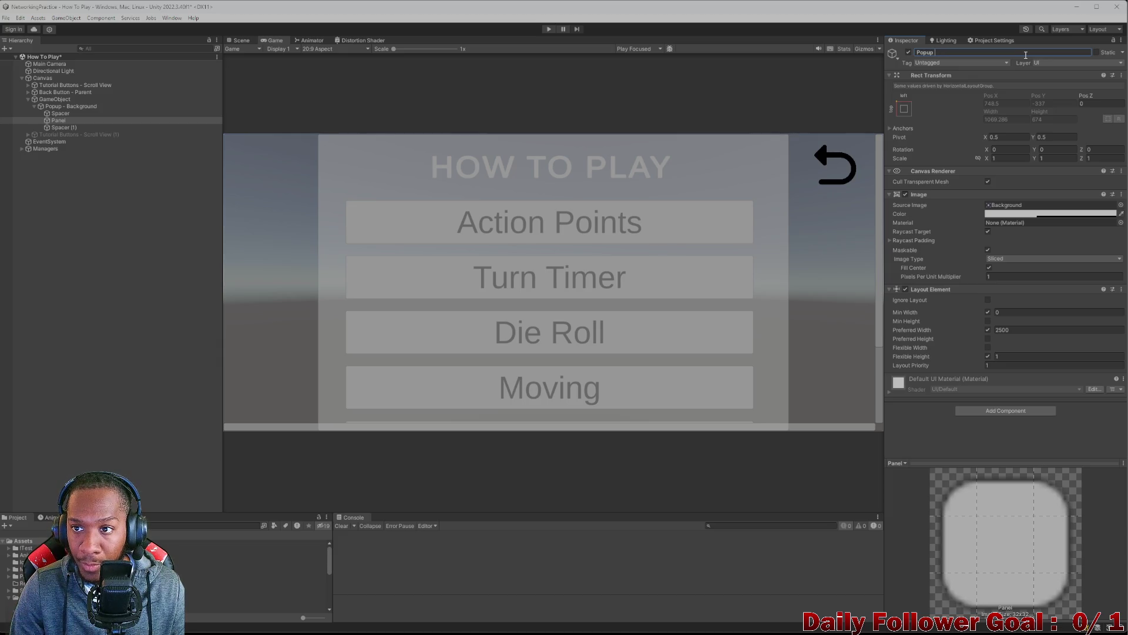
pyautogui.write('gbr')
pyautogui.write('gr')
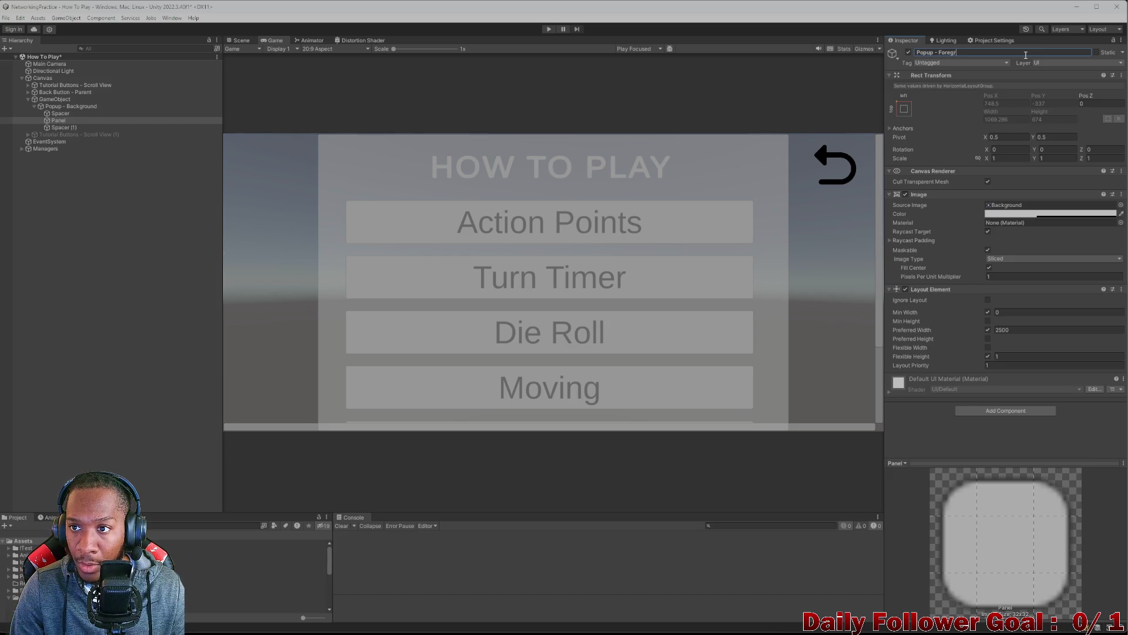
pyautogui.write('nd')
pyautogui.press('Return')
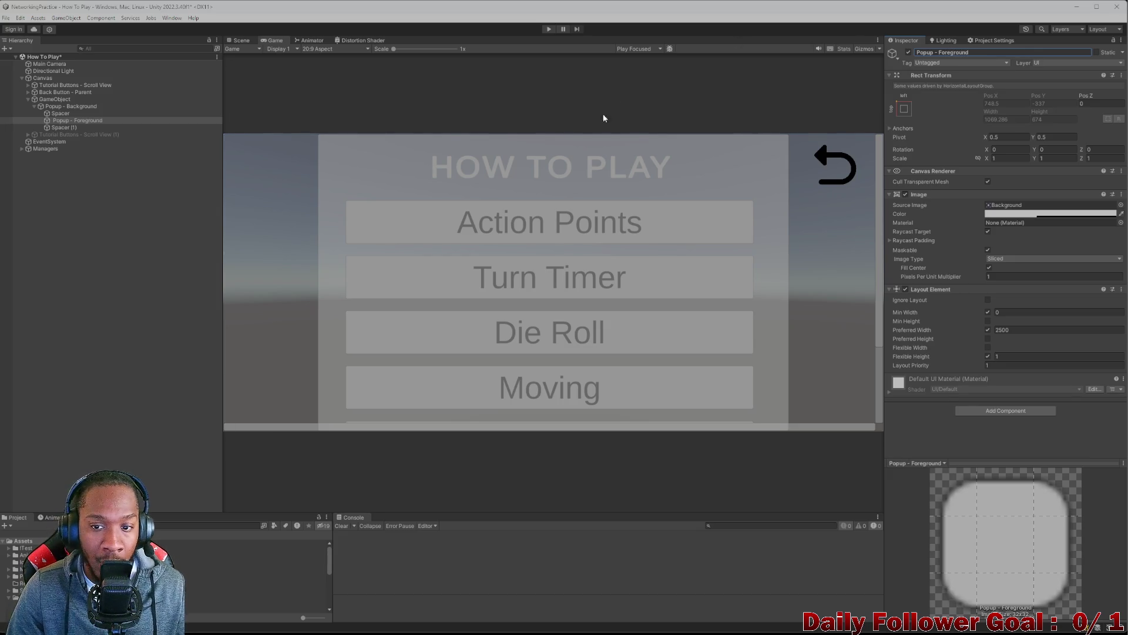
pyautogui.click(1048, 215)
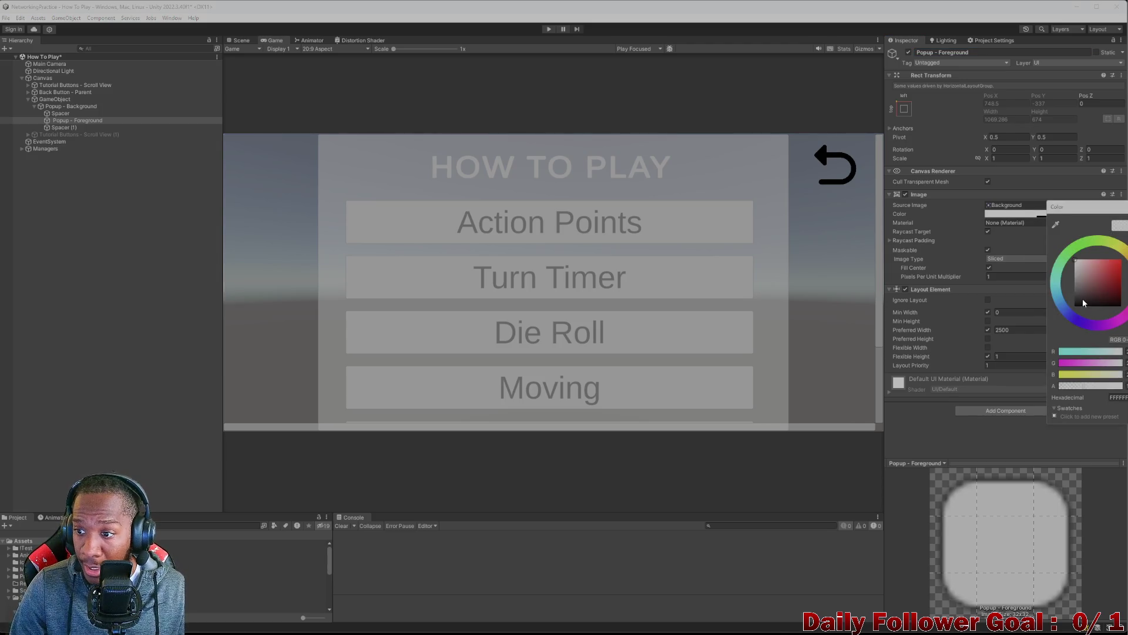
# - Set the Popup - Foreground image colour to fully opaque dark grey 414141
pyautogui.moveTo(1080, 295); pyautogui.dragTo(1061, 312)
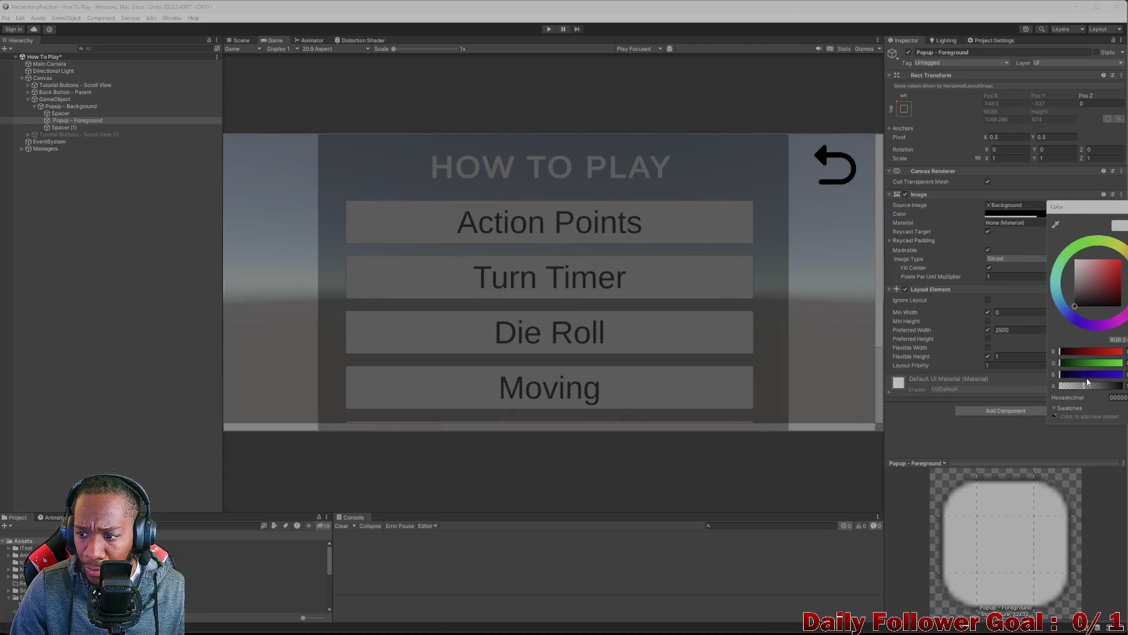
pyautogui.moveTo(1088, 382); pyautogui.dragTo(1122, 385)
pyautogui.moveTo(1077, 297)
pyautogui.mouseDown()
pyautogui.moveTo(1074, 272)
pyautogui.moveTo(1075, 325)
pyautogui.moveTo(1071, 302)
pyautogui.mouseUp()
pyautogui.click(81, 229)
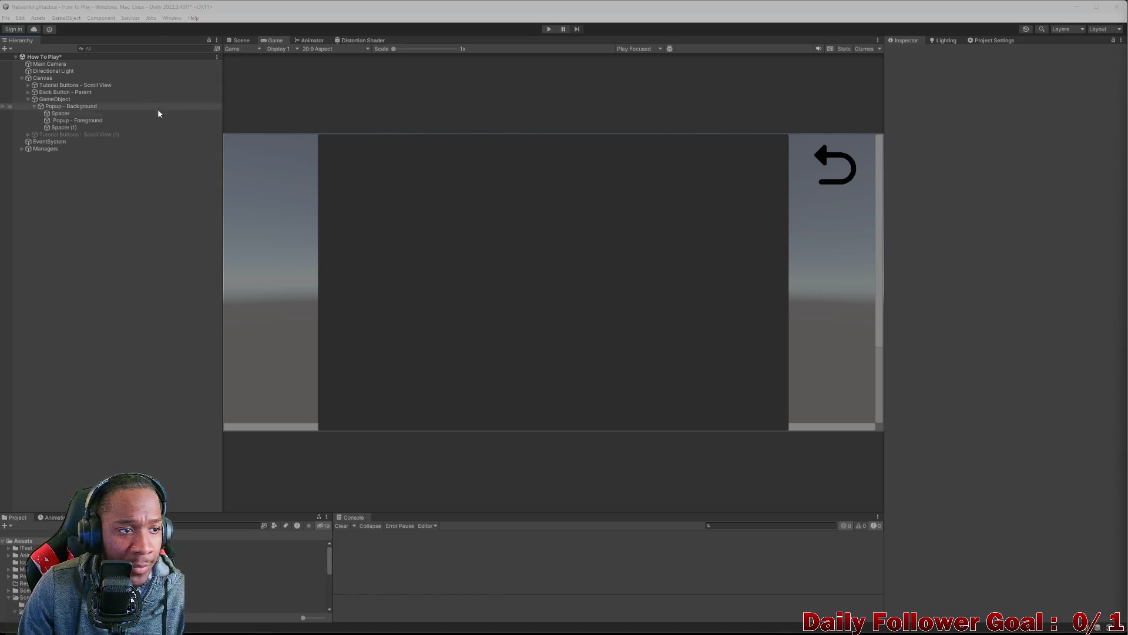
pyautogui.click(73, 120)
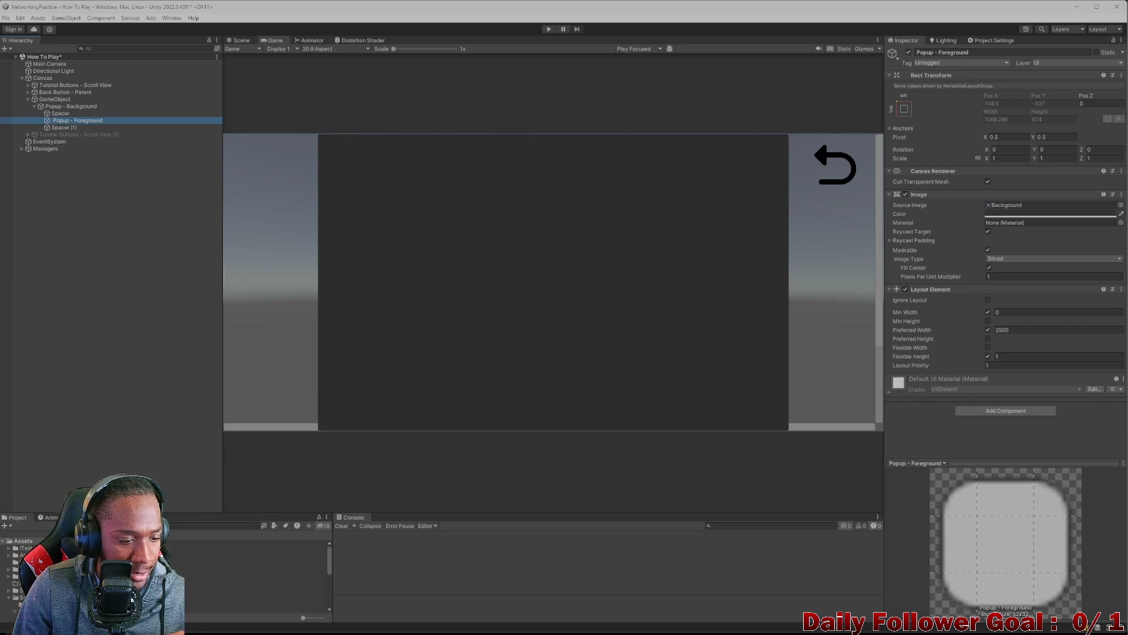
# - Open and scroll through the Icons folder in the Project window, then minimise Unity
pyautogui.click(24, 569)
pyautogui.scroll(-3, 165, 576)
pyautogui.scroll(3, 189, 574)
pyautogui.scroll(-3, 189, 575)
pyautogui.scroll(3, 190, 574)
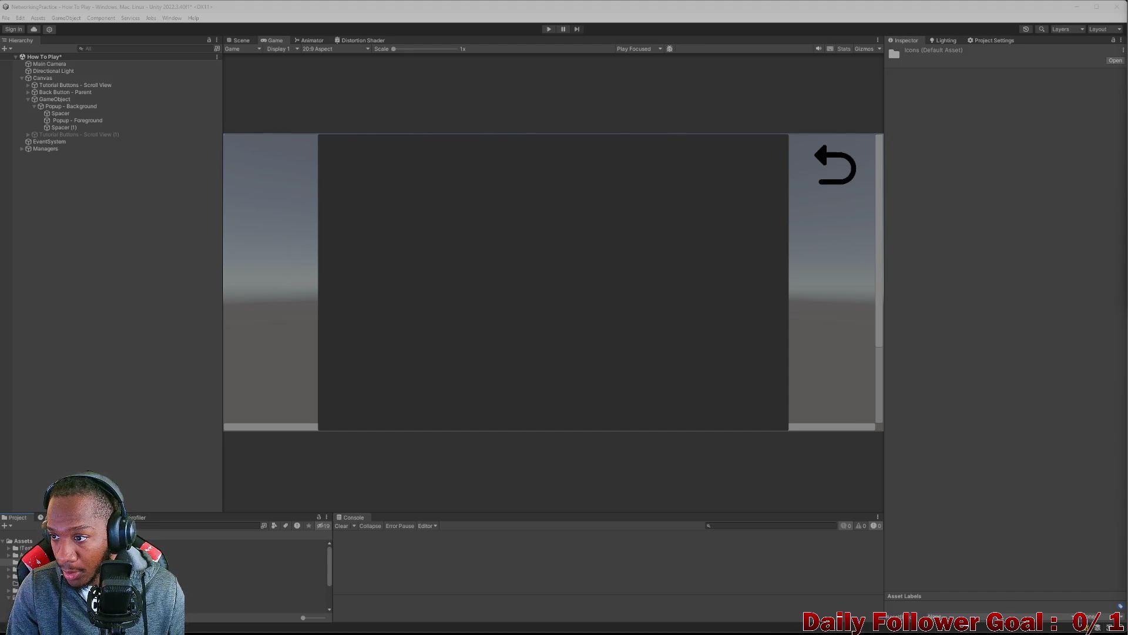
pyautogui.click(1077, 6)
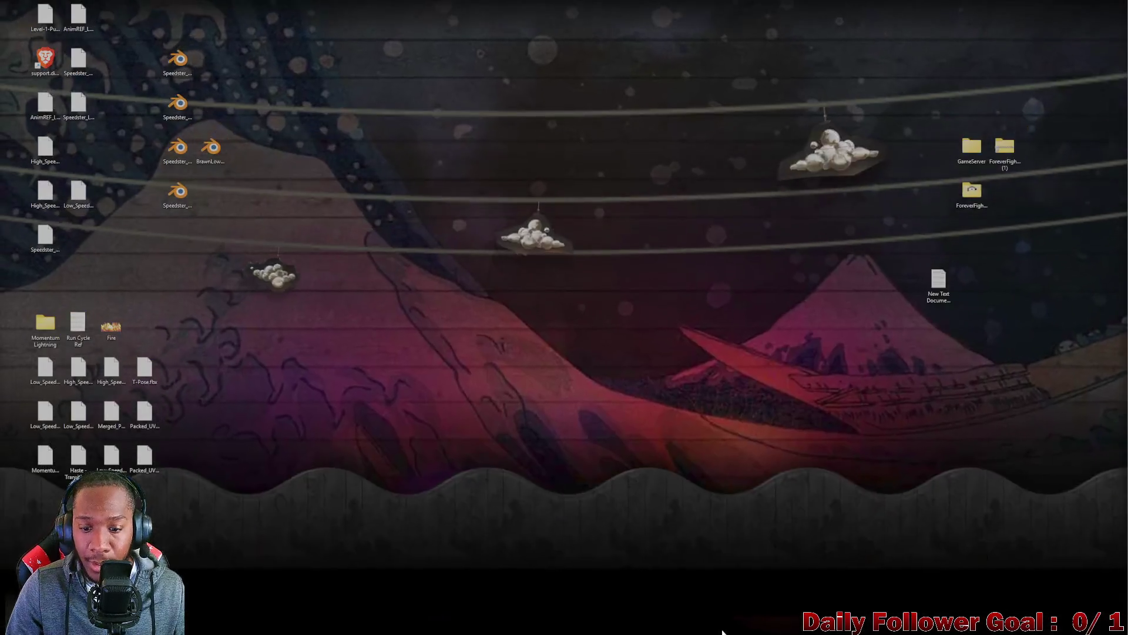
# - Add the red X icon as a new GIMP layer and delete the old BackIcon.png layer
pyautogui.click(710, 628)
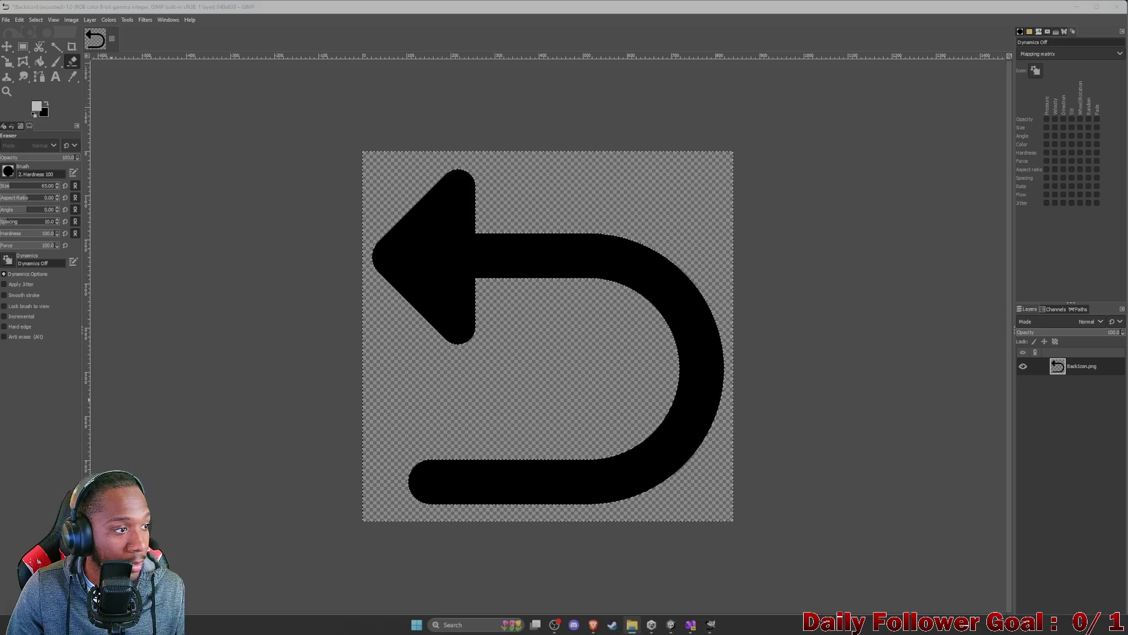
pyautogui.moveTo(632, 625); pyautogui.dragTo(327, 292)
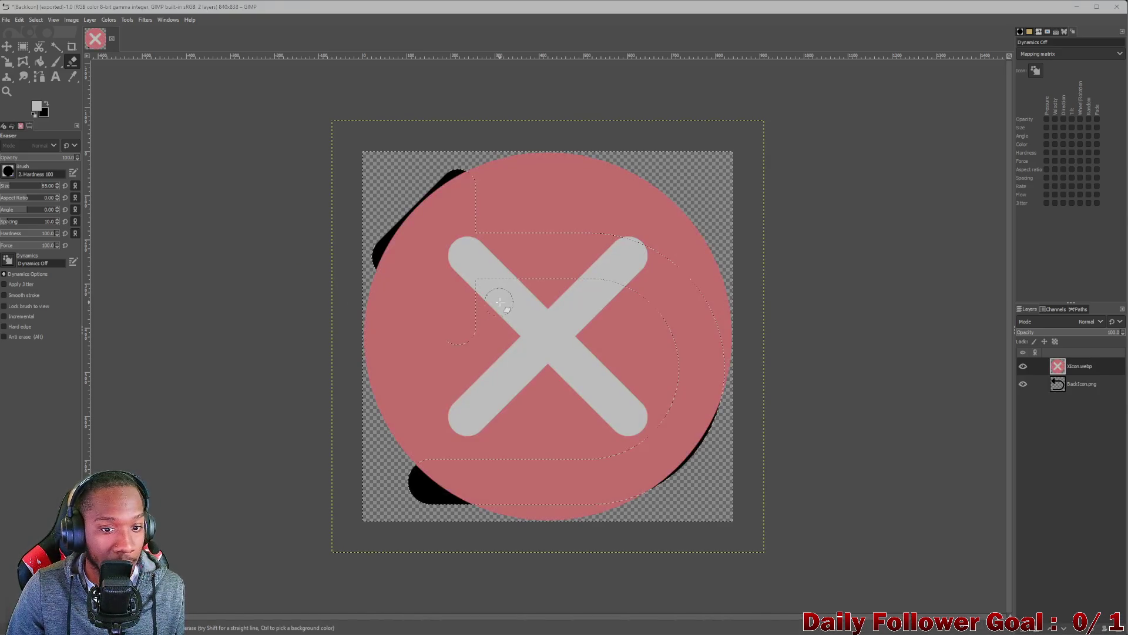
pyautogui.click(1082, 384)
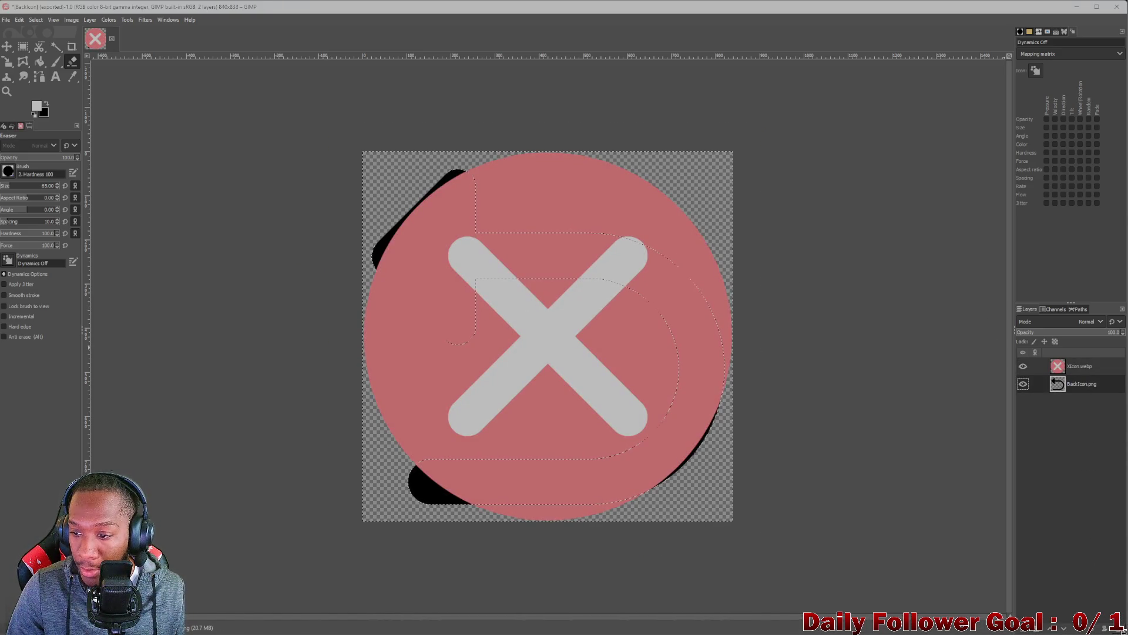
pyautogui.click(1114, 627)
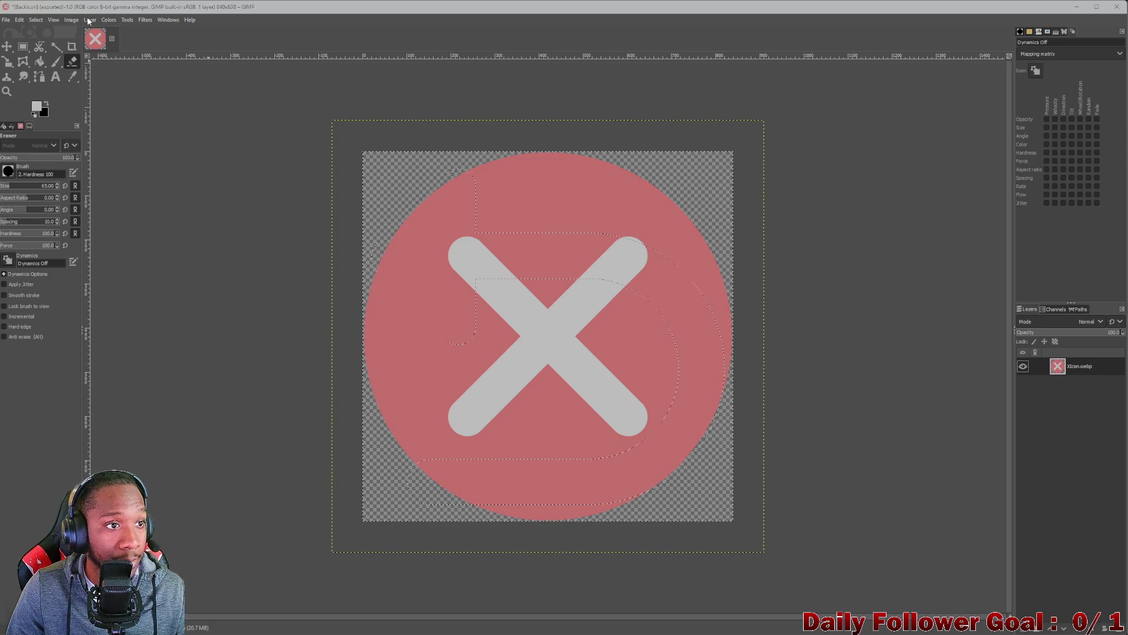
# - Clear the selection with Select > None and switch to Fuzzy Select
pyautogui.click(39, 21)
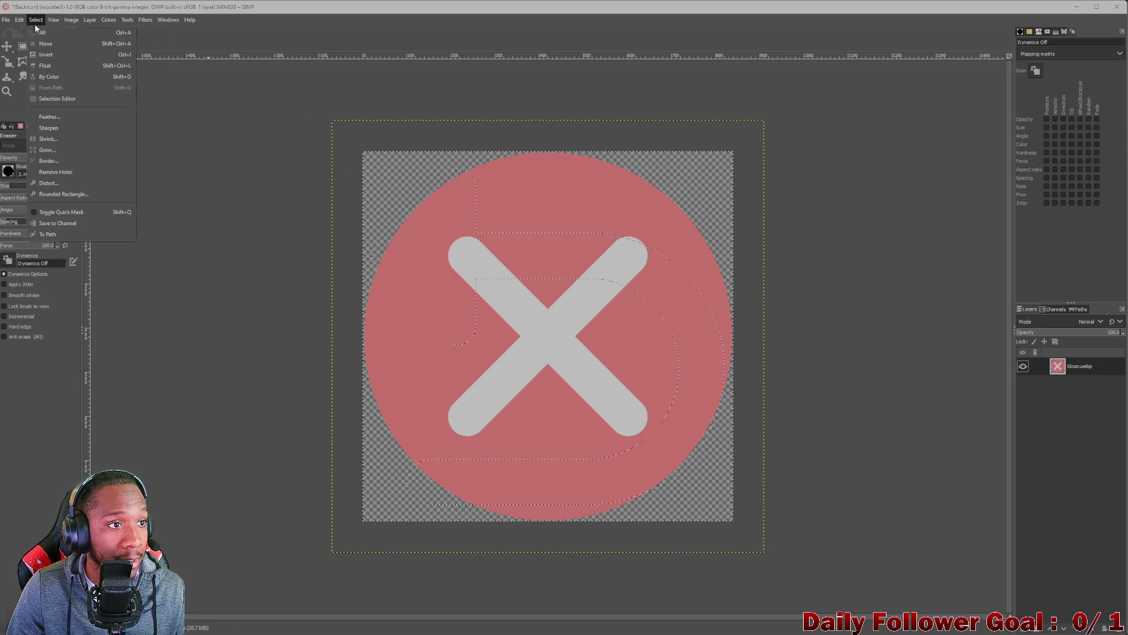
pyautogui.click(44, 44)
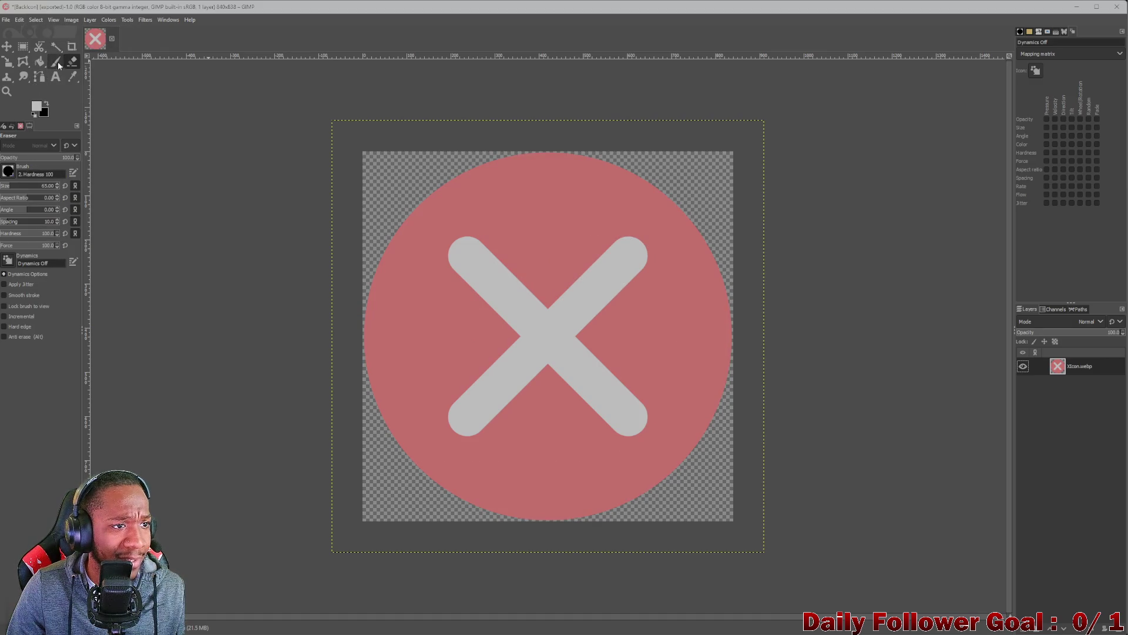
pyautogui.click(56, 47)
# - Fuzzy-select the red circle region of the icon layer
pyautogui.click(537, 239)
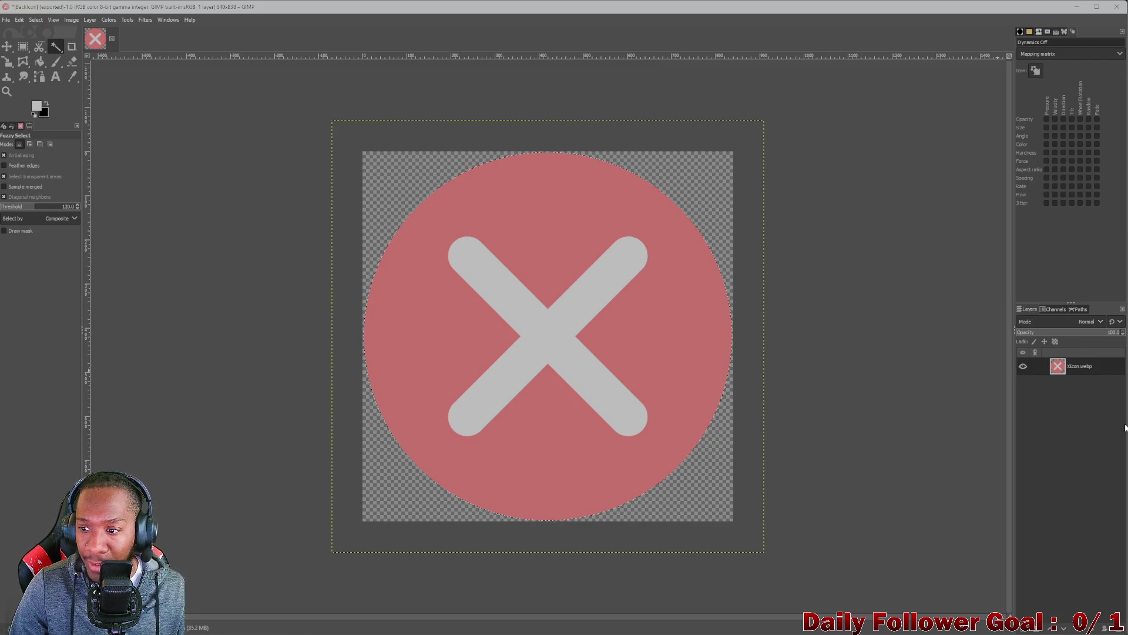
pyautogui.rightClick(1098, 370)
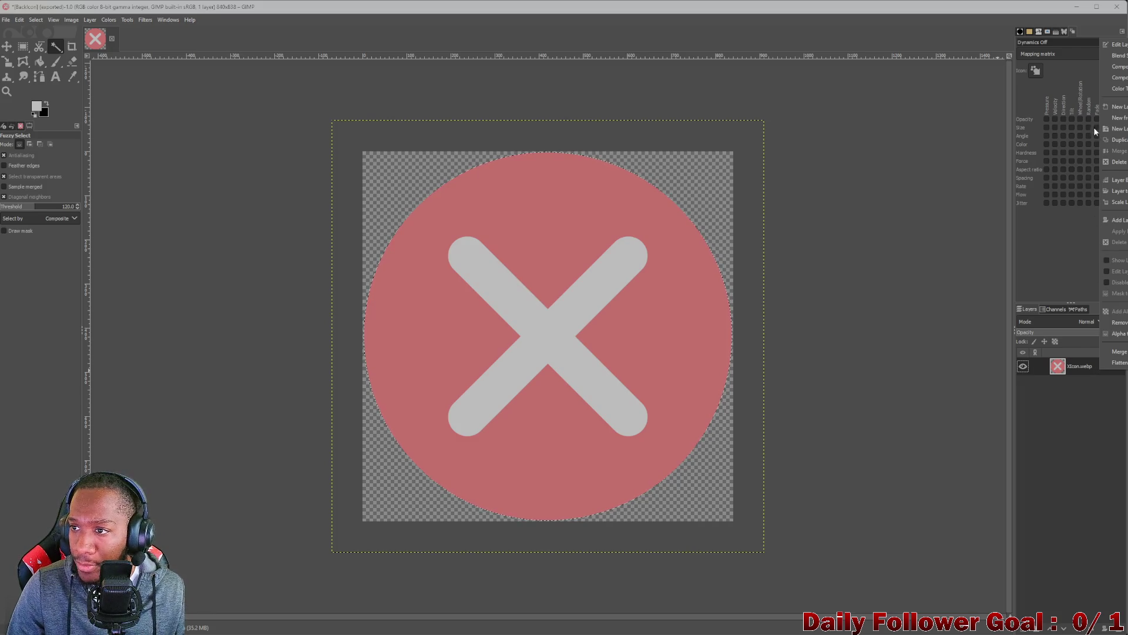
pyautogui.click(240, 229)
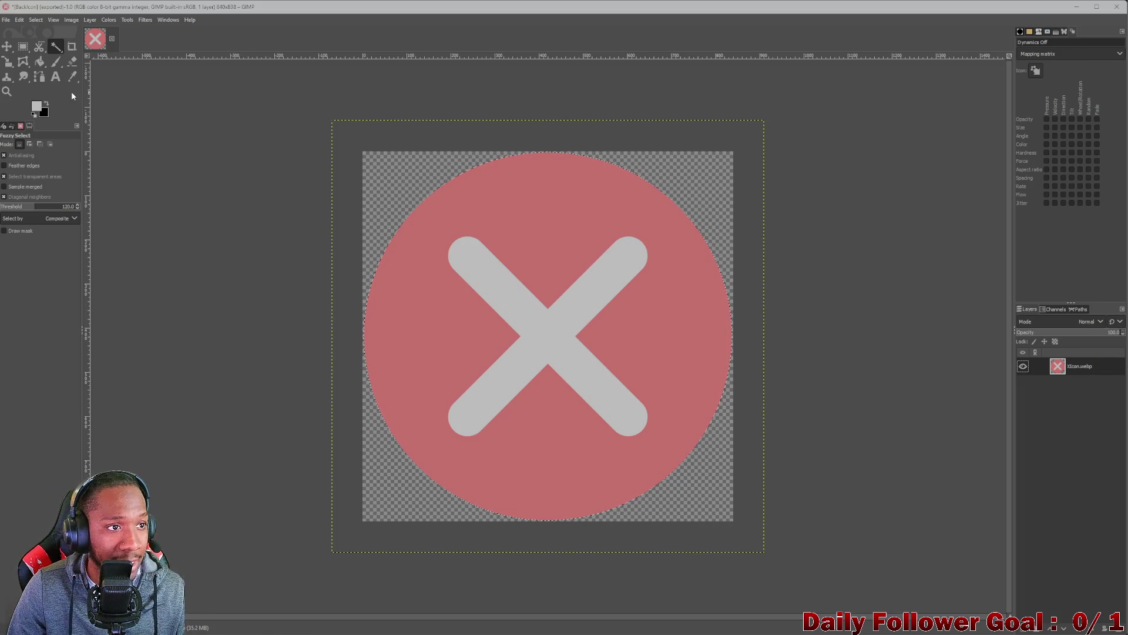
# - Export the image as XIcon.png in PNG format to the Game folder
pyautogui.click(19, 20)
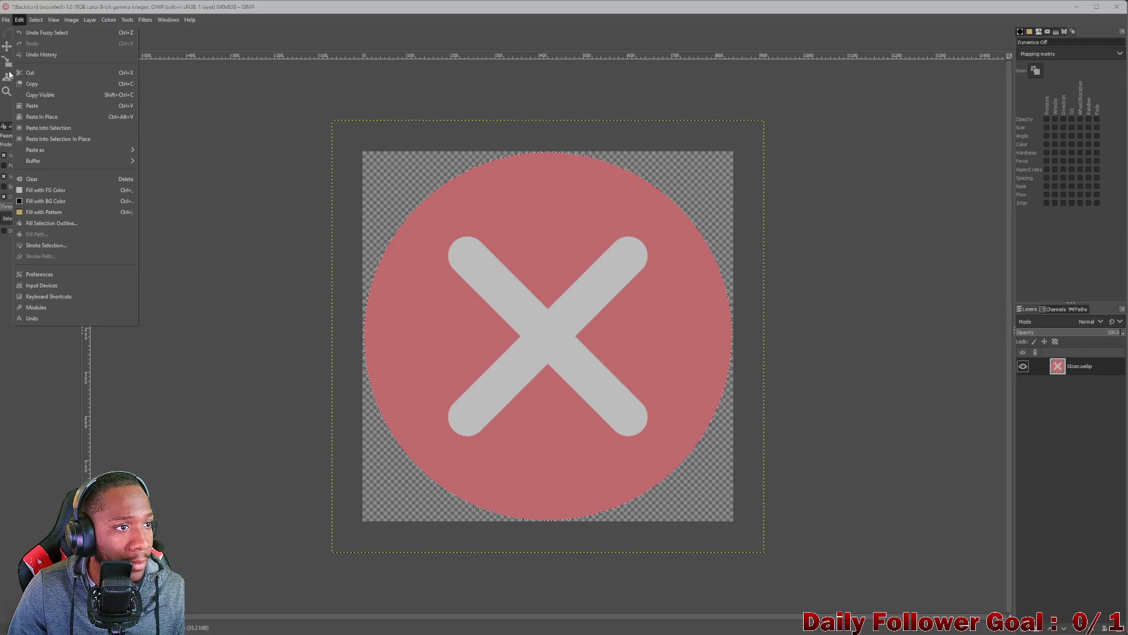
pyautogui.moveTo(5, 20)
pyautogui.click(31, 169)
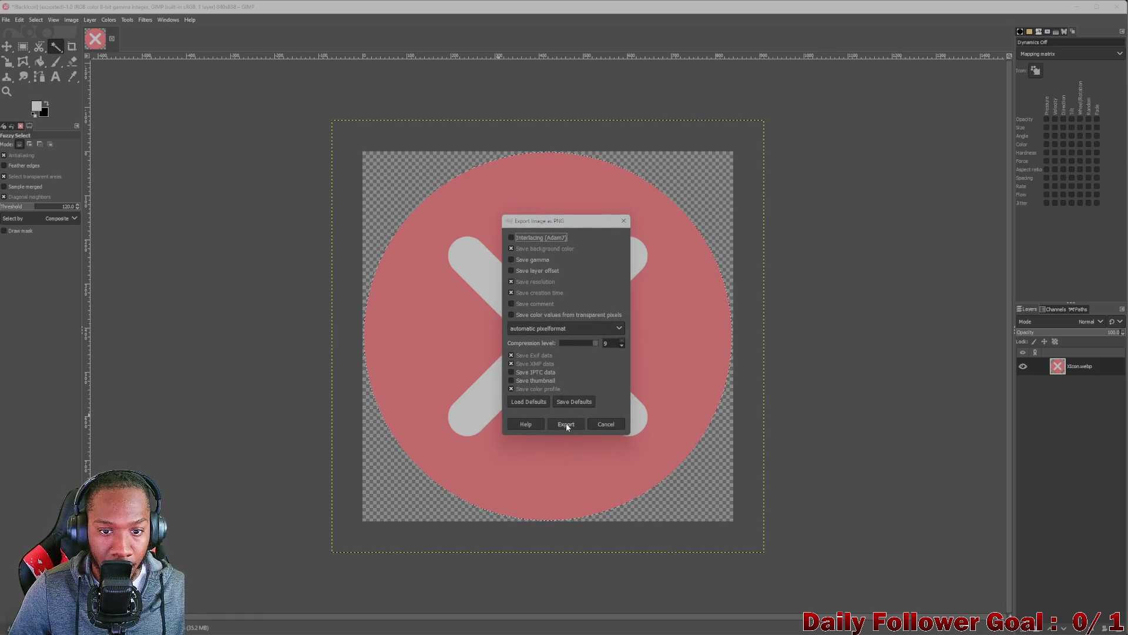
pyautogui.click(567, 424)
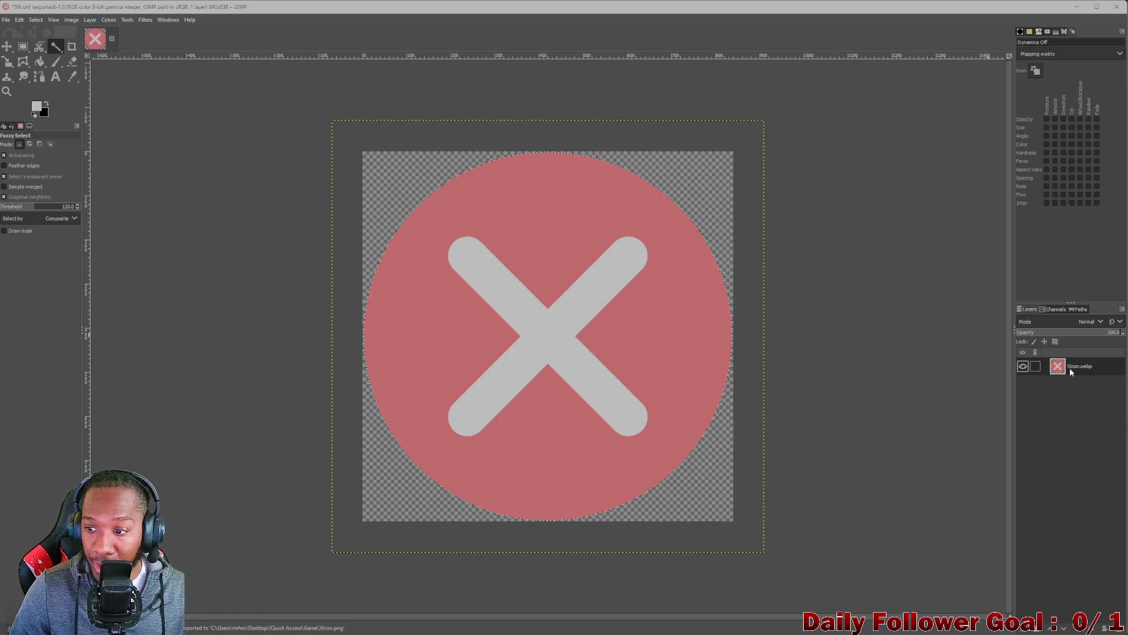
# - Replace the XIcon.webp layer with the exported XIcon.png image
pyautogui.click(1050, 629)
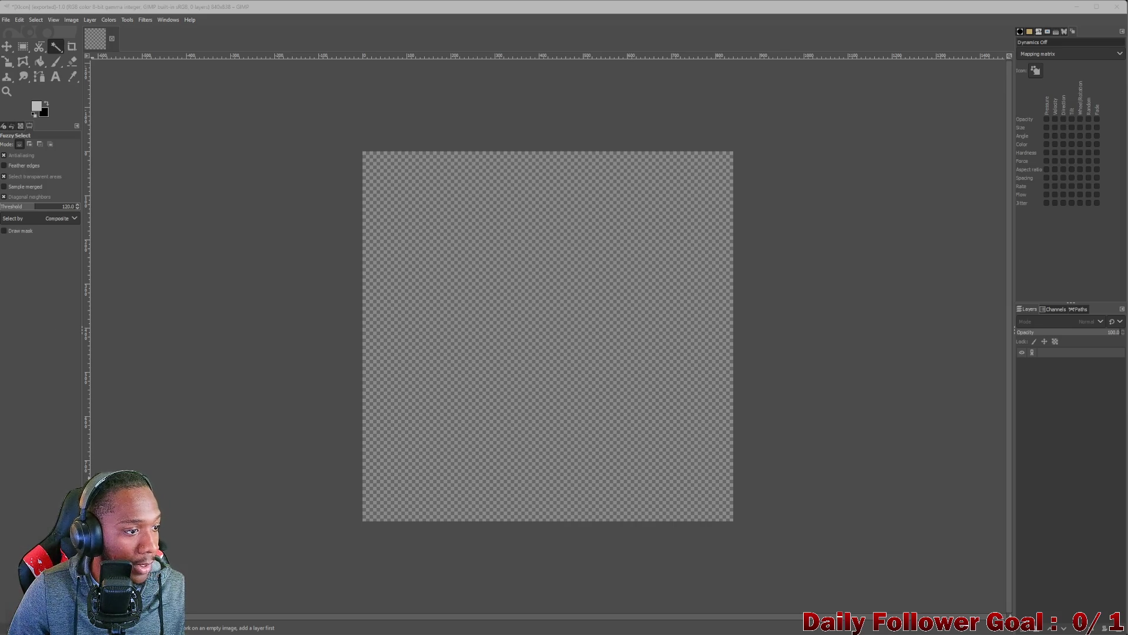
pyautogui.moveTo(499, 315); pyautogui.dragTo(563, 337)
pyautogui.click(511, 316)
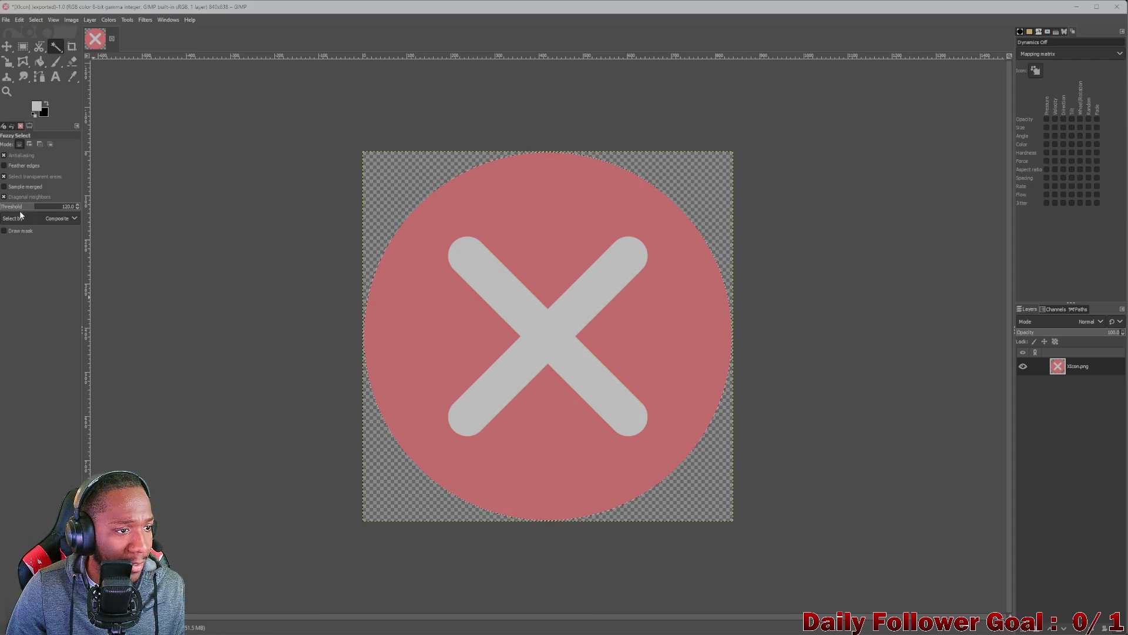
# - Adjust the Fuzzy Select threshold until only the grey X is selected, then take Bucket Fill
pyautogui.moveTo(584, 382); pyautogui.dragTo(563, 340)
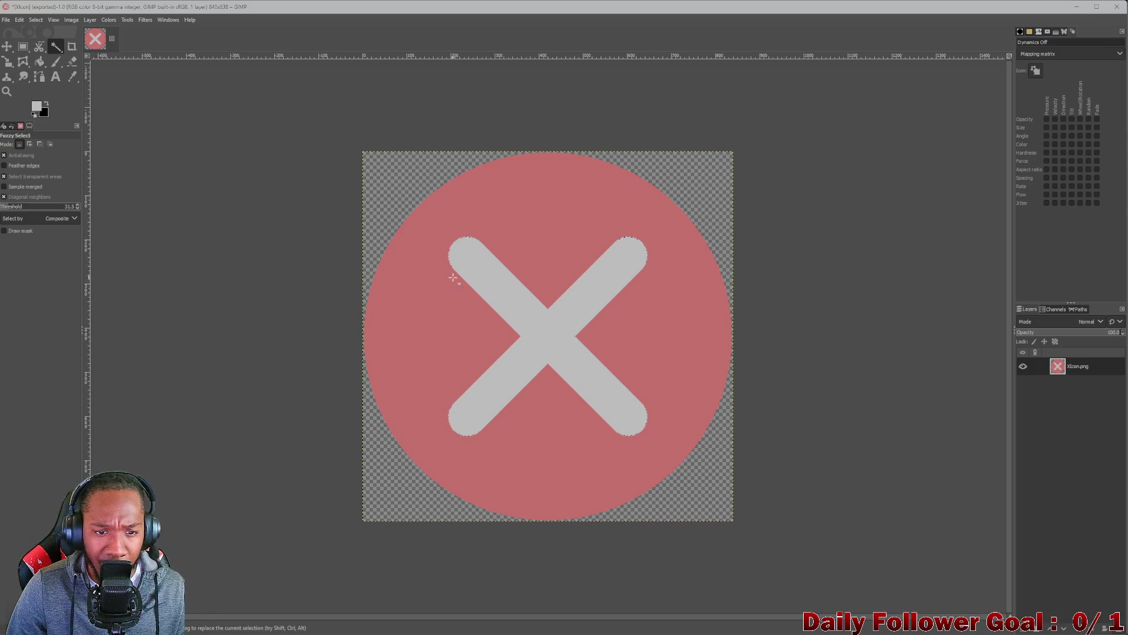
pyautogui.moveTo(13, 207); pyautogui.dragTo(5, 208)
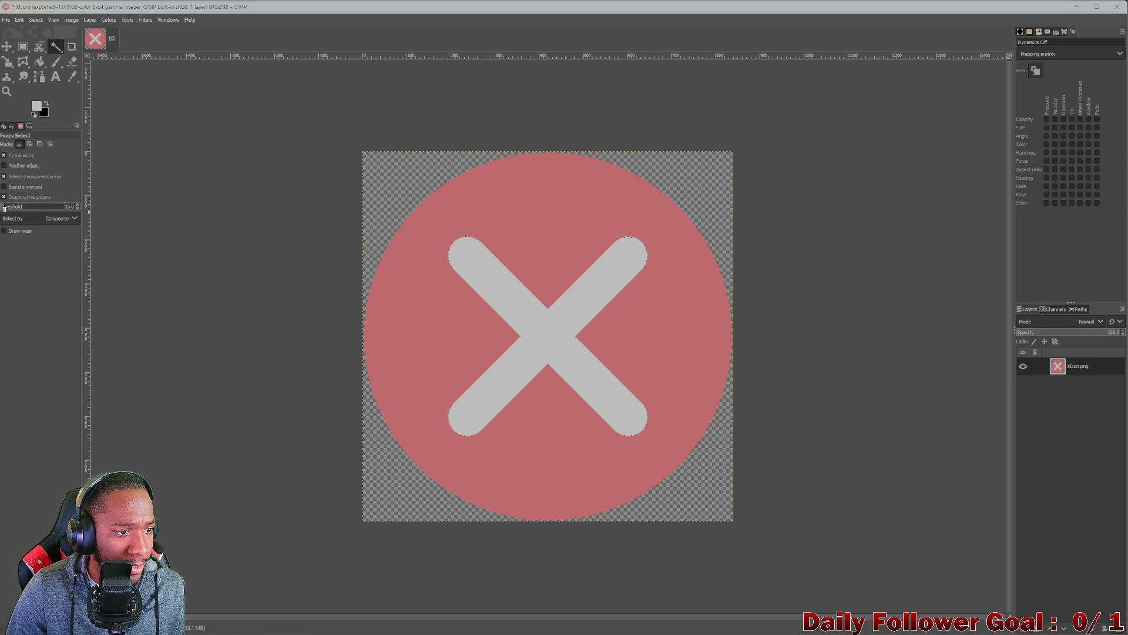
pyautogui.moveTo(560, 334)
pyautogui.mouseDown()
pyautogui.moveTo(541, 304)
pyautogui.moveTo(552, 252)
pyautogui.mouseUp()
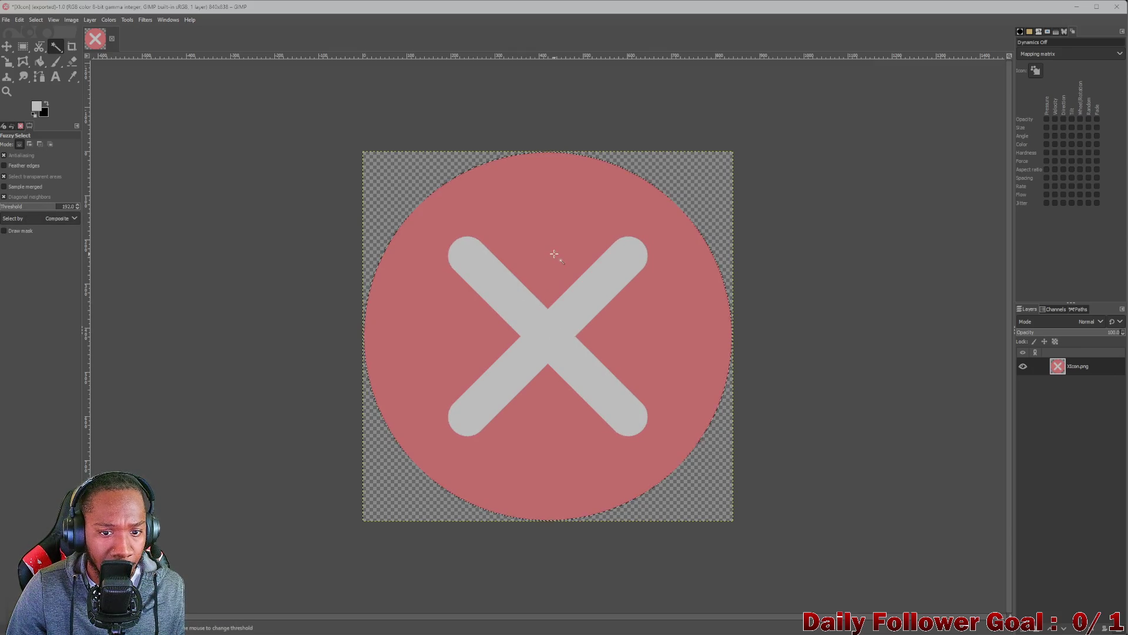
pyautogui.click(29, 208)
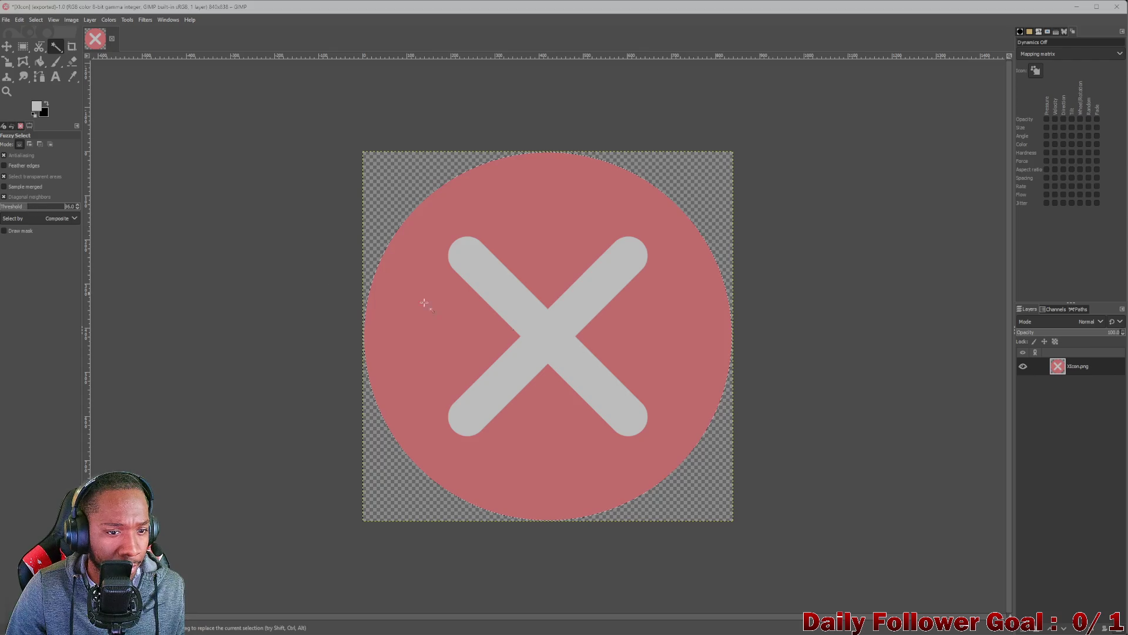
pyautogui.click(529, 323)
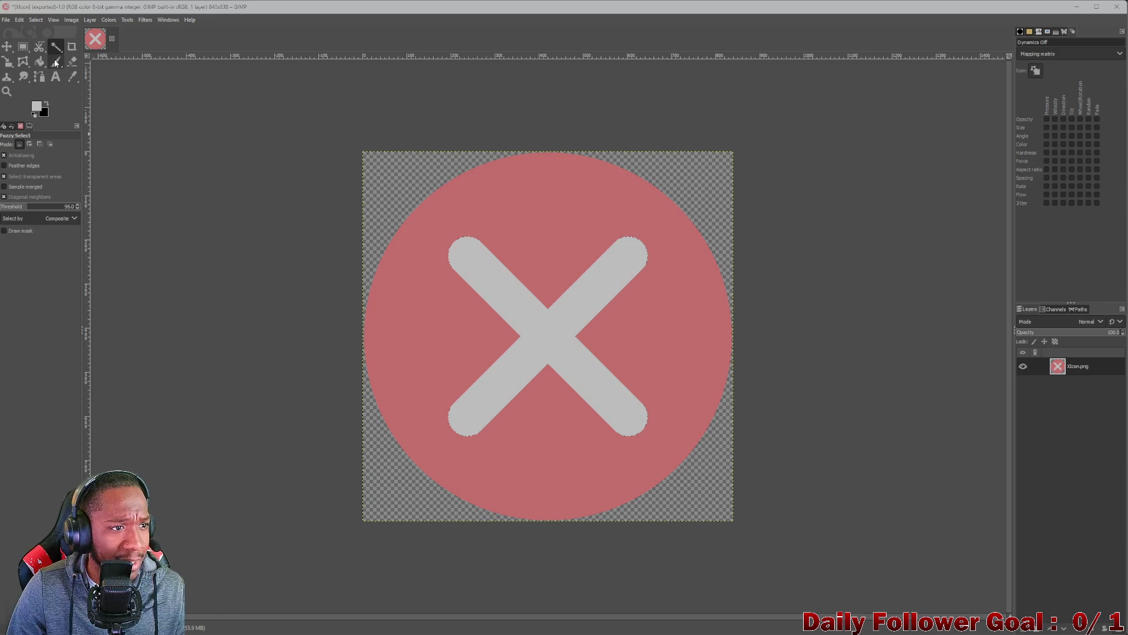
pyautogui.click(73, 62)
pyautogui.click(39, 61)
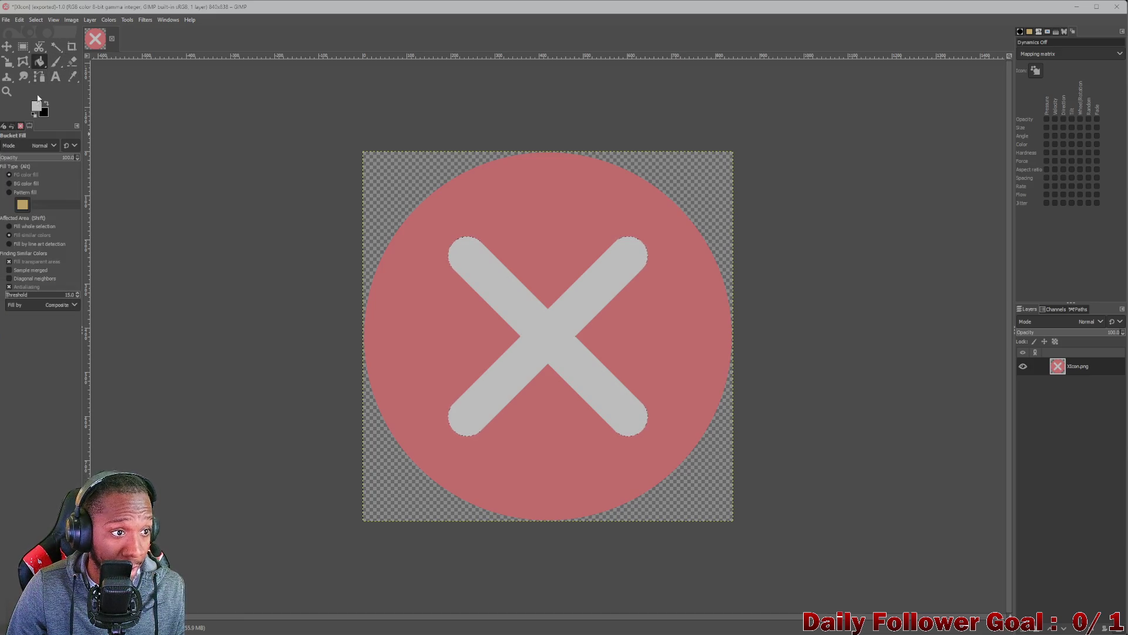
# - Fill the selected X shape with black
pyautogui.click(40, 108)
pyautogui.click(34, 115)
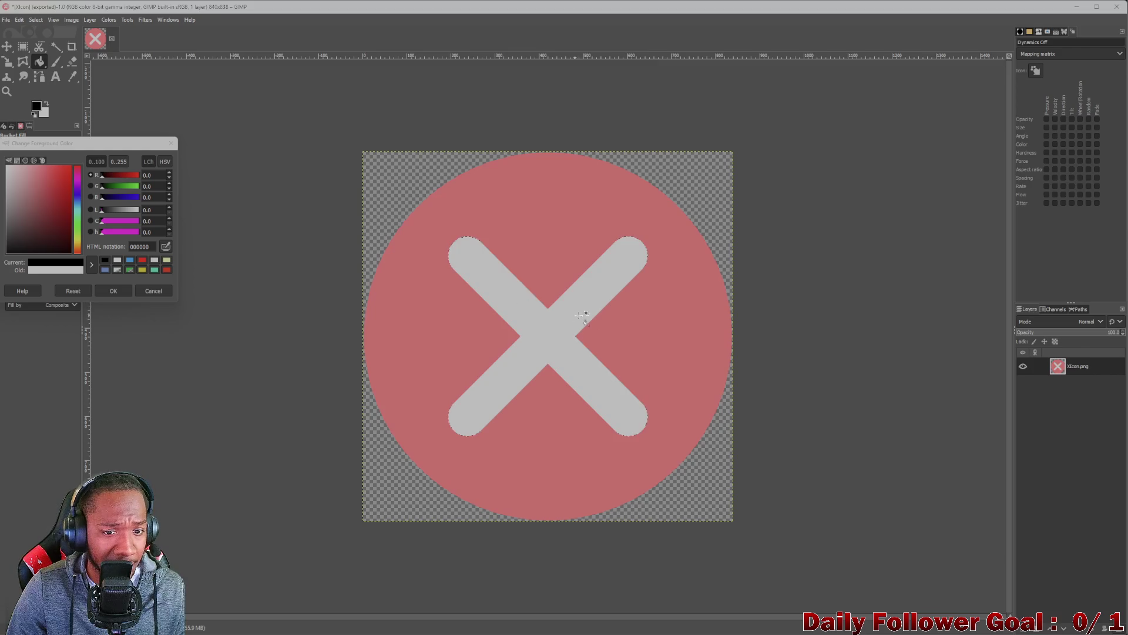
pyautogui.click(527, 326)
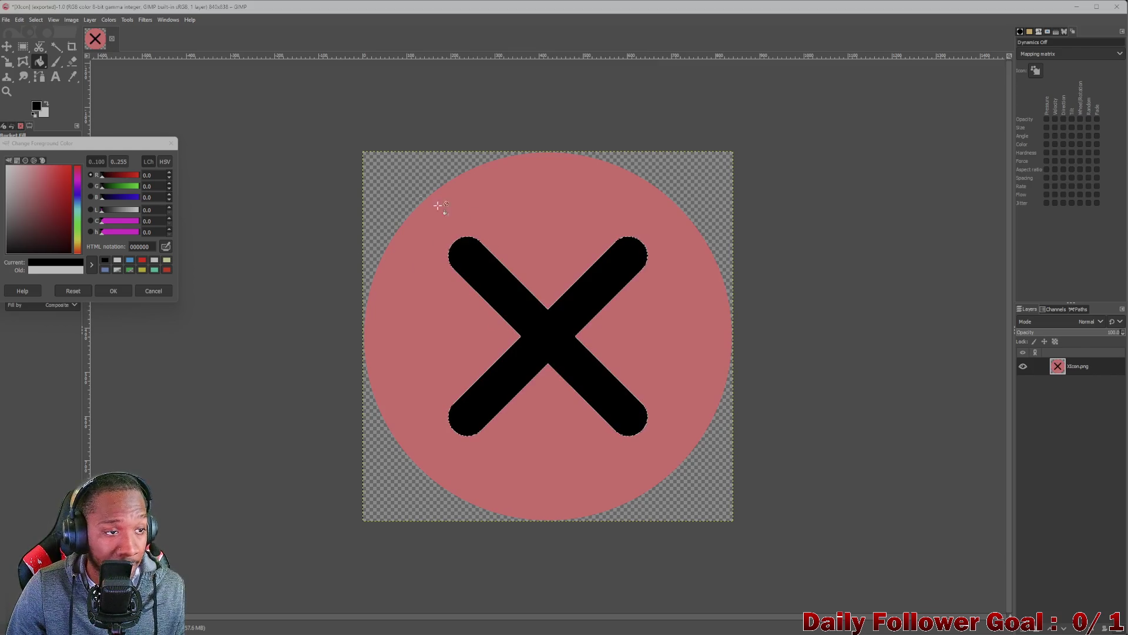
# - Deselect and fill the circle light grey
pyautogui.click(43, 20)
pyautogui.click(47, 56)
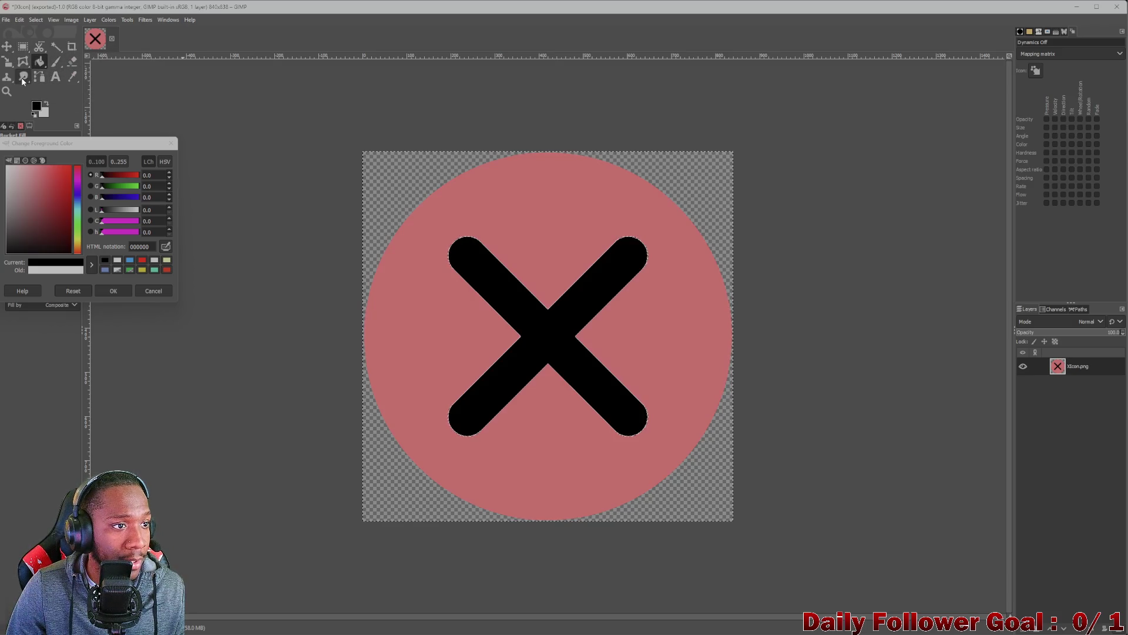
pyautogui.click(171, 143)
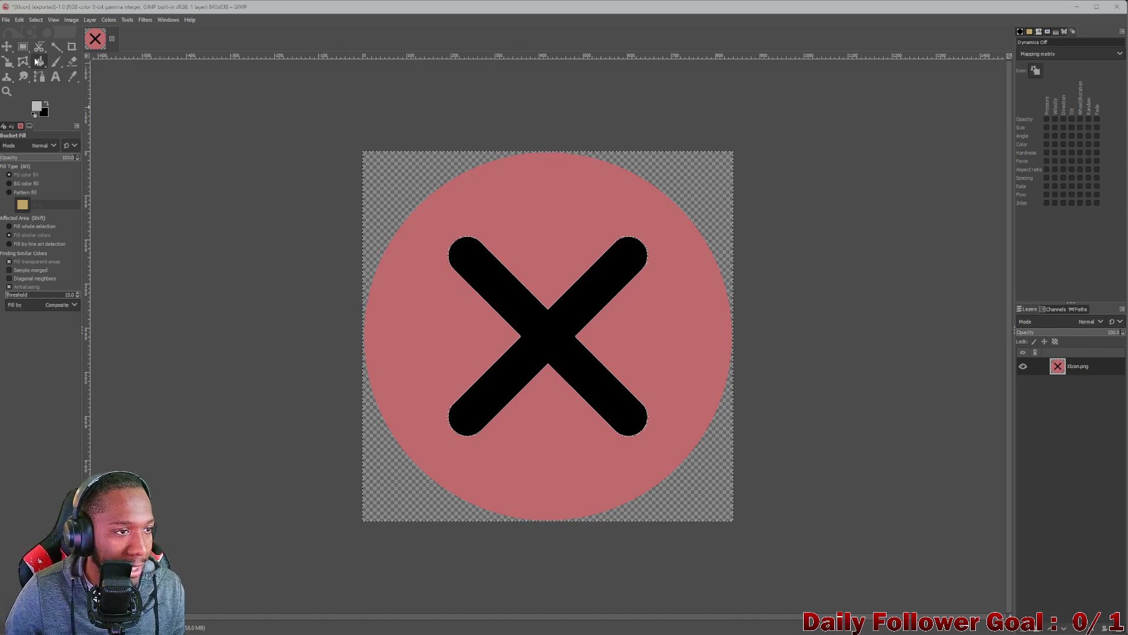
pyautogui.click(574, 461)
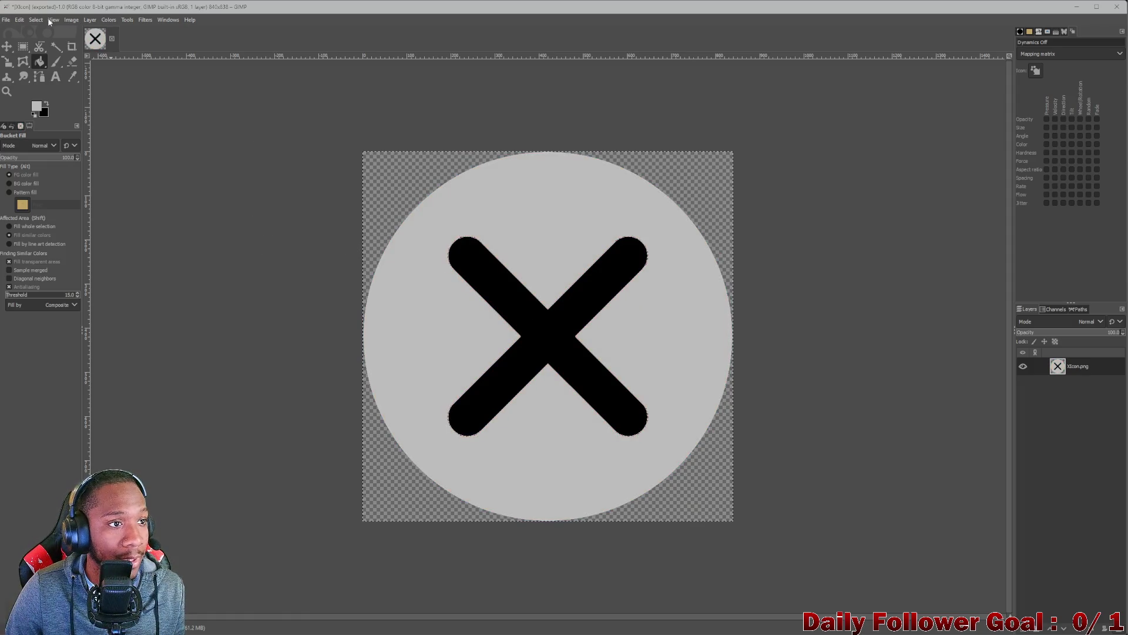
pyautogui.click(7, 21)
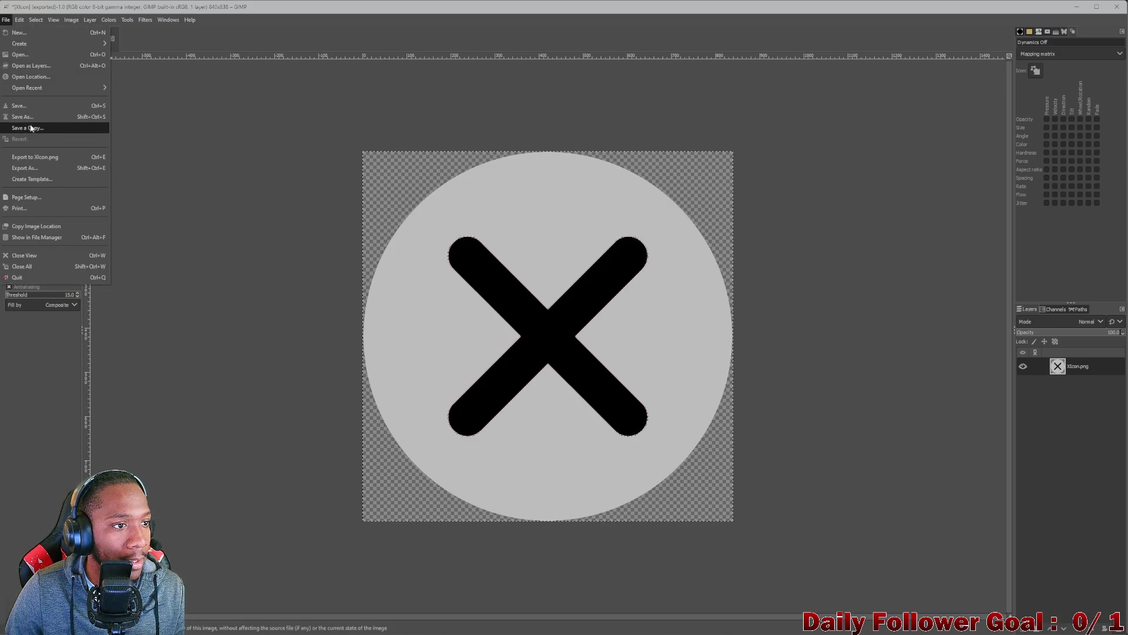
# - Export the recoloured icon over XIcon.png and minimise GIMP
pyautogui.click(36, 180)
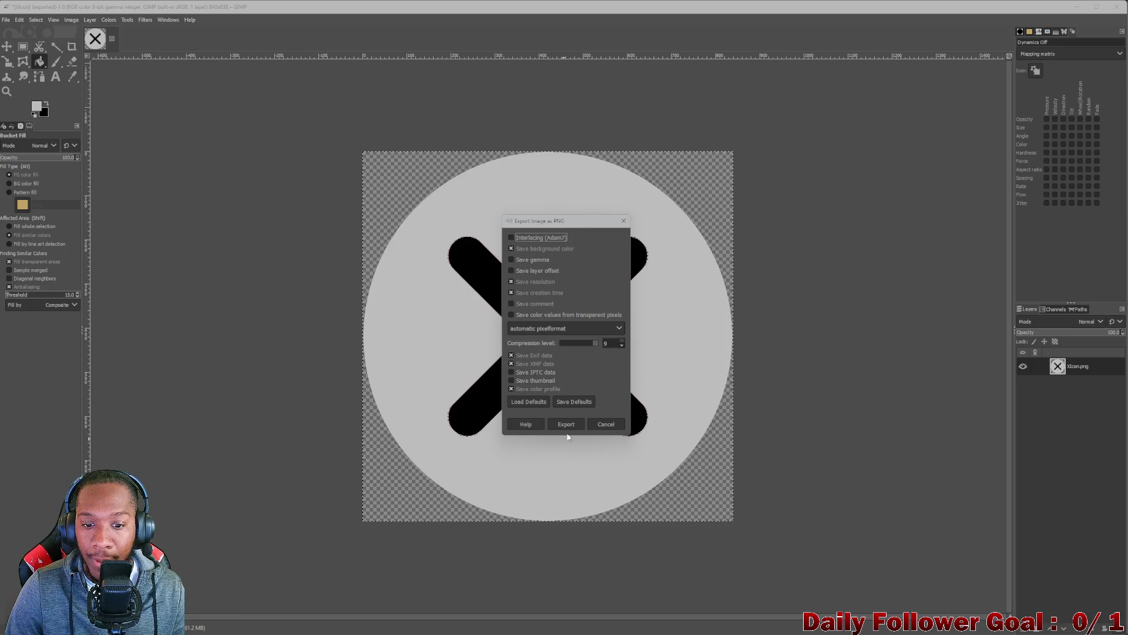
pyautogui.click(579, 420)
pyautogui.click(1077, 6)
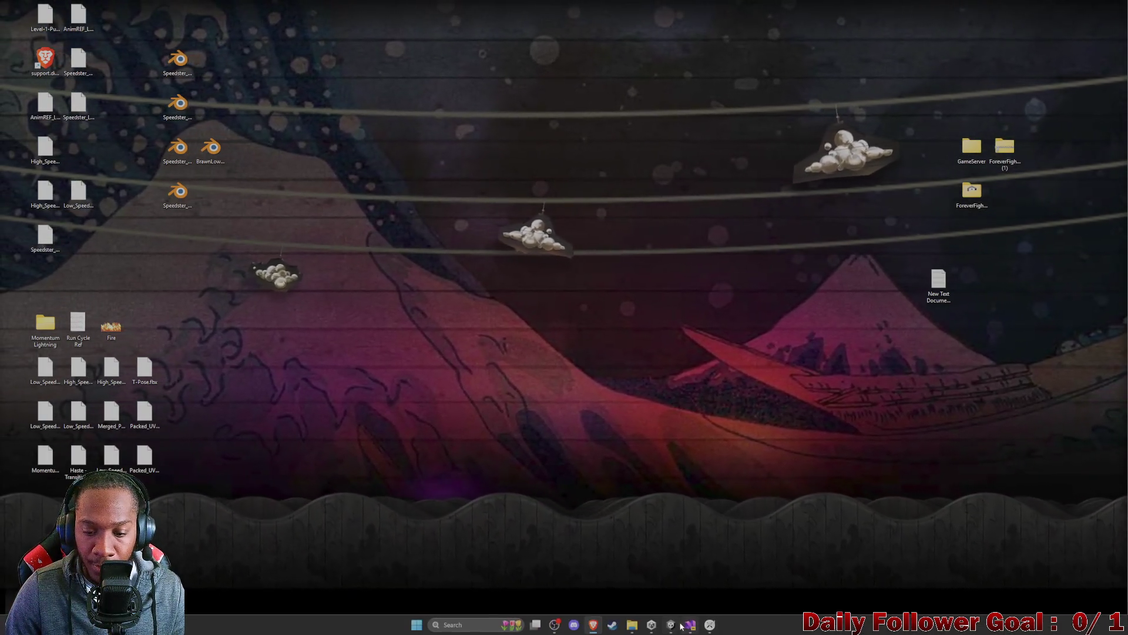
# - Apply Texture Type Sprite (2D and UI) to the X Icon texture, then select Popup - Foreground
pyautogui.click(671, 624)
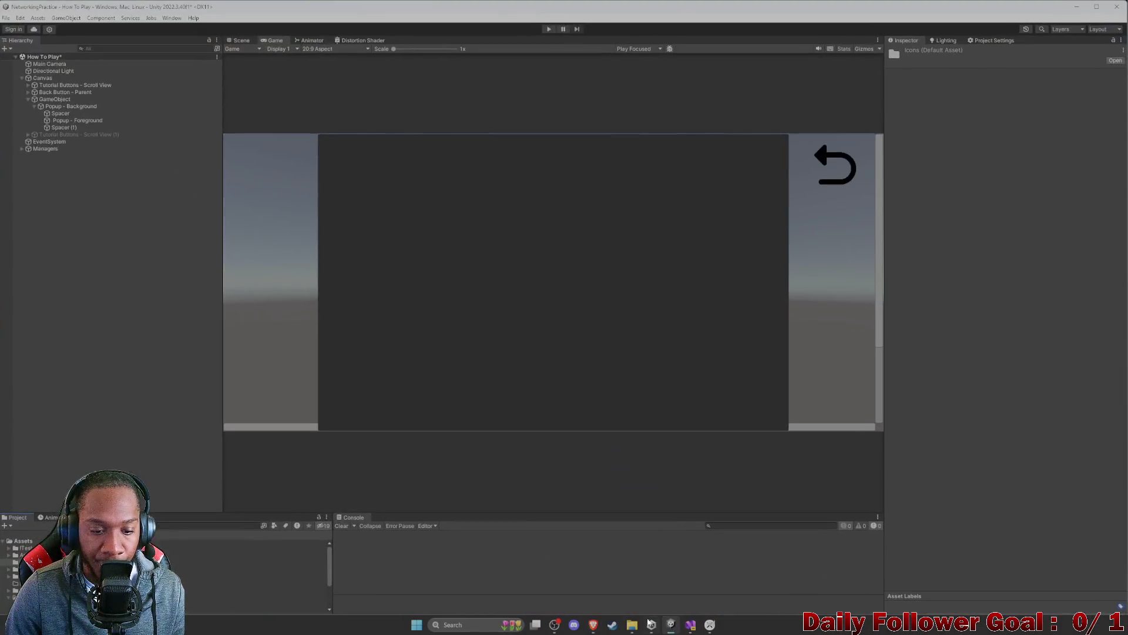
pyautogui.scroll(-5, 253, 573)
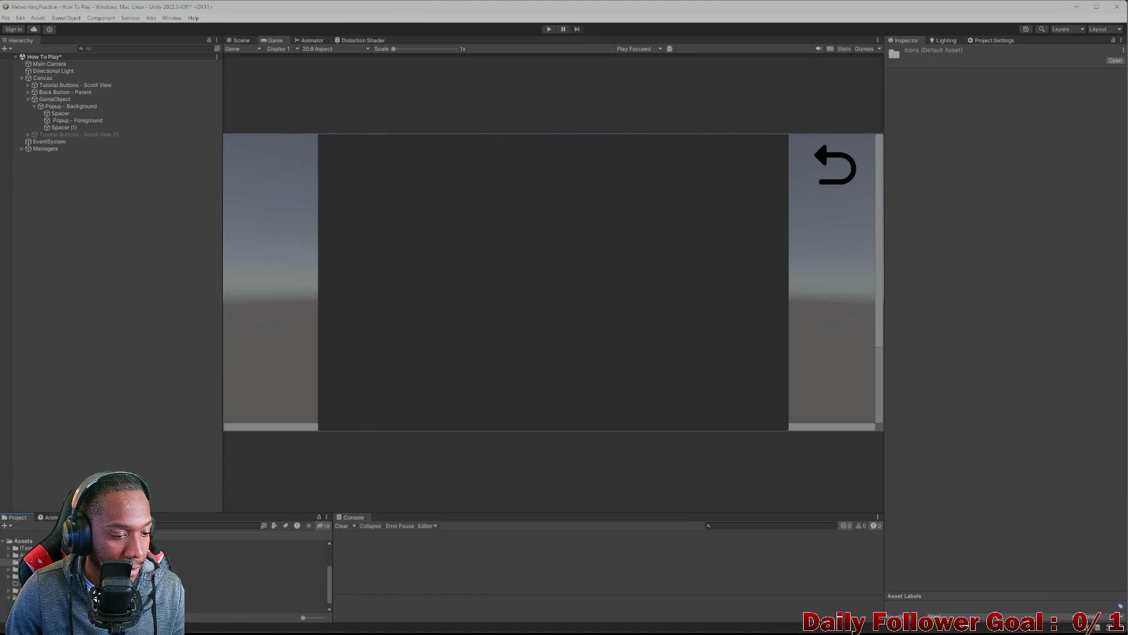
pyautogui.click(252, 609)
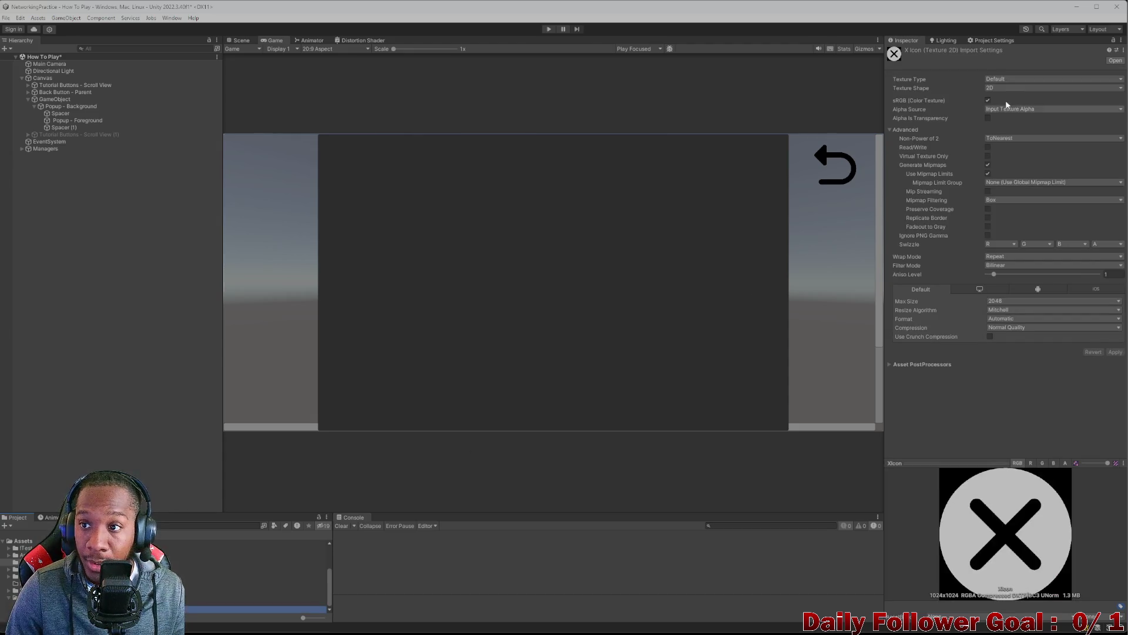
pyautogui.click(1017, 79)
pyautogui.click(1020, 118)
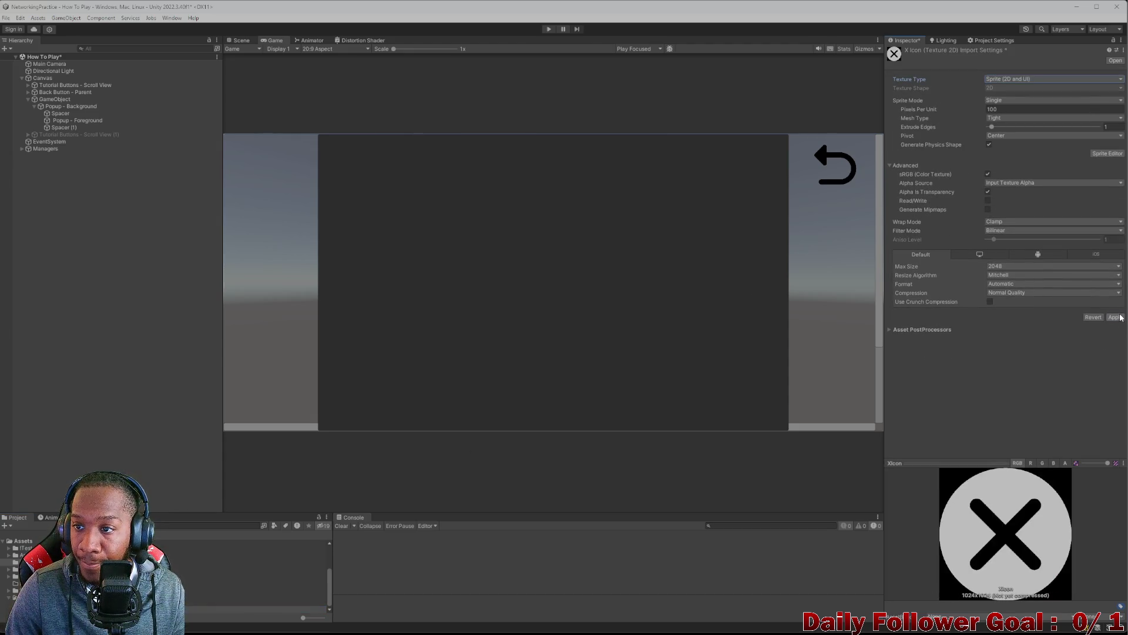
pyautogui.click(1116, 317)
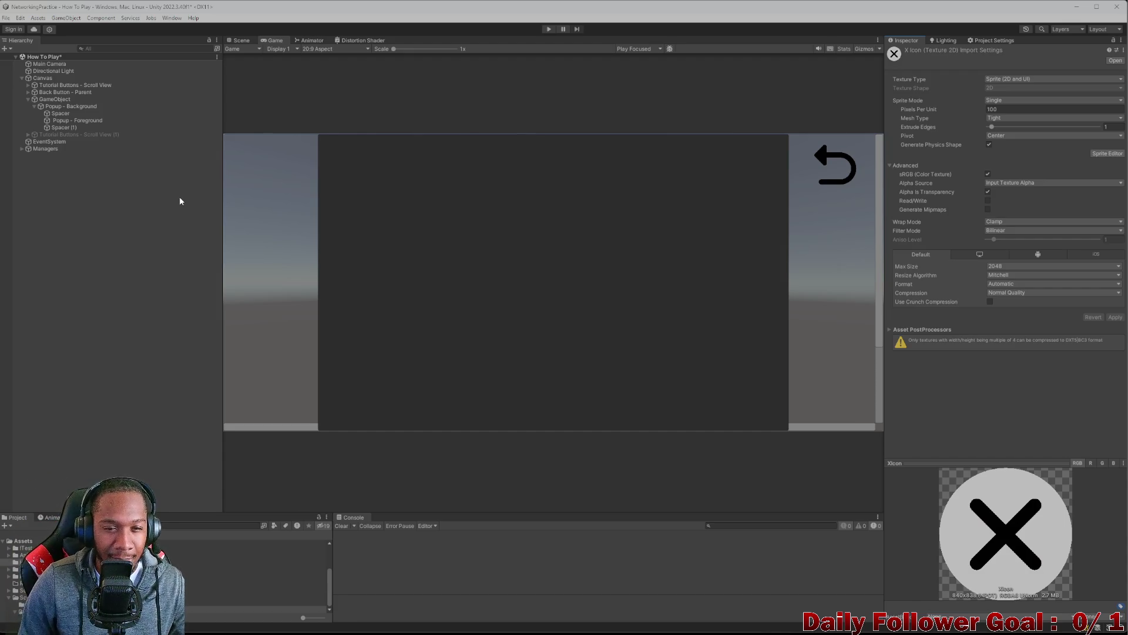
pyautogui.click(147, 106)
pyautogui.press('Down')
pyautogui.press('Down')
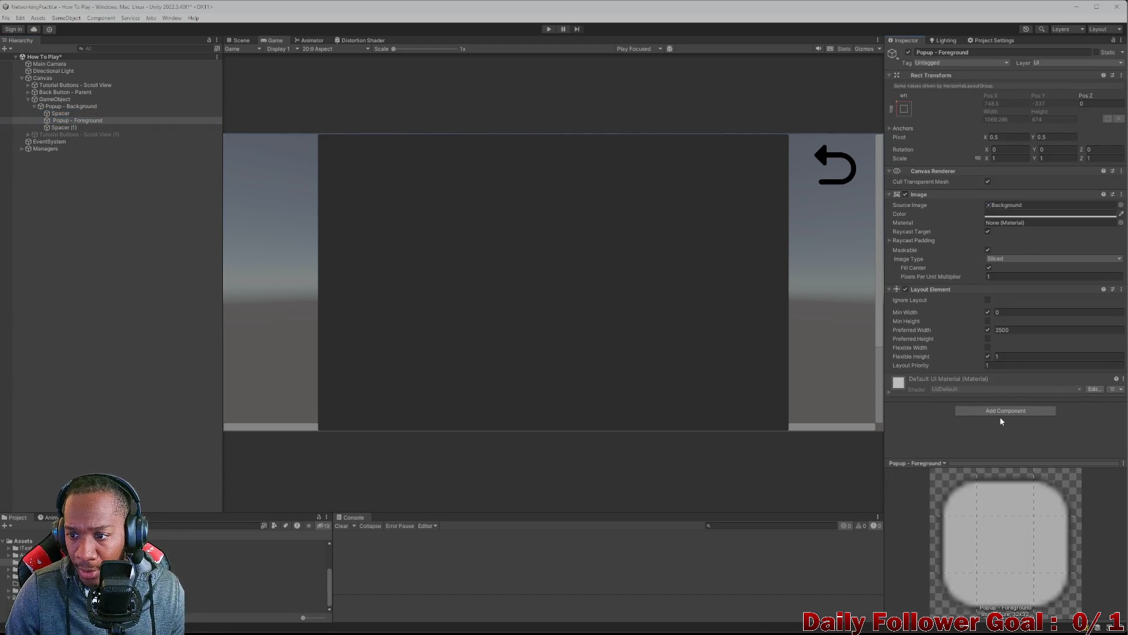
# - Add a Vertical Layout Group component to Popup - Foreground
pyautogui.click(1006, 412)
pyautogui.write('vertical')
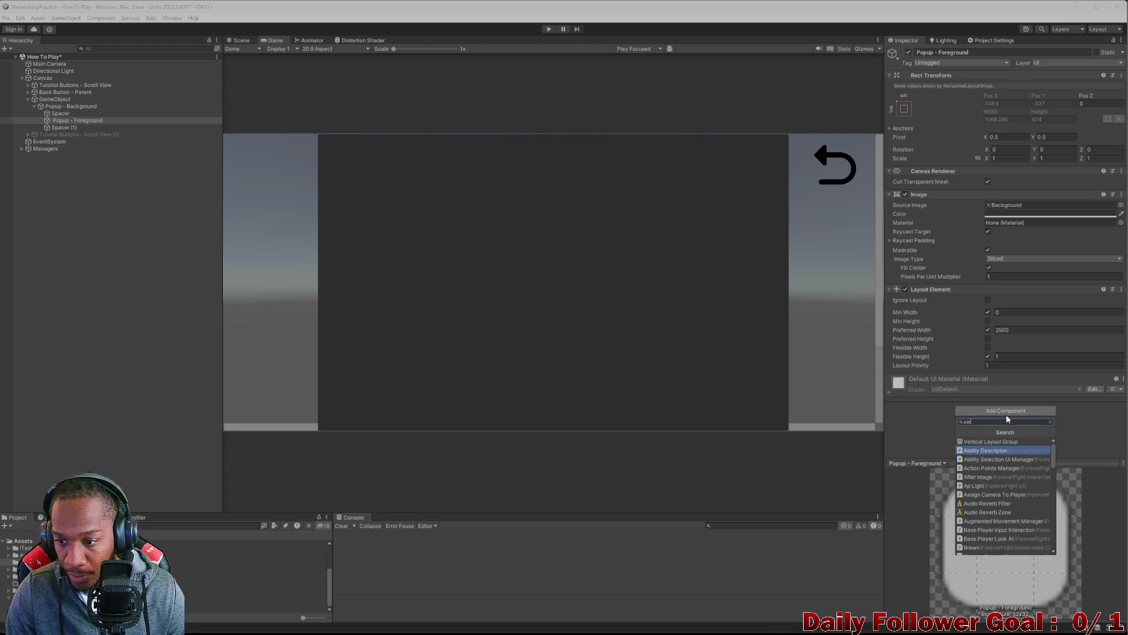
pyautogui.click(972, 439)
pyautogui.scroll(-3, 972, 439)
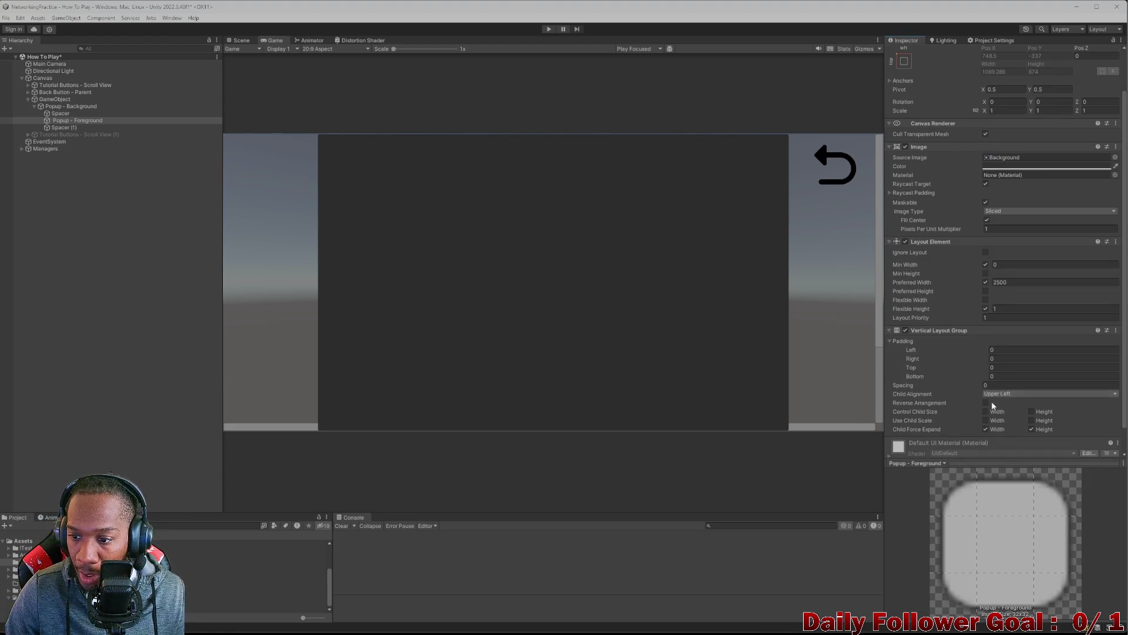
# - Set left, right, top and bottom padding to 10 and spacing to 10
pyautogui.click(1019, 352)
pyautogui.write('10')
pyautogui.click(1006, 359)
pyautogui.write('10')
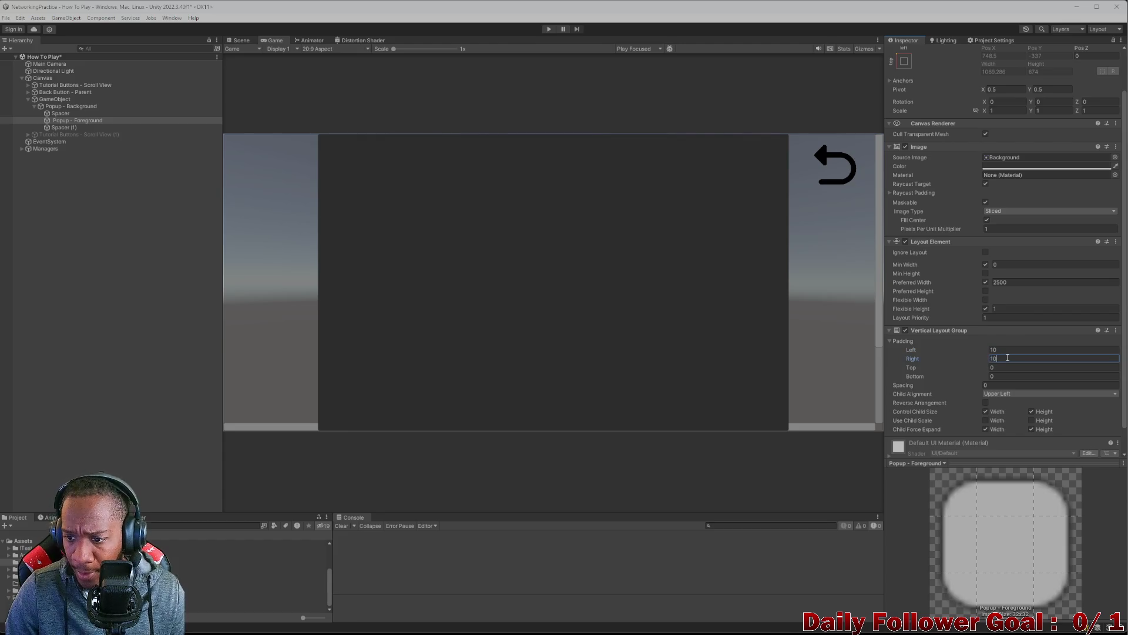
pyautogui.click(1013, 368)
pyautogui.write('10')
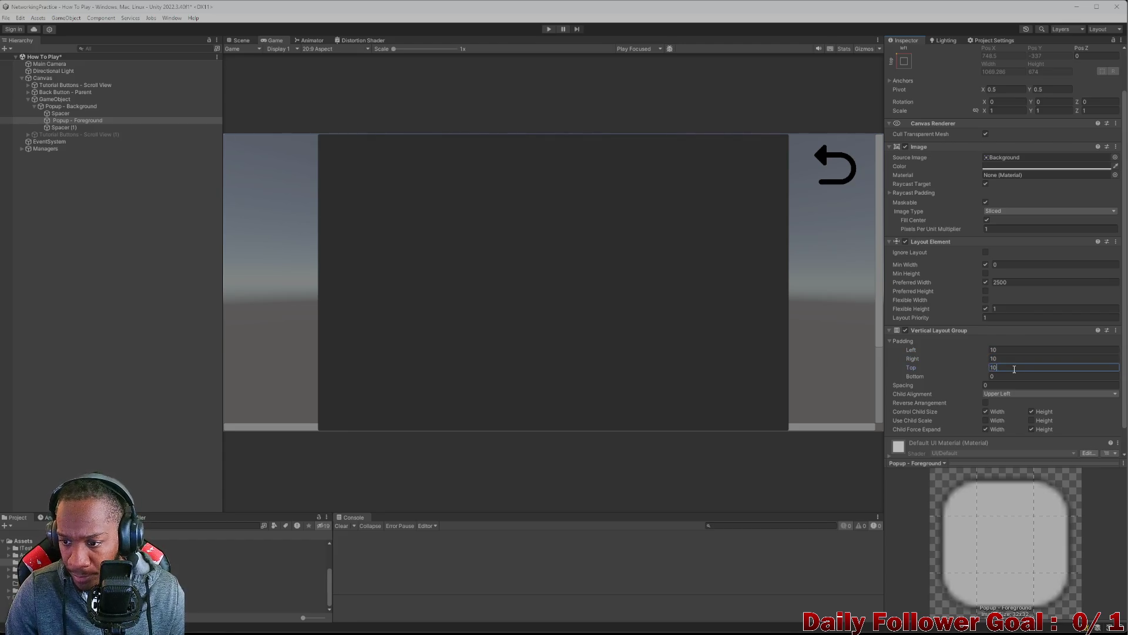
pyautogui.click(1011, 377)
pyautogui.write('10')
pyautogui.press('BackSpace')
pyautogui.press('BackSpace')
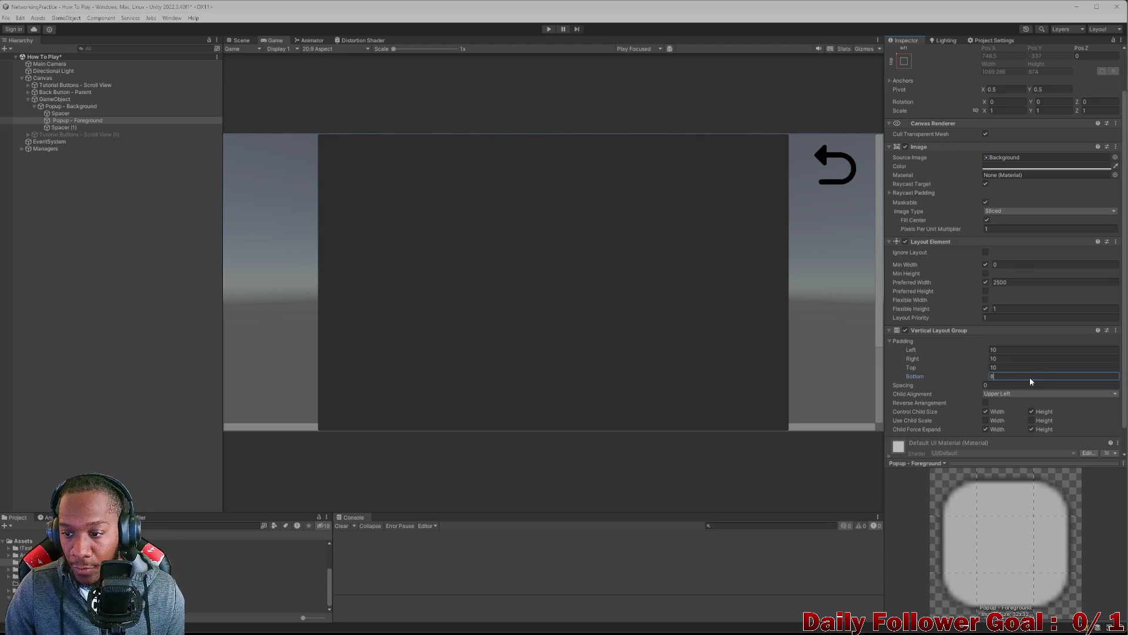
pyautogui.write('10')
pyautogui.click(1030, 385)
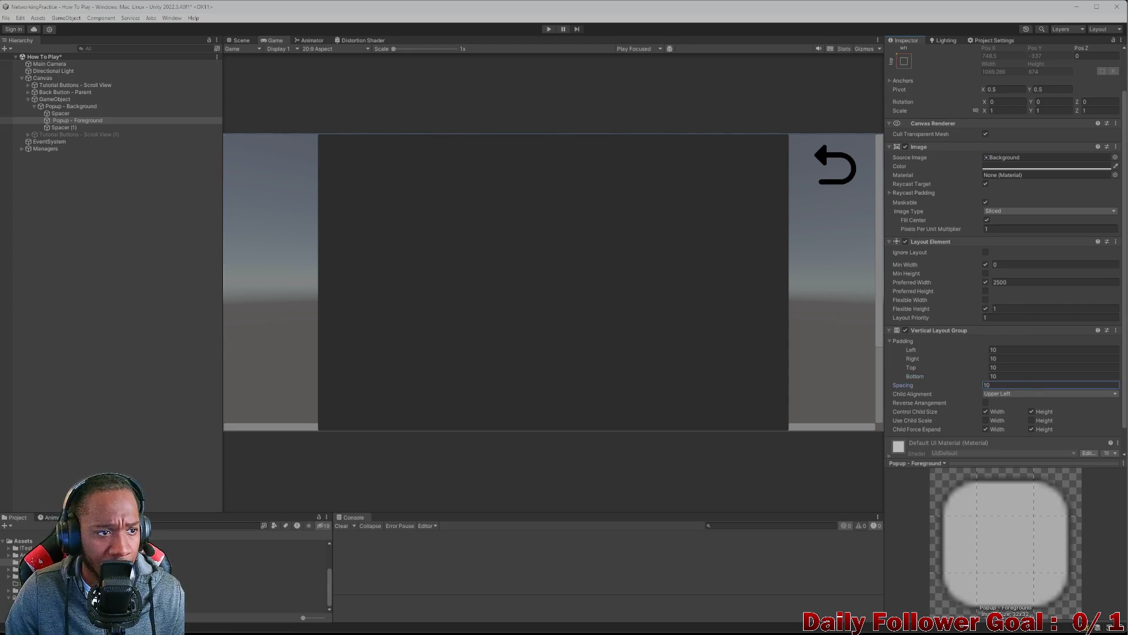
pyautogui.click(48, 141)
pyautogui.click(73, 120)
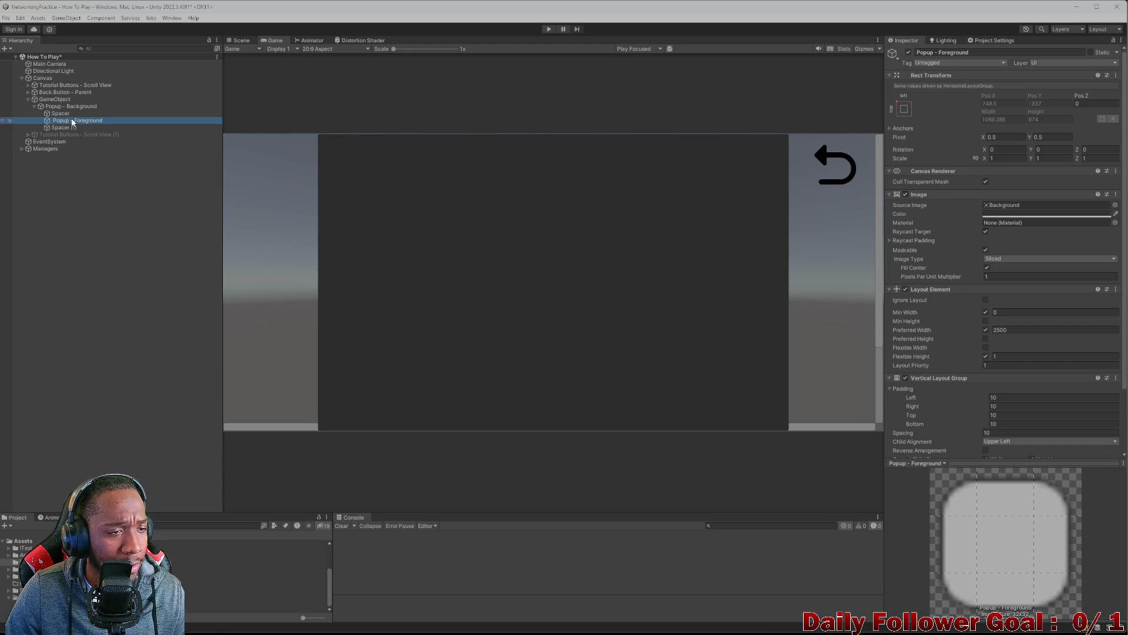
pyautogui.rightClick(72, 121)
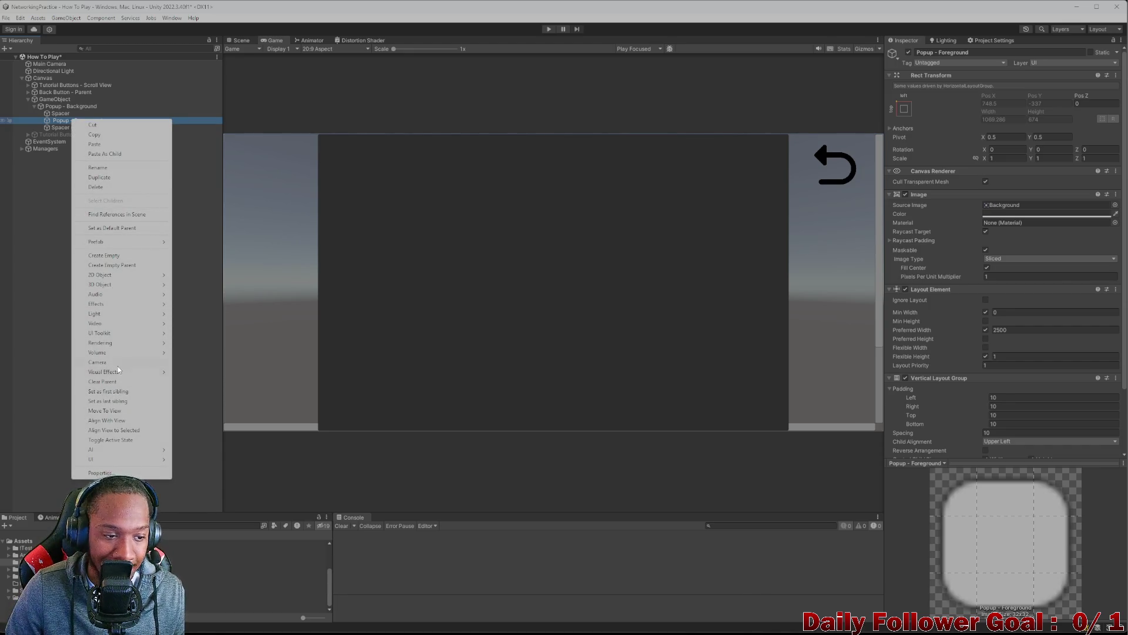
# - Create a Button - TextMeshPro and an empty GameObject inside Popup - Foreground
pyautogui.moveTo(117, 459)
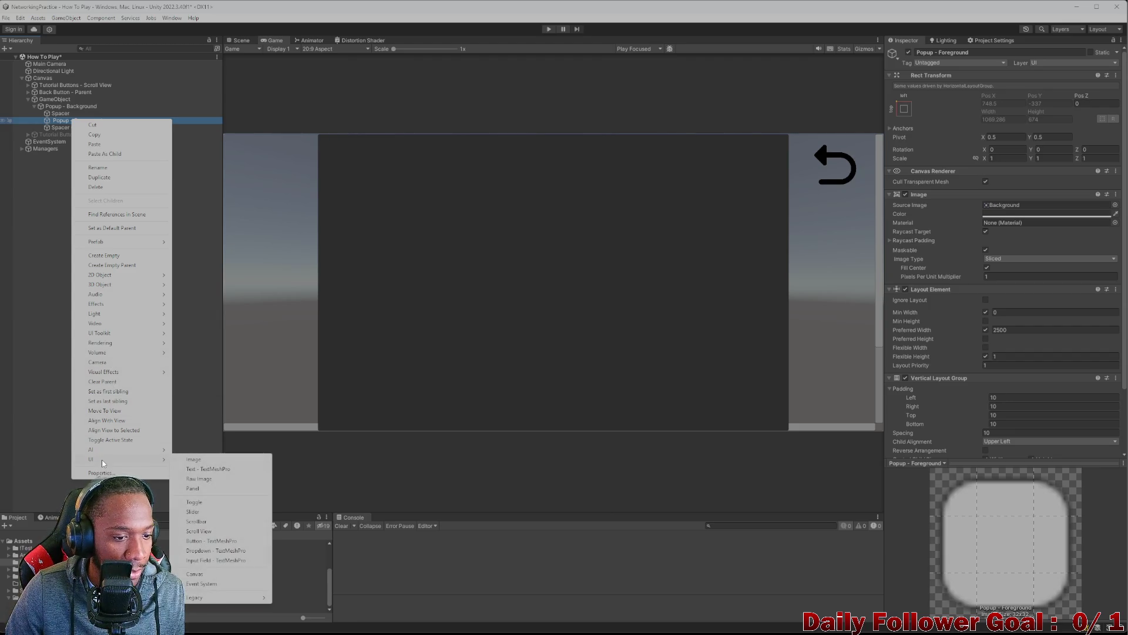
pyautogui.click(206, 541)
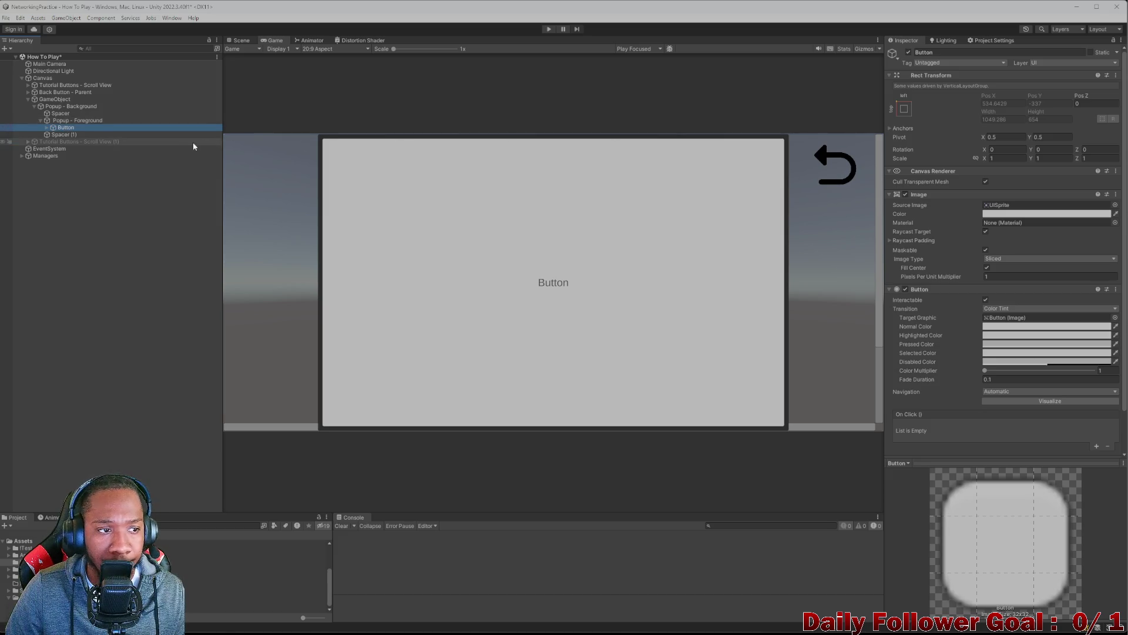
pyautogui.rightClick(71, 122)
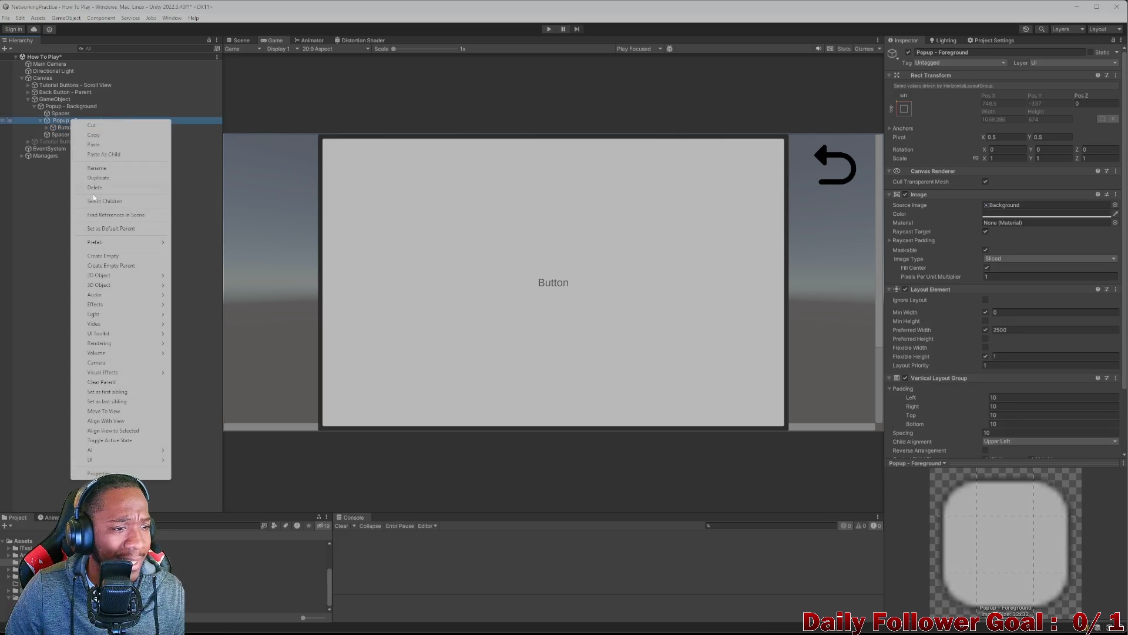
pyautogui.moveTo(94, 295)
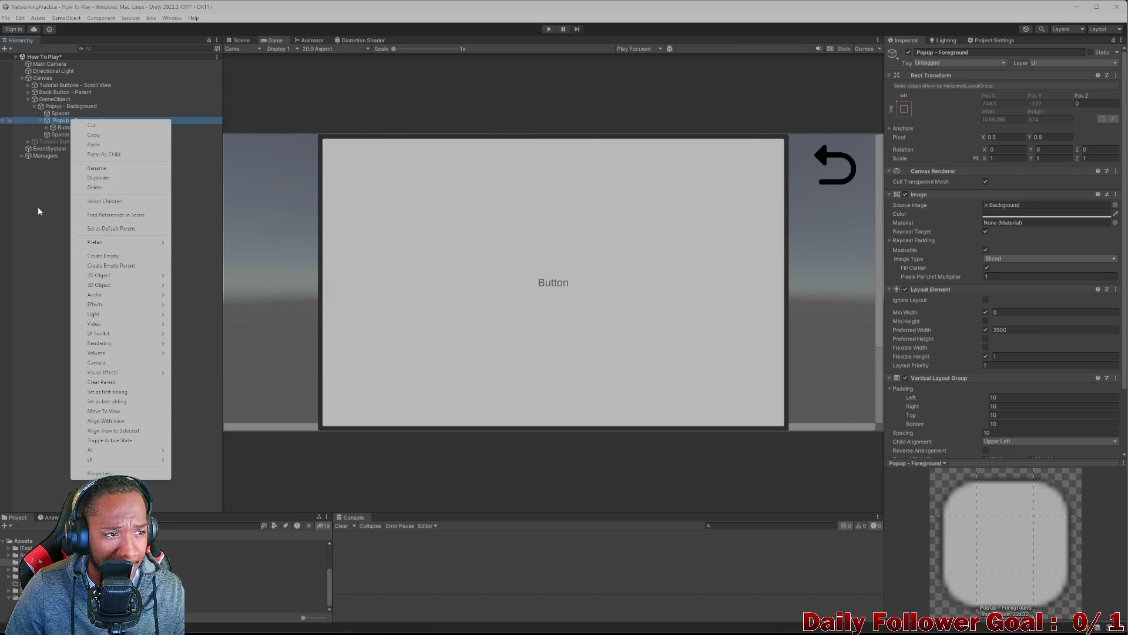
pyautogui.rightClick(59, 122)
pyautogui.rightClick(59, 122)
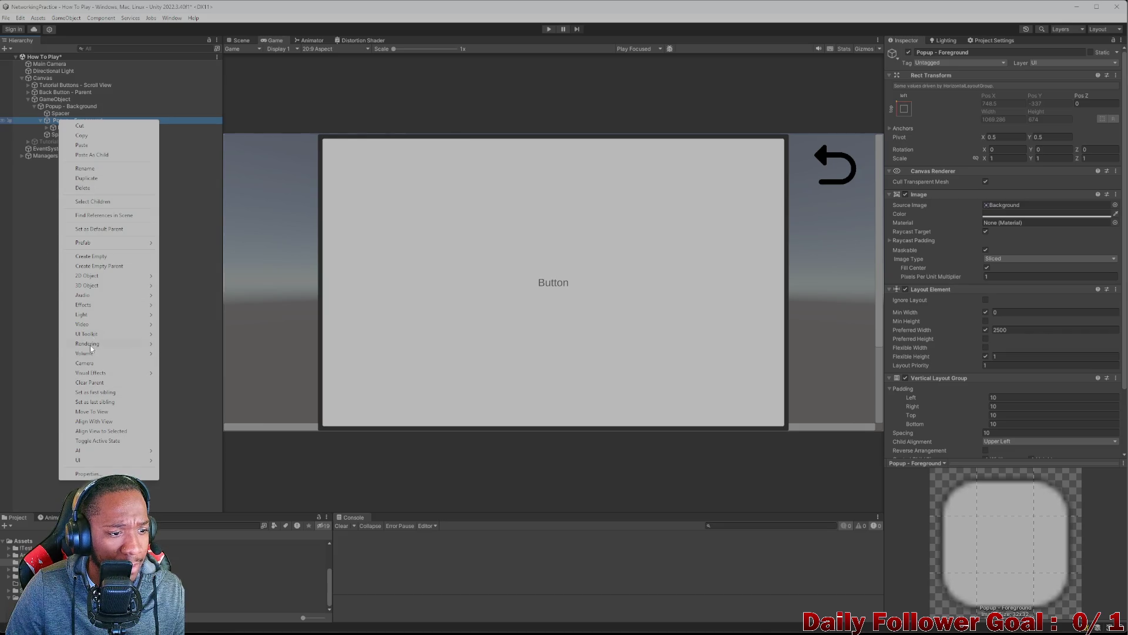
pyautogui.click(94, 257)
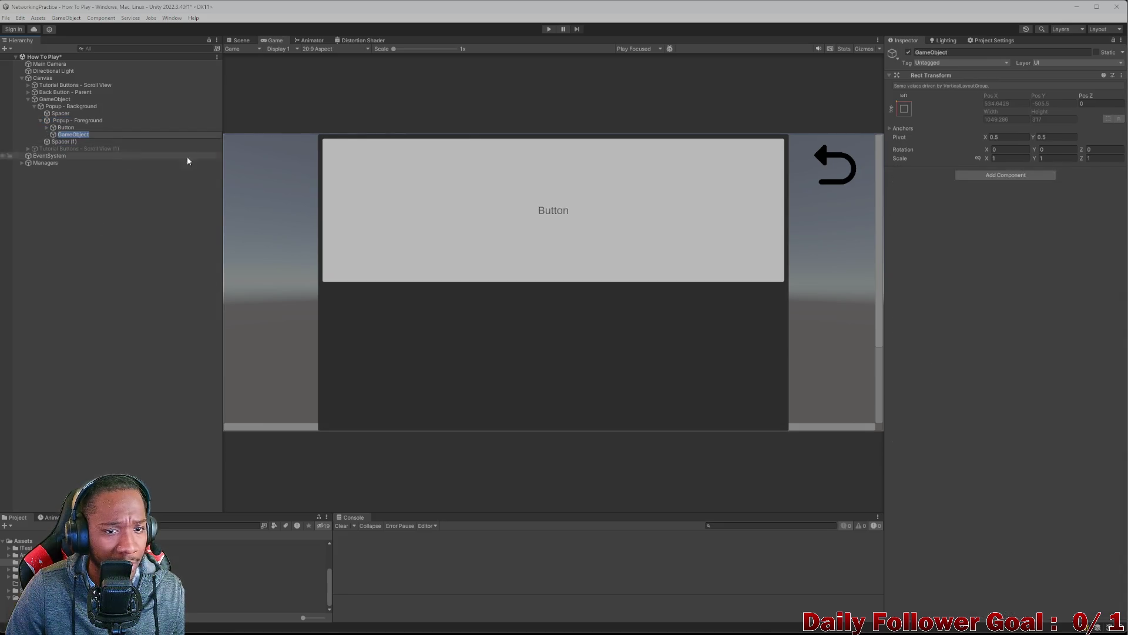
# - Give the empty GameObject a Layout Element with Flexible Width and Preferred Height 550
pyautogui.click(989, 175)
pyautogui.write('layout')
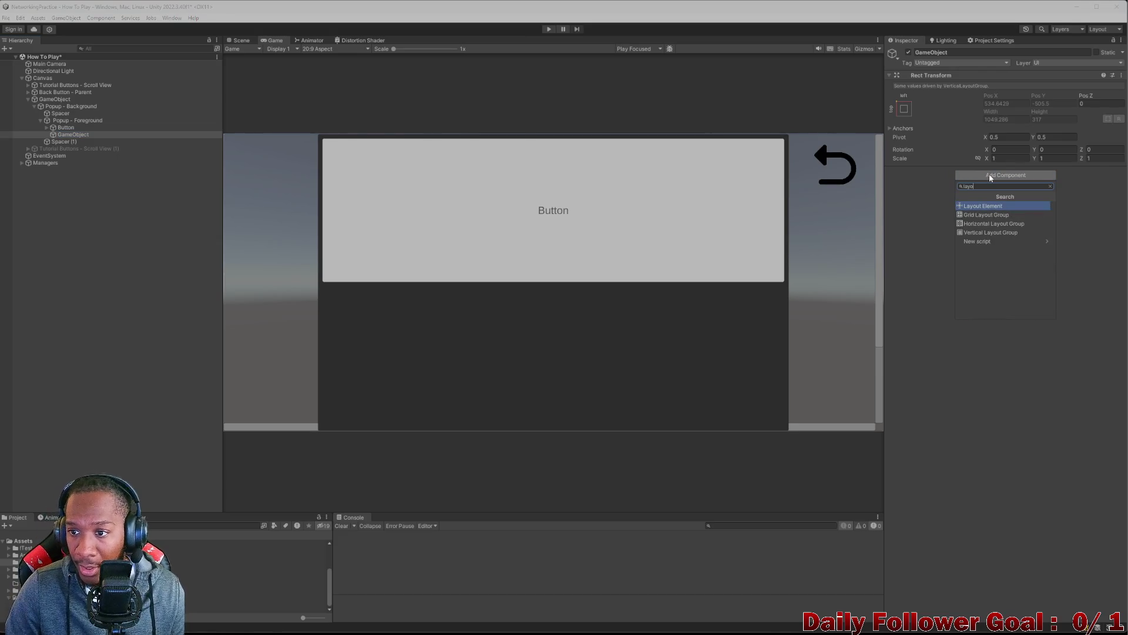
pyautogui.click(978, 205)
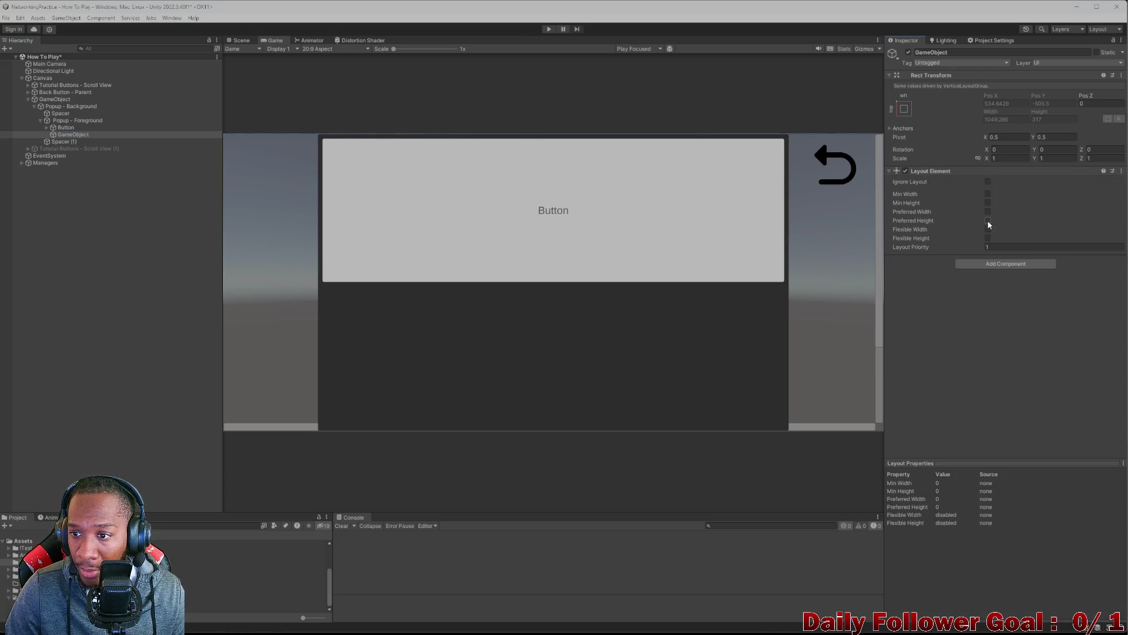
pyautogui.click(988, 230)
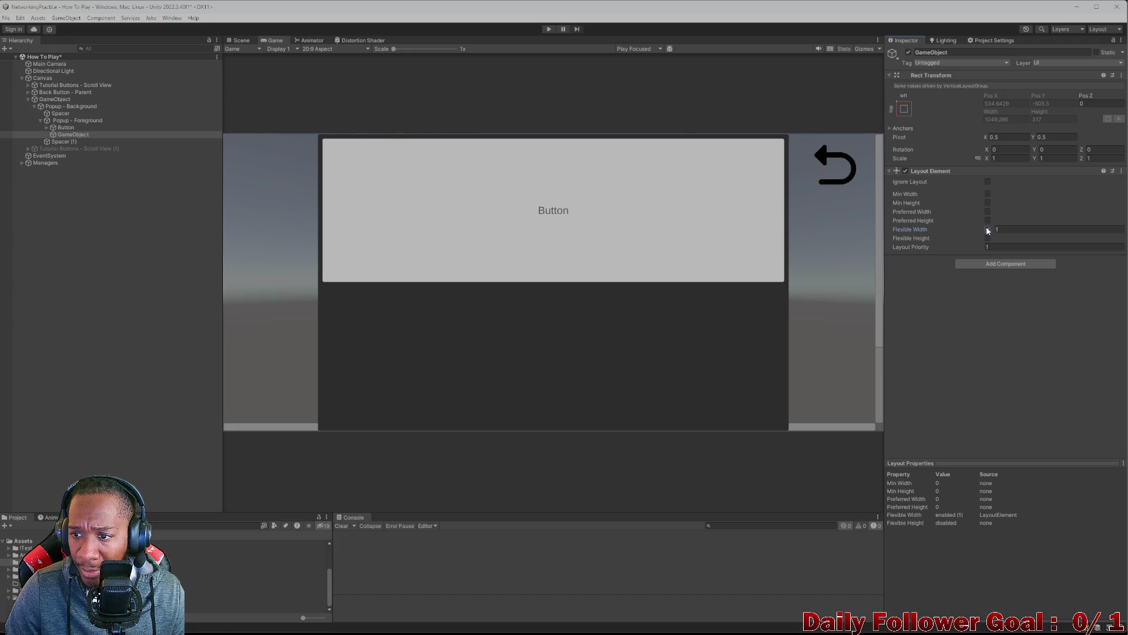
pyautogui.click(987, 220)
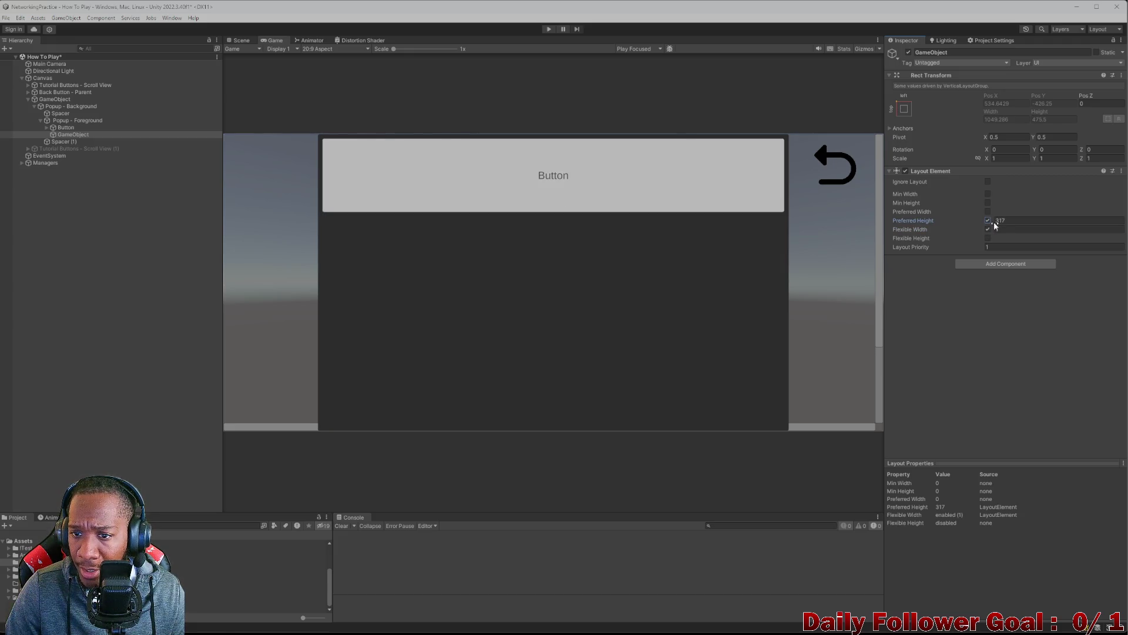
pyautogui.moveTo(993, 219); pyautogui.dragTo(1090, 219)
pyautogui.write('550')
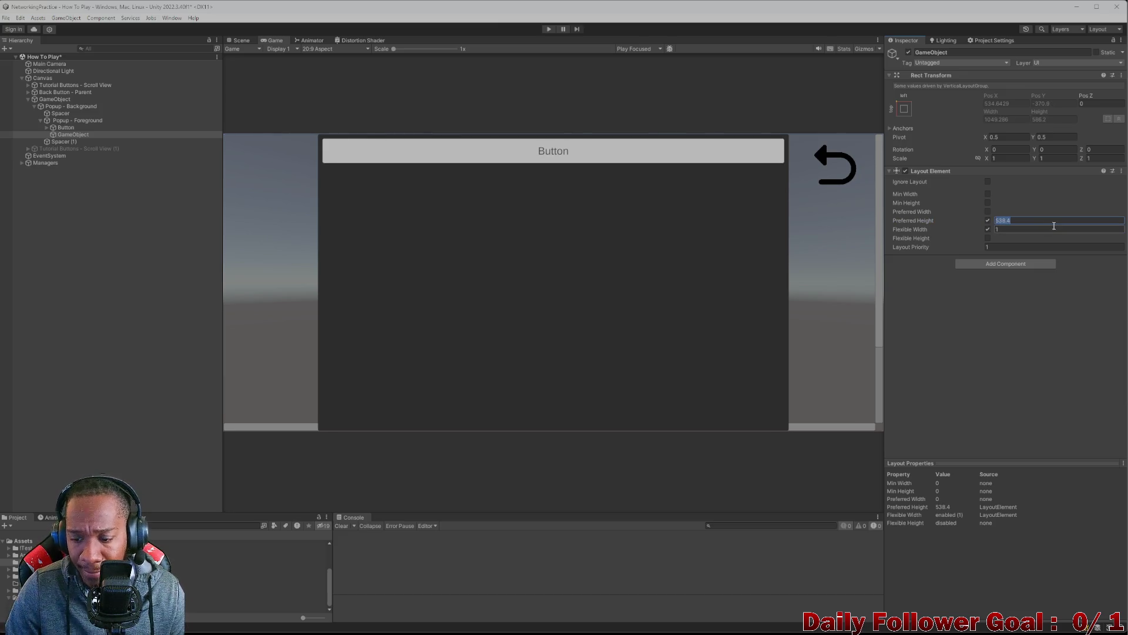
pyautogui.click(66, 128)
pyautogui.click(1115, 204)
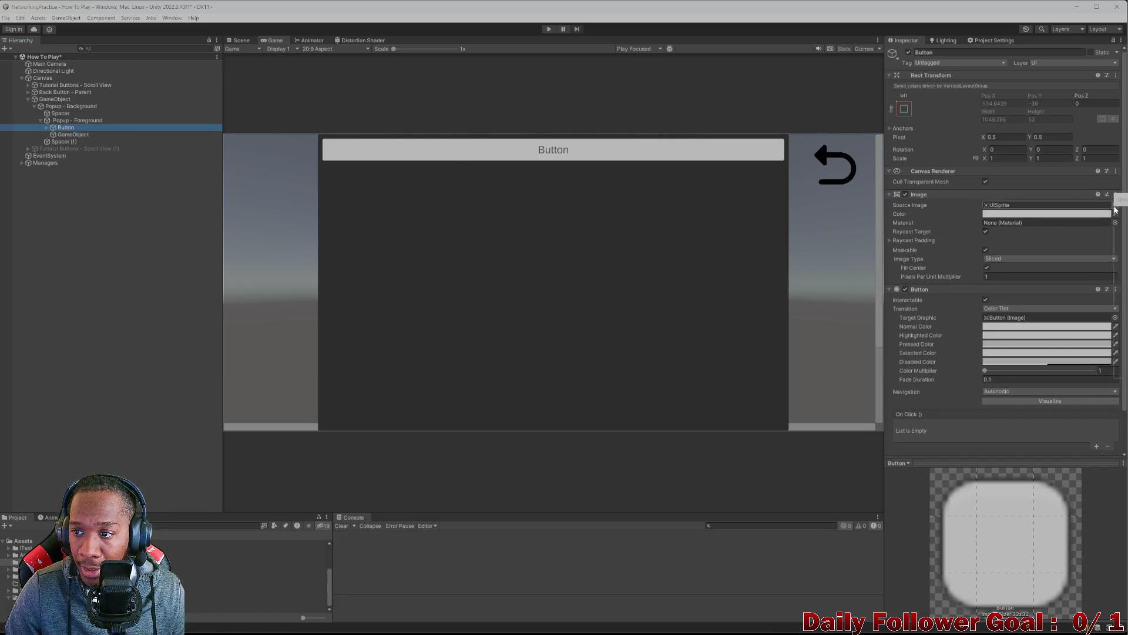
# - Set the Button's source image to XIcon with Preserve Aspect, and delete its Text (TMP) label
pyautogui.press('Left')
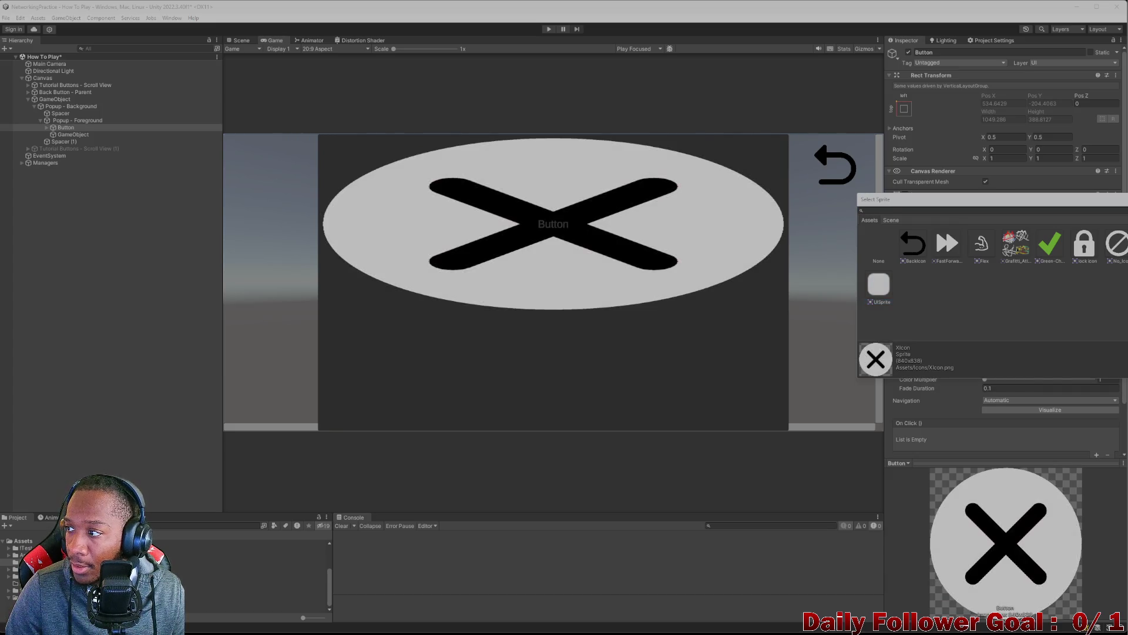
pyautogui.press('Return')
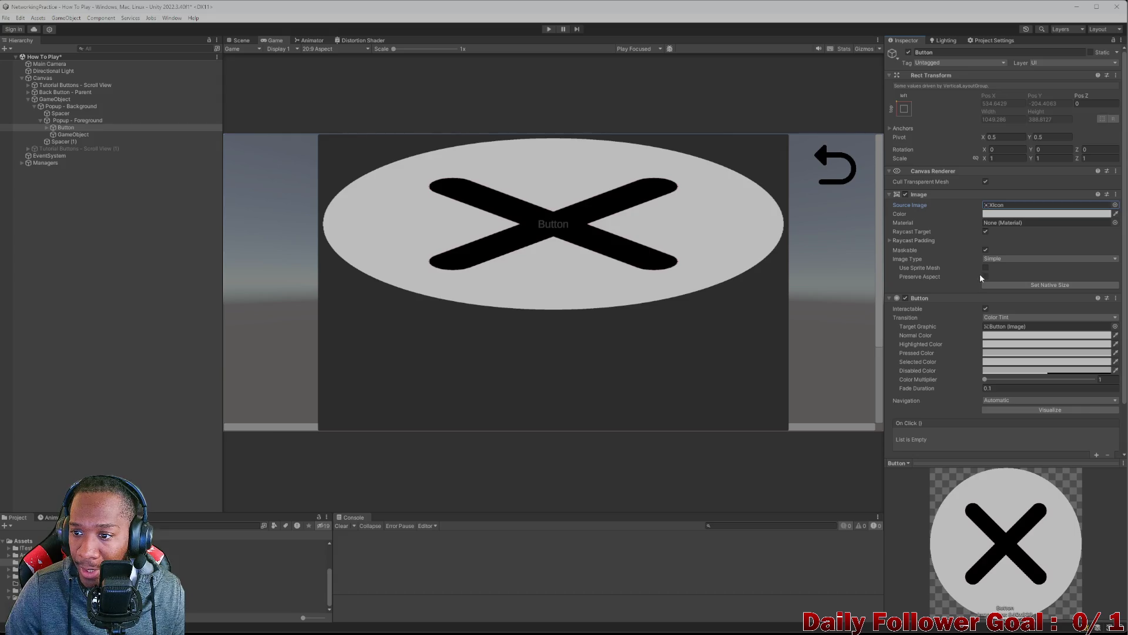
pyautogui.click(986, 277)
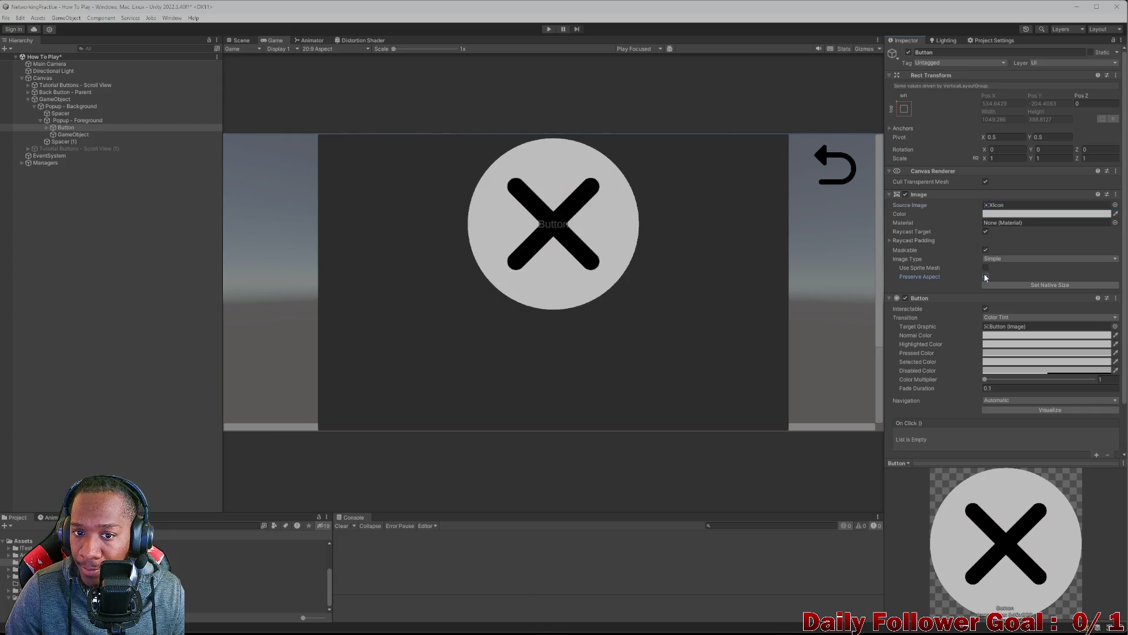
pyautogui.click(46, 127)
pyautogui.click(79, 135)
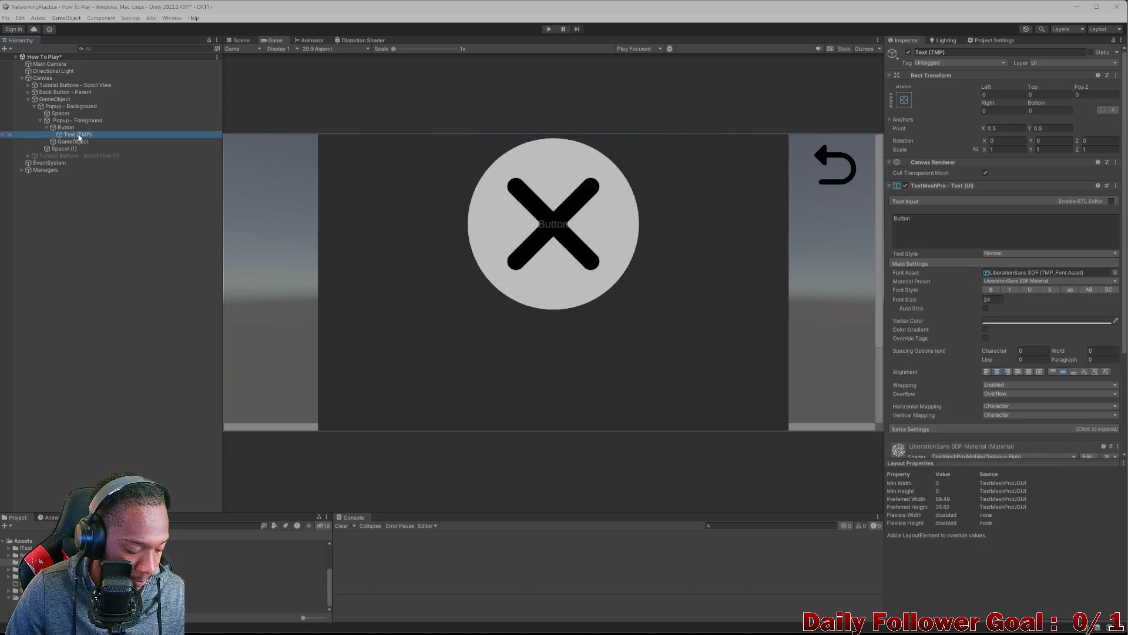
pyautogui.press('Delete')
# - Tint the Button's image colour red
pyautogui.click(66, 128)
pyautogui.click(1046, 214)
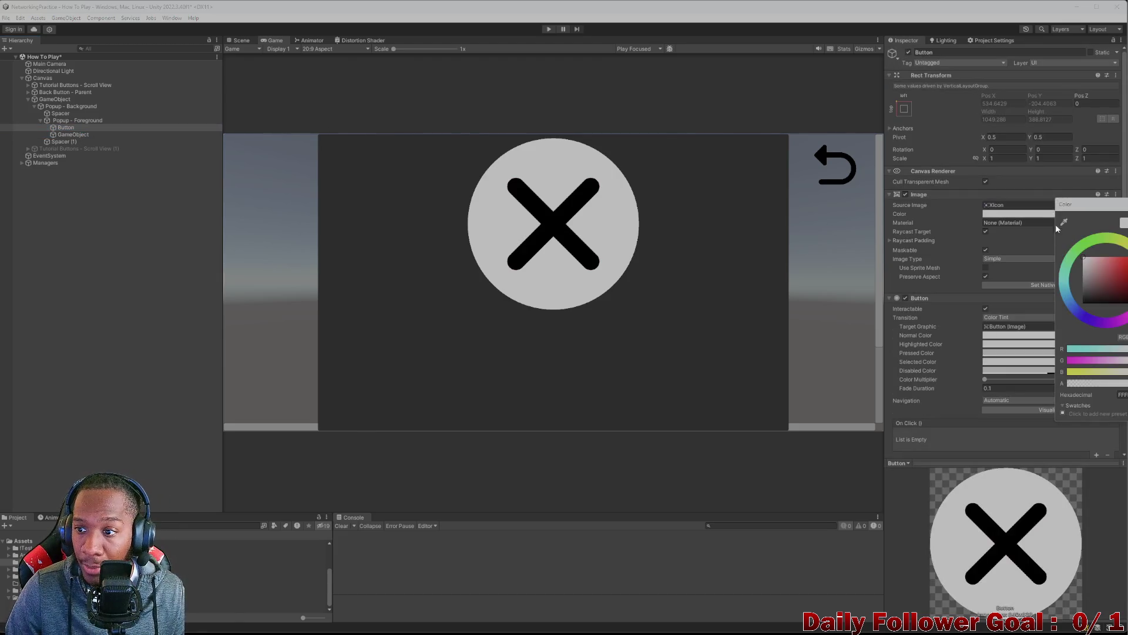
pyautogui.click(1124, 260)
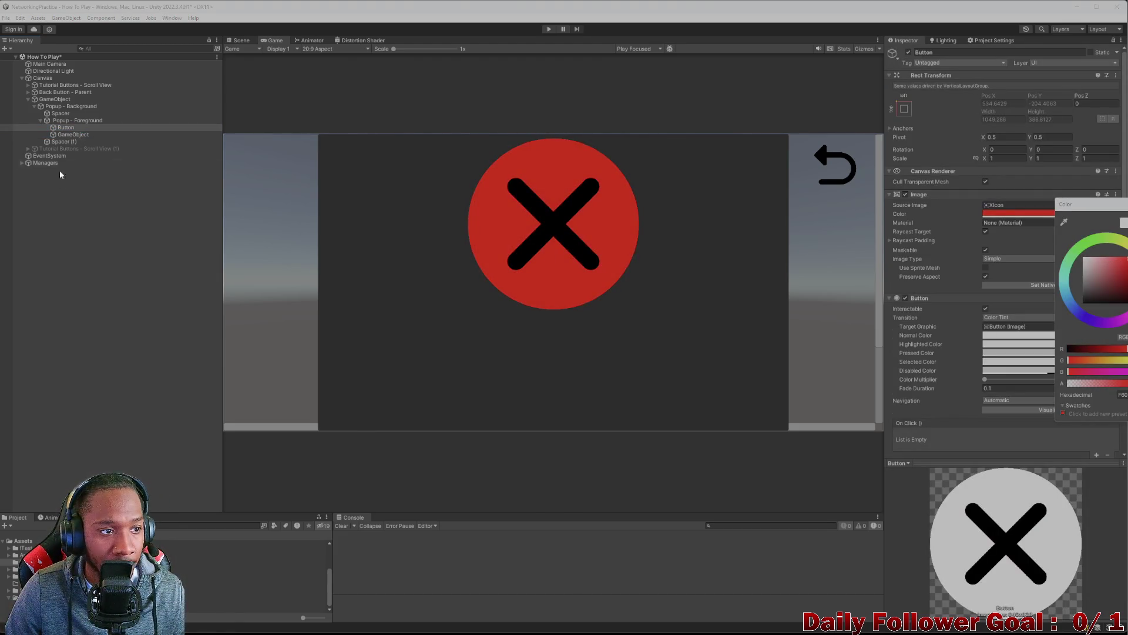
pyautogui.click(66, 129)
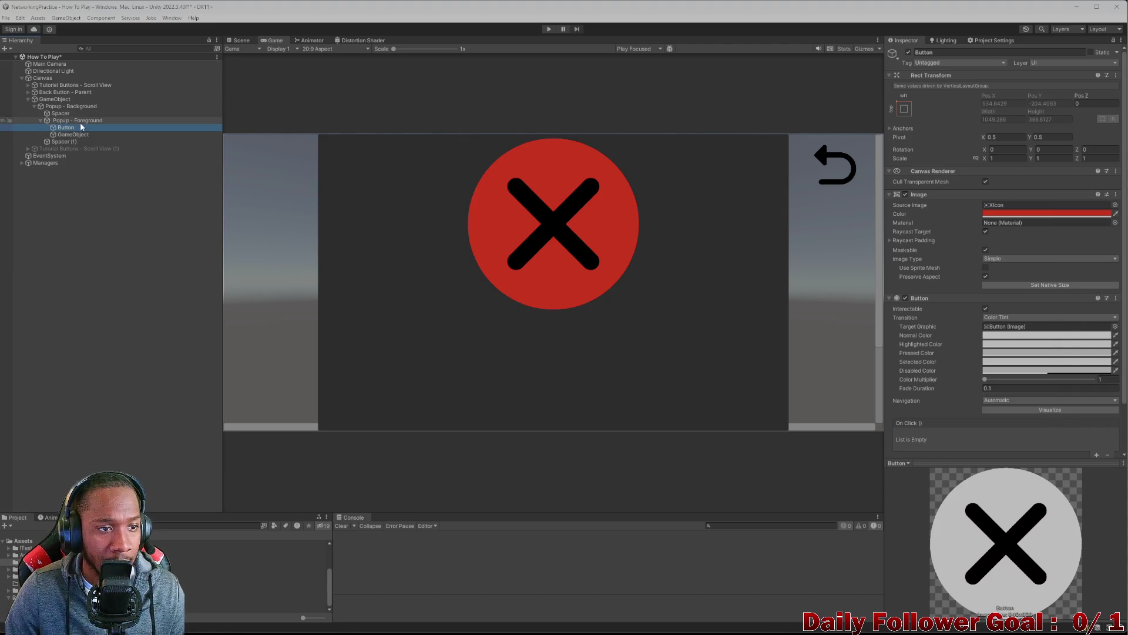
pyautogui.click(80, 122)
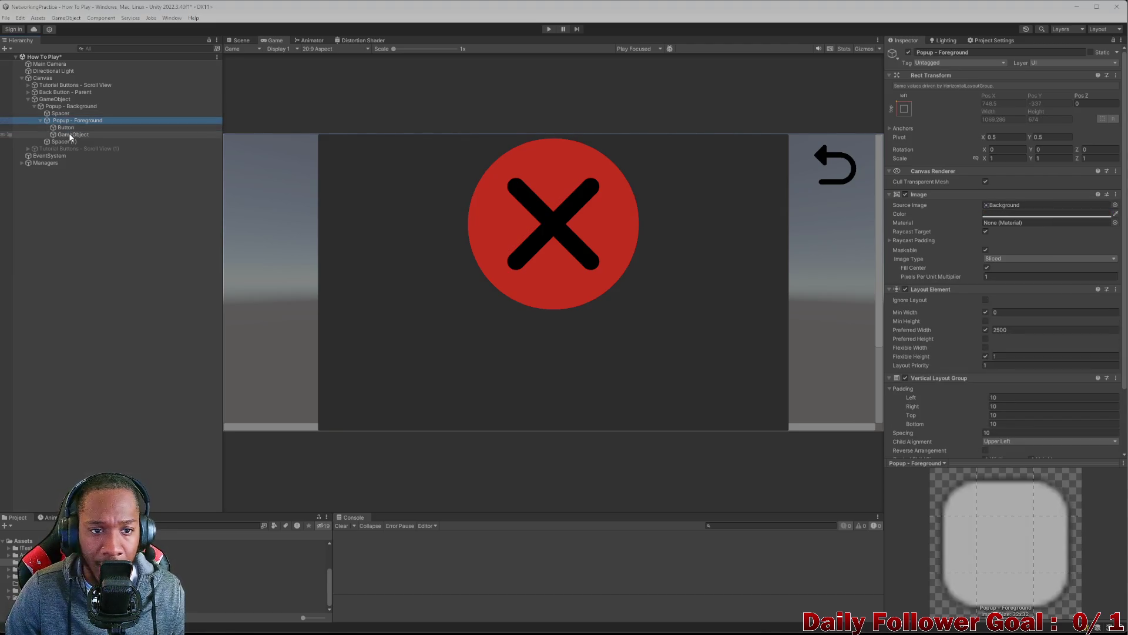
pyautogui.click(67, 127)
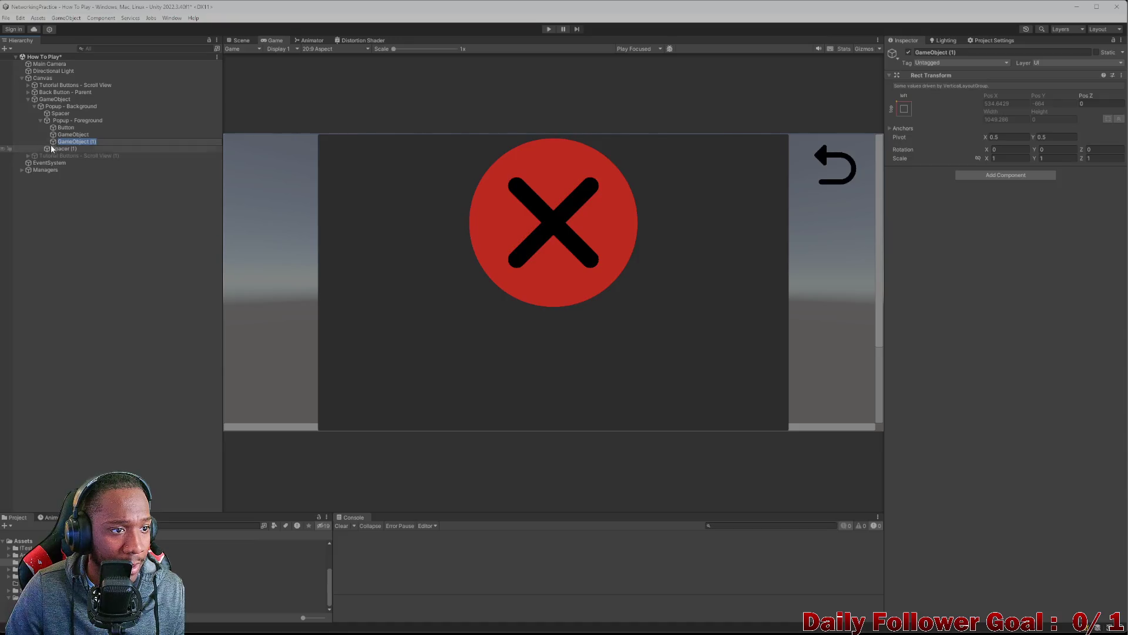
# - Create an empty object named Horizontal Layout Group with a Horizontal Layout Group component
pyautogui.hotkey('ctrl', 'shift', 'n')
pyautogui.click(985, 52)
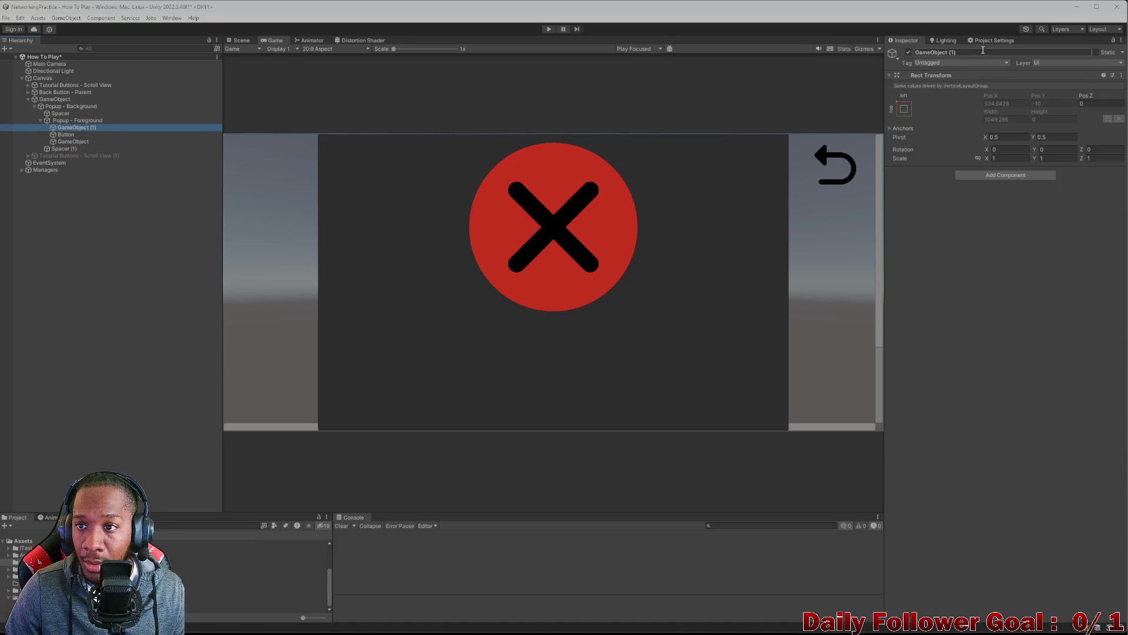
pyautogui.press('BackSpace')
pyautogui.write('orizontal Lay')
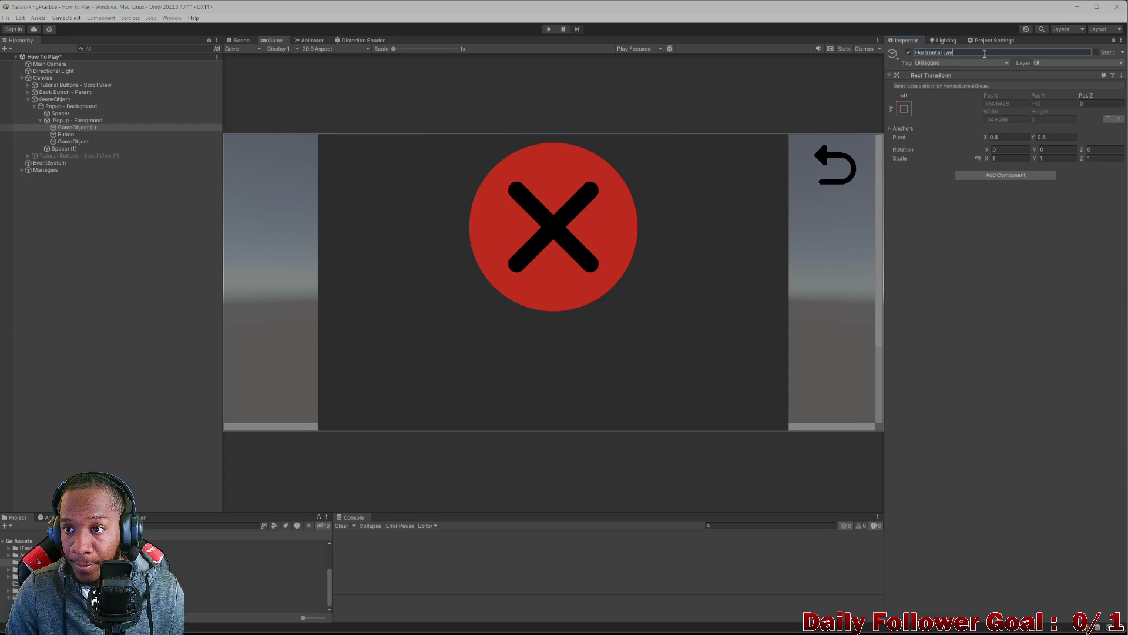
pyautogui.write('out Grouip')
pyautogui.press('Return')
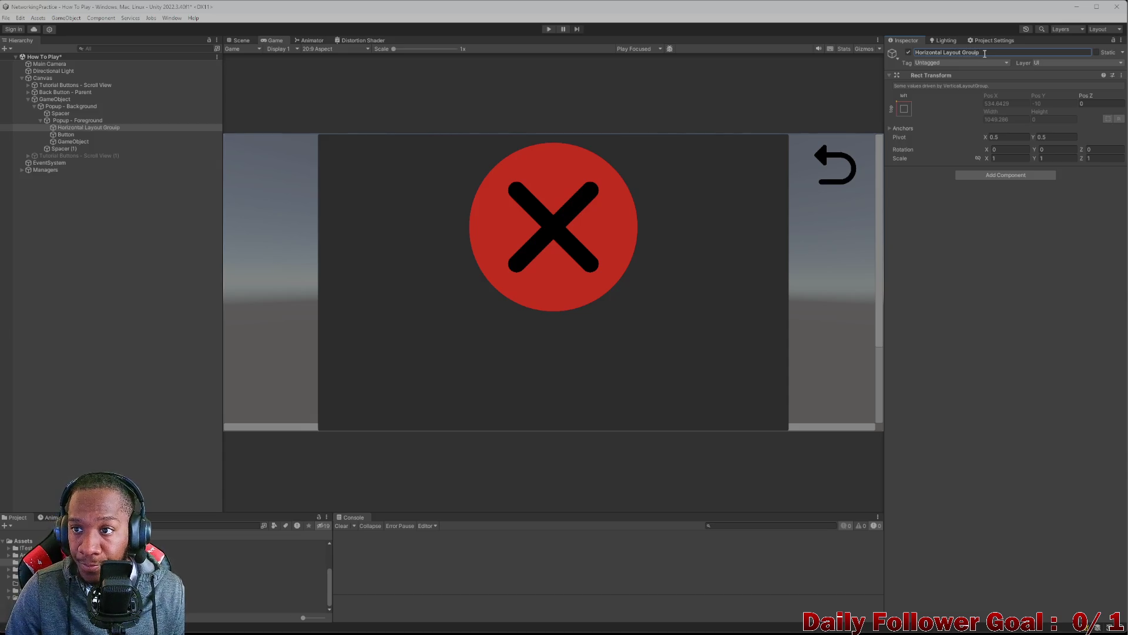
pyautogui.write('p')
pyautogui.click(1006, 174)
pyautogui.click(1001, 227)
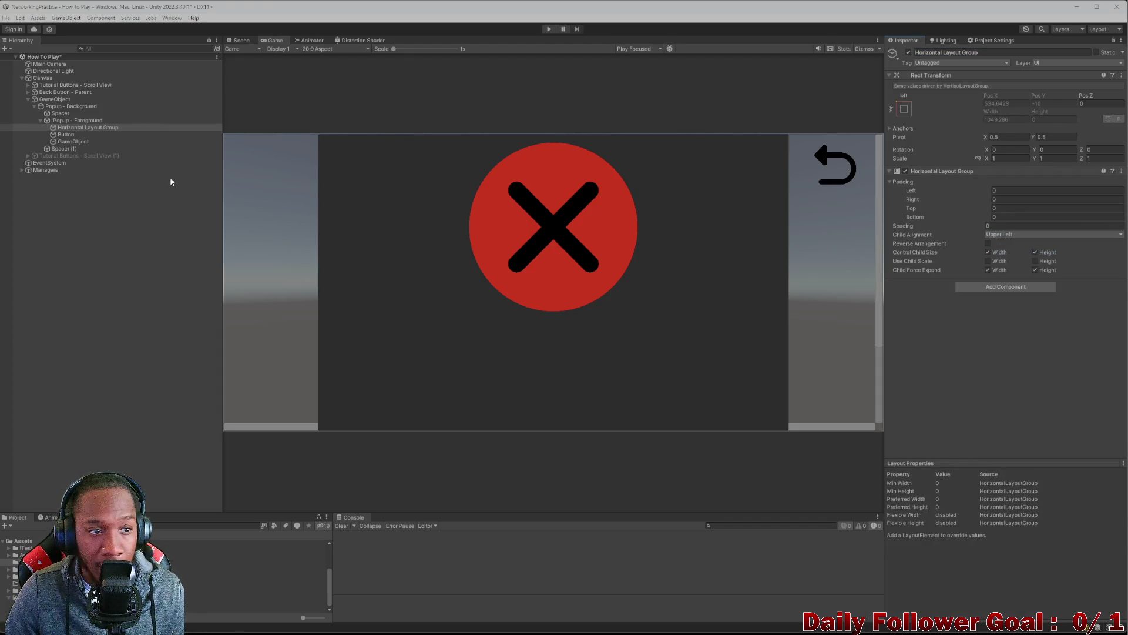
# - Move the Button into the group and place a duplicated spacer before it
pyautogui.moveTo(66, 134); pyautogui.dragTo(69, 129)
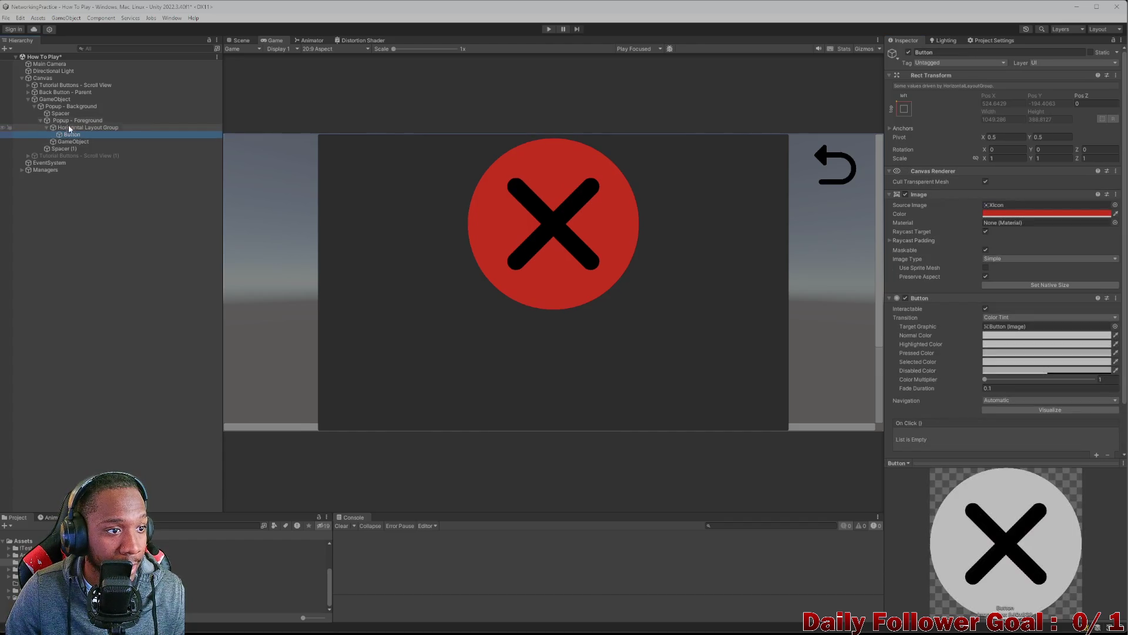
pyautogui.click(69, 128)
pyautogui.click(67, 150)
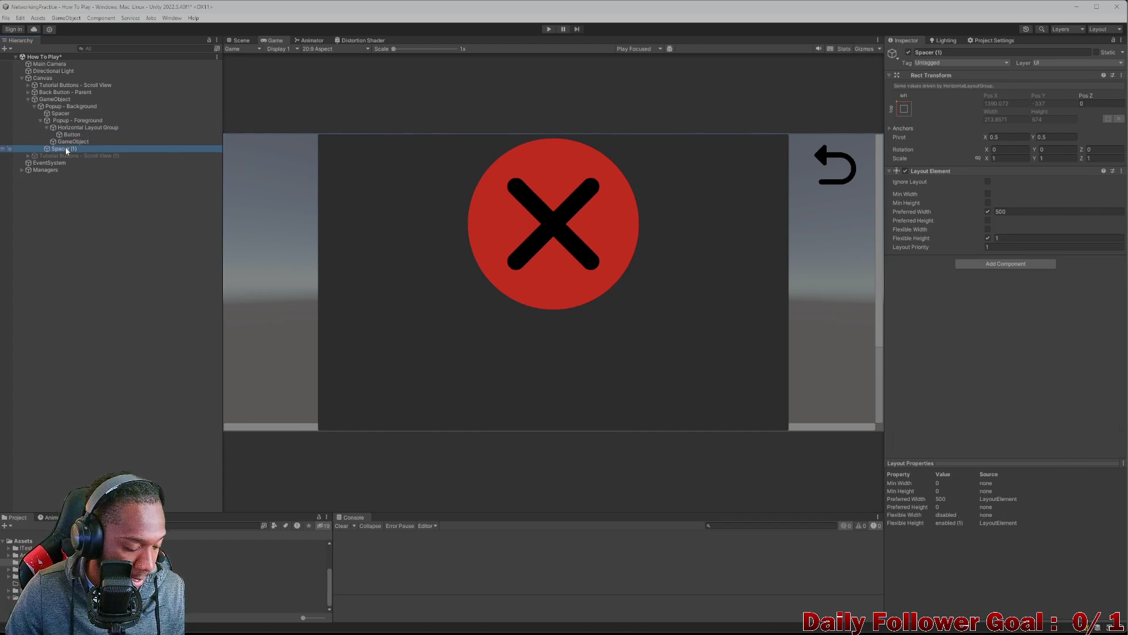
pyautogui.click(71, 128)
pyautogui.rightClick(74, 128)
pyautogui.click(112, 167)
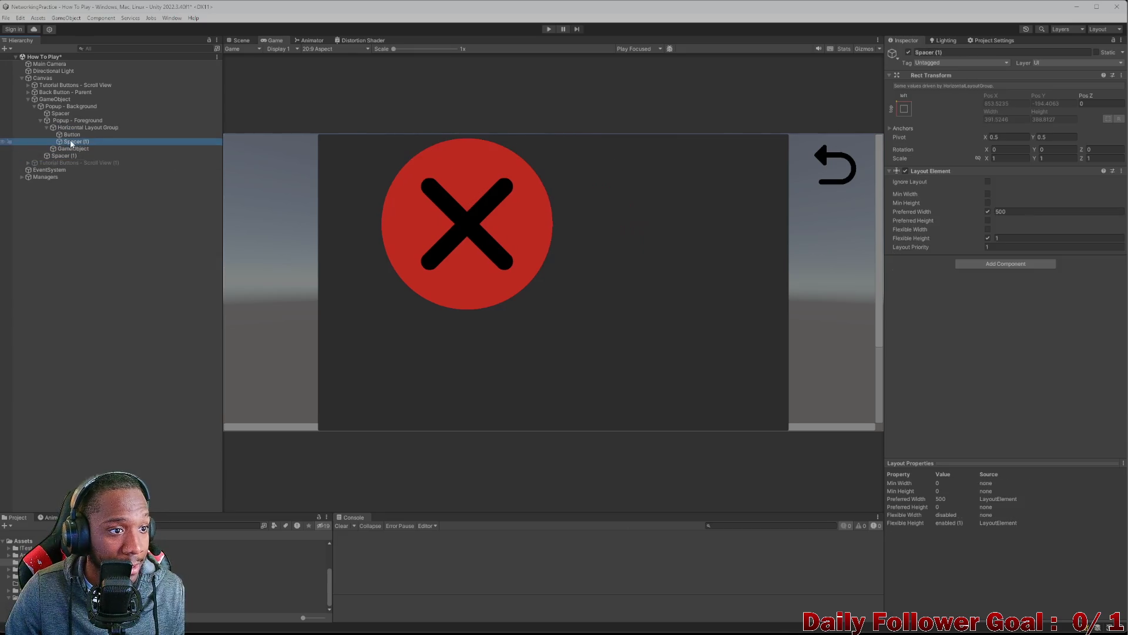
pyautogui.moveTo(70, 141); pyautogui.dragTo(67, 130)
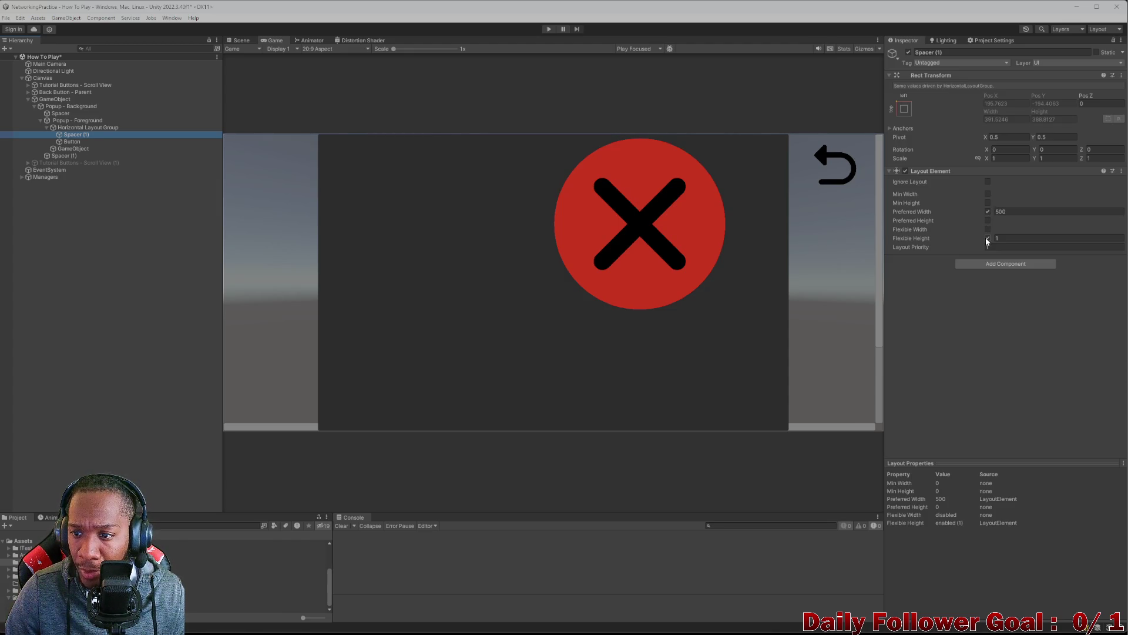
# - Set the new spacer's Preferred Width to 900
pyautogui.doubleClick(999, 211)
pyautogui.write('668.5')
pyautogui.moveTo(911, 212); pyautogui.dragTo(940, 212)
pyautogui.doubleClick(1056, 209)
pyautogui.write('8')
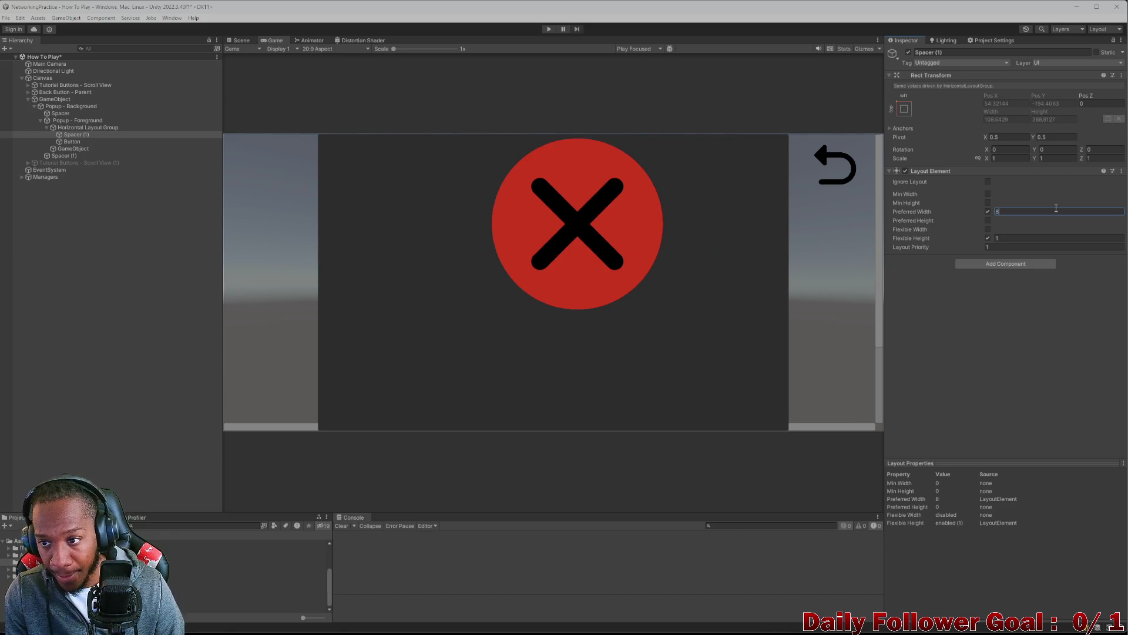
pyautogui.write('00')
pyautogui.press('BackSpace')
pyautogui.press('BackSpace')
pyautogui.press('BackSpace')
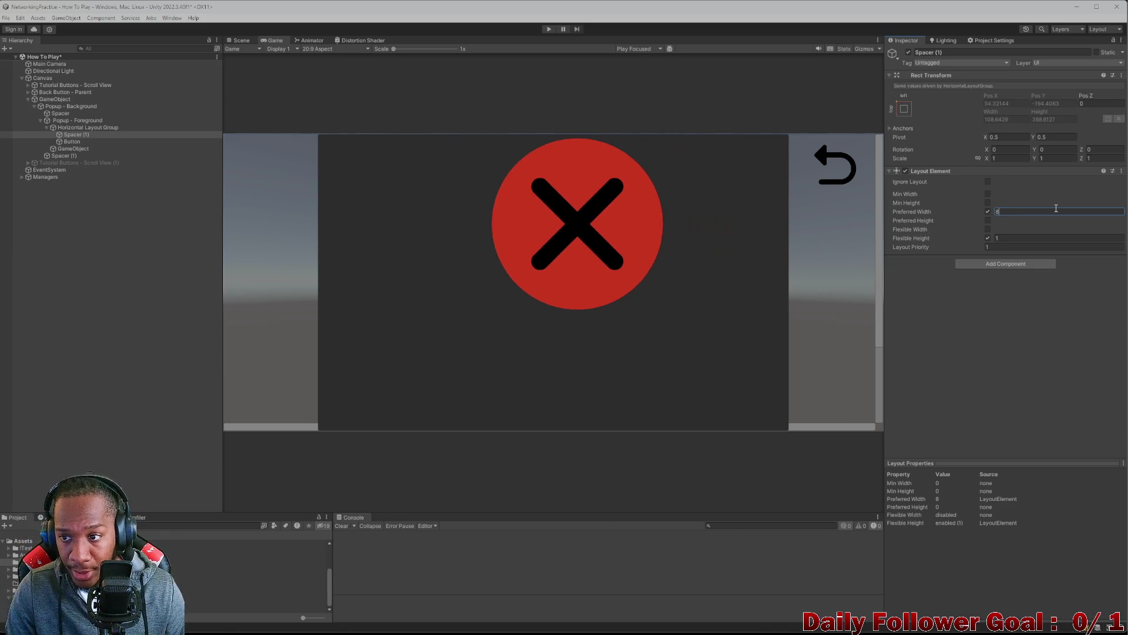
pyautogui.write('900')
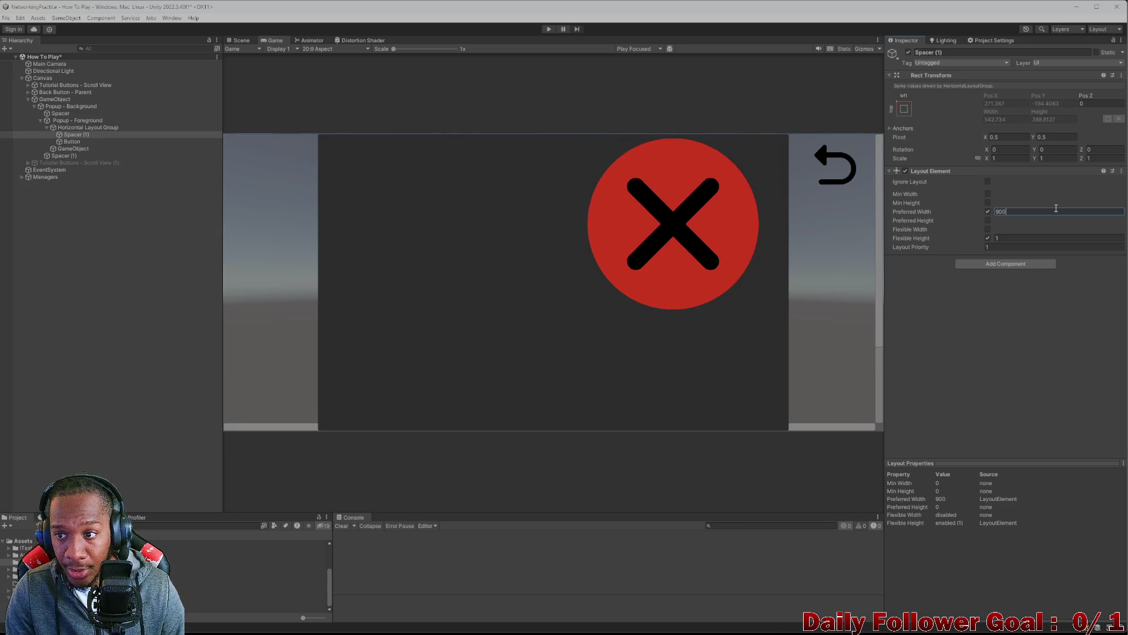
pyautogui.click(80, 141)
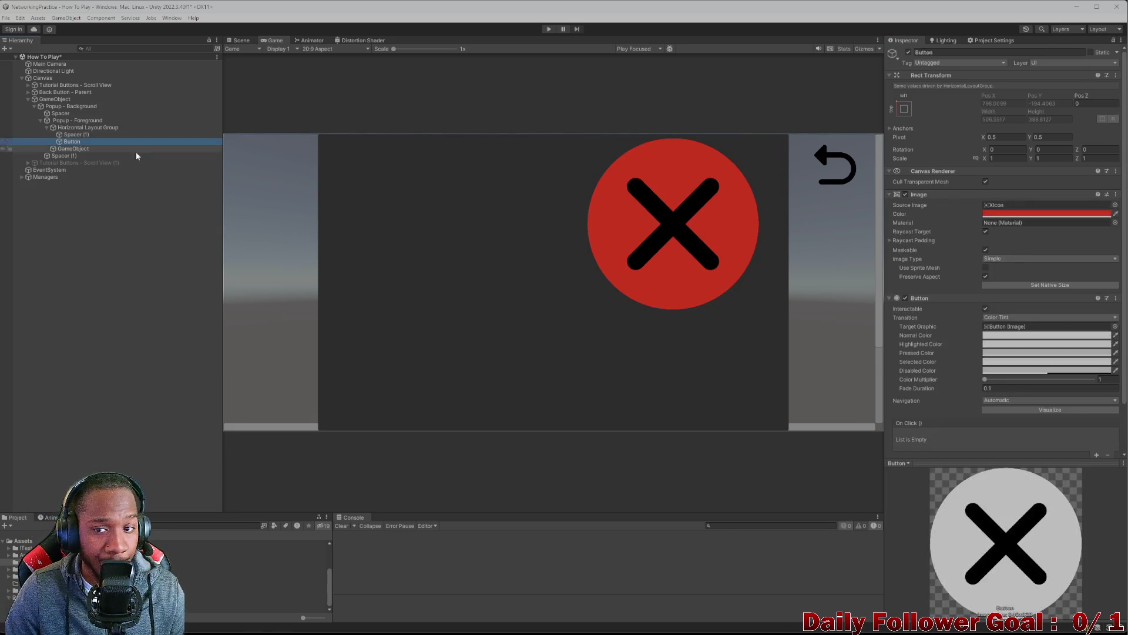
# - Set the lower GameObject spacer's Layout Element Preferred Height to 1000
pyautogui.scroll(-2, 987, 229)
pyautogui.click(67, 149)
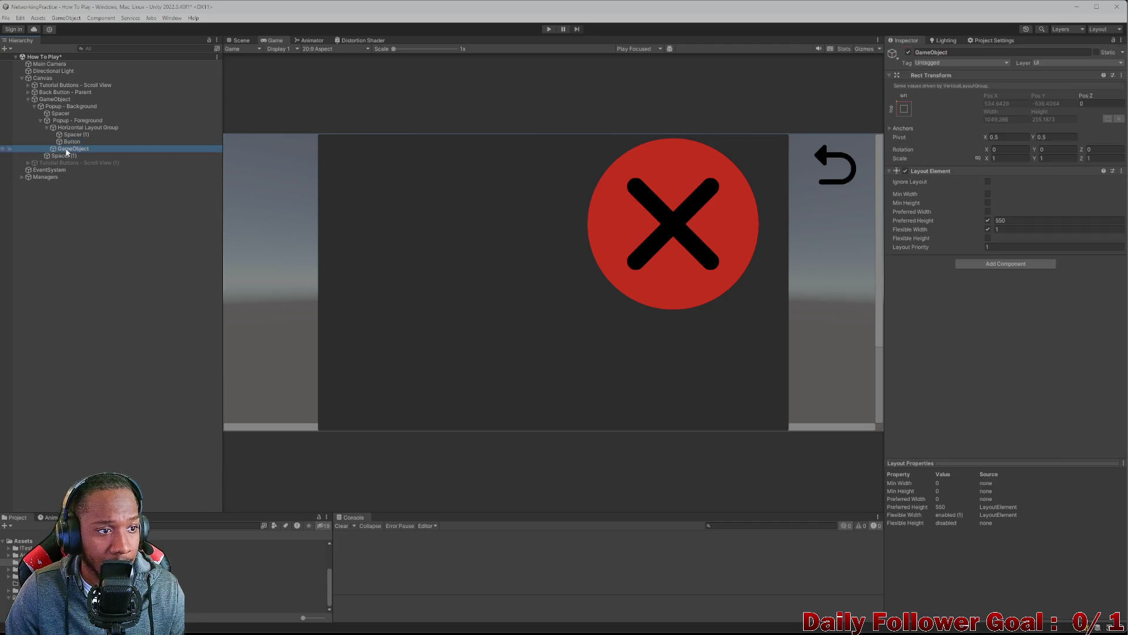
pyautogui.moveTo(996, 220)
pyautogui.mouseDown()
pyautogui.moveTo(280, 147)
pyautogui.moveTo(932, 101)
pyautogui.mouseUp()
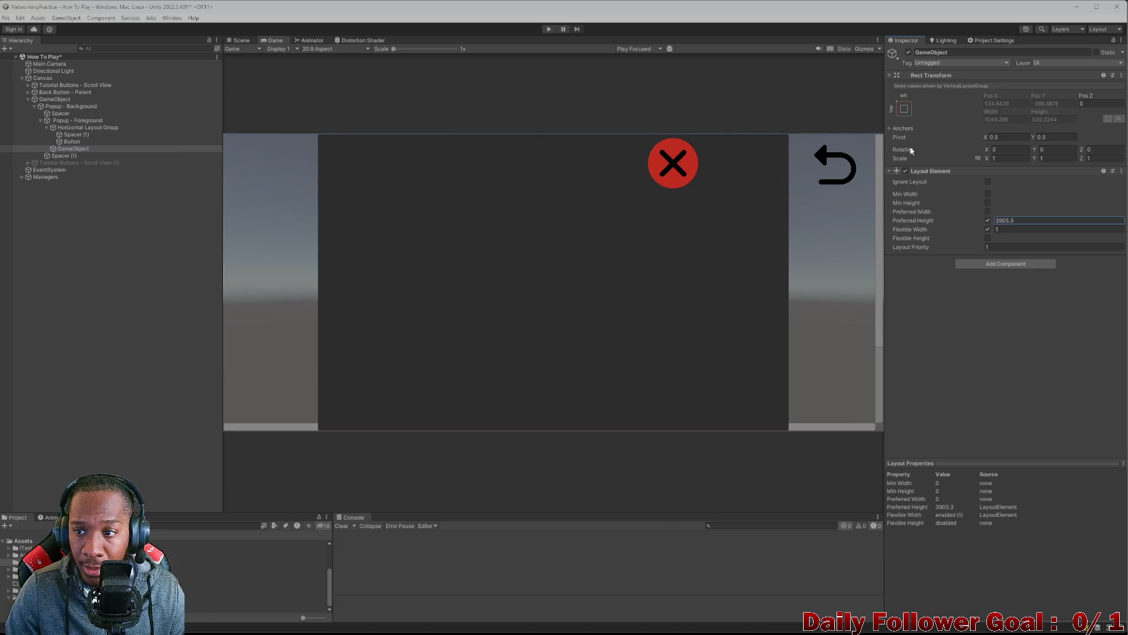
pyautogui.click(1002, 220)
pyautogui.write('1000')
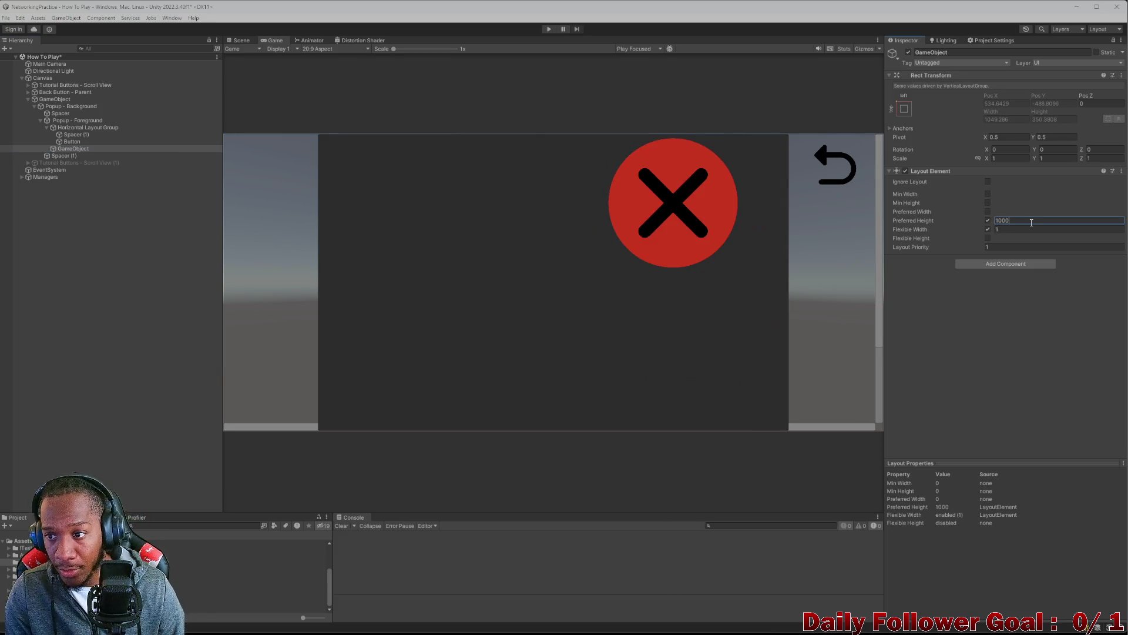
# - Review the layout objects, then select the close Button and bring up Add Component
pyautogui.click(73, 142)
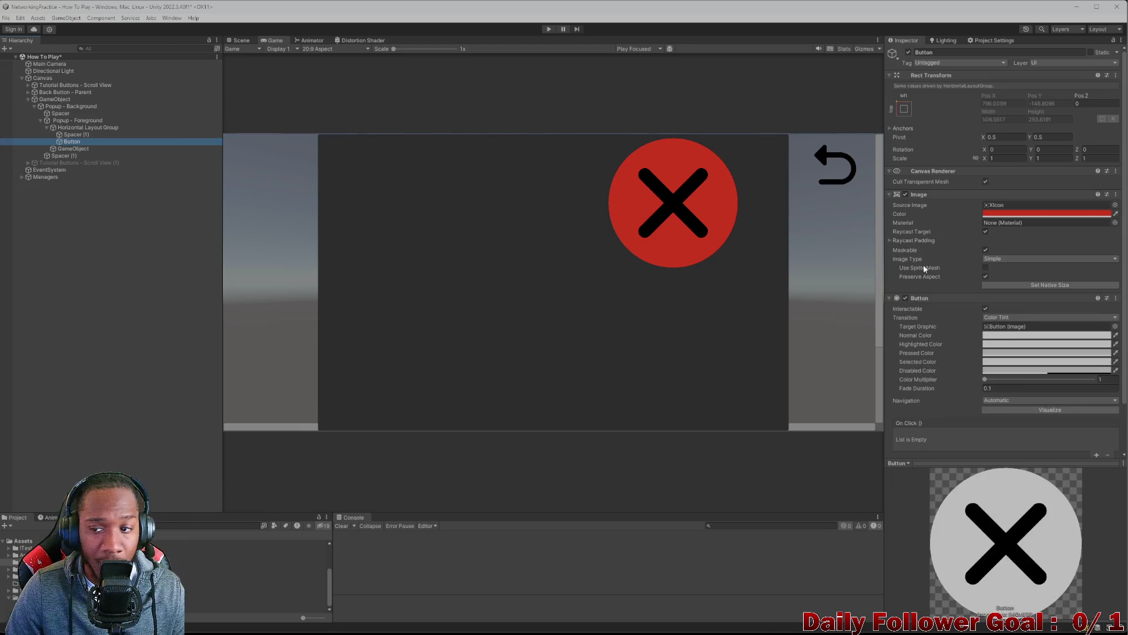
pyautogui.scroll(-3, 940, 306)
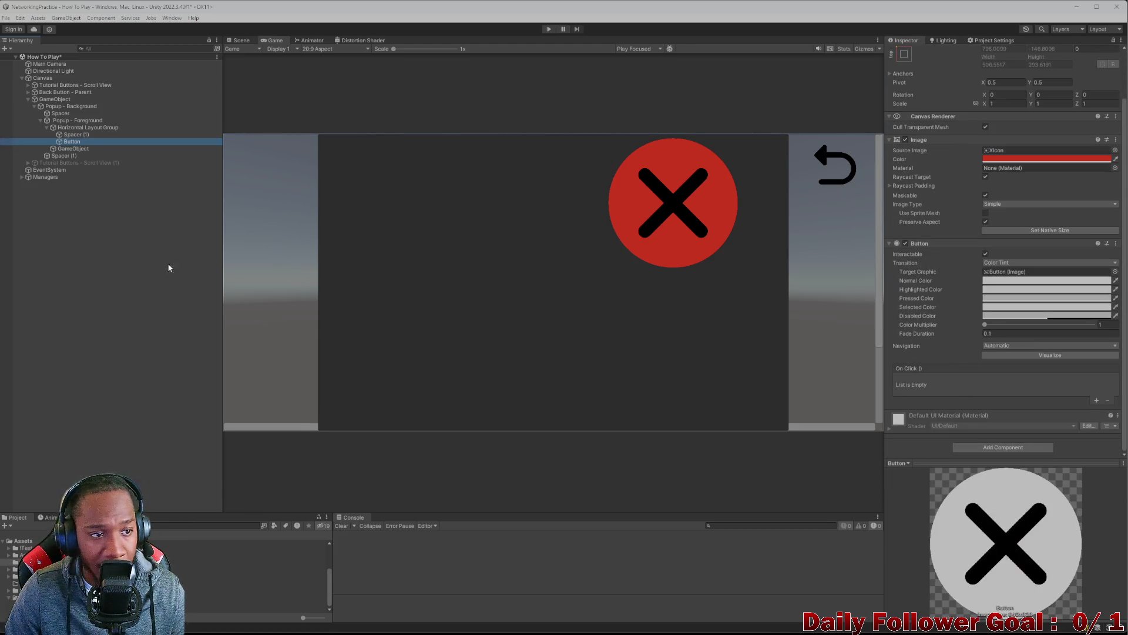
pyautogui.click(70, 127)
pyautogui.click(81, 120)
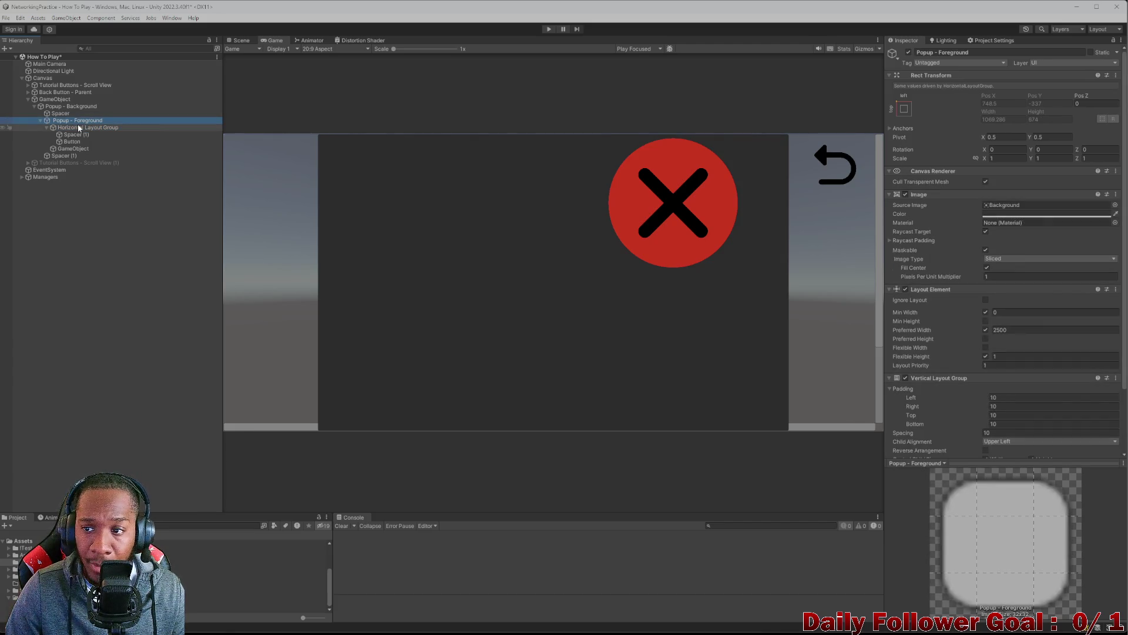
pyautogui.scroll(-3, 903, 278)
pyautogui.click(76, 134)
pyautogui.click(72, 142)
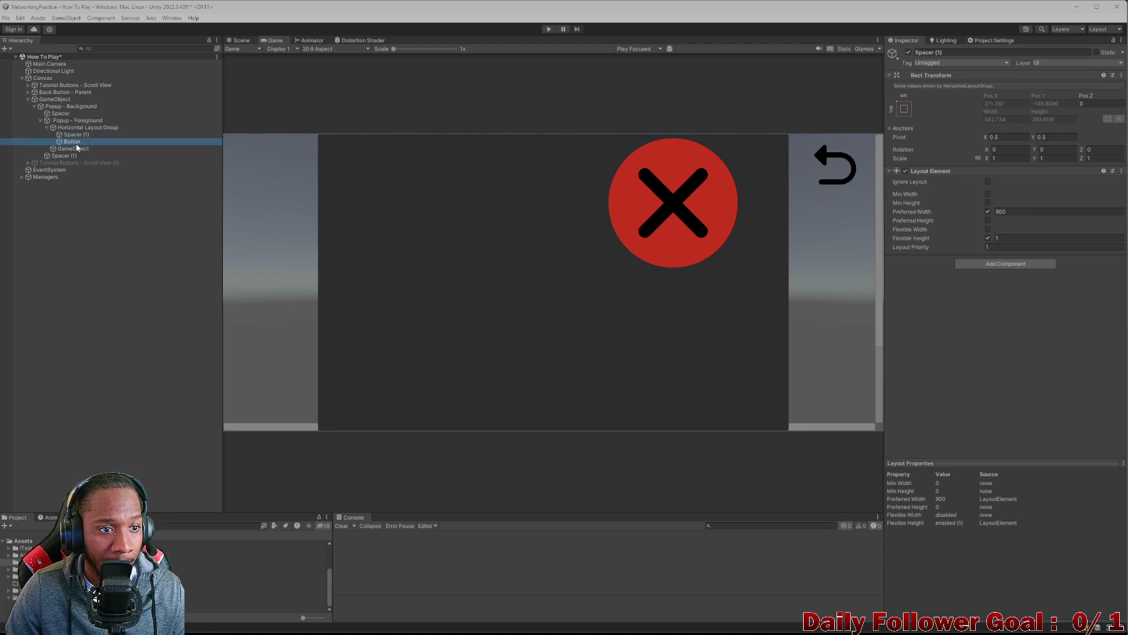
pyautogui.scroll(-2, 1015, 396)
pyautogui.scroll(-1, 1014, 397)
pyautogui.click(987, 447)
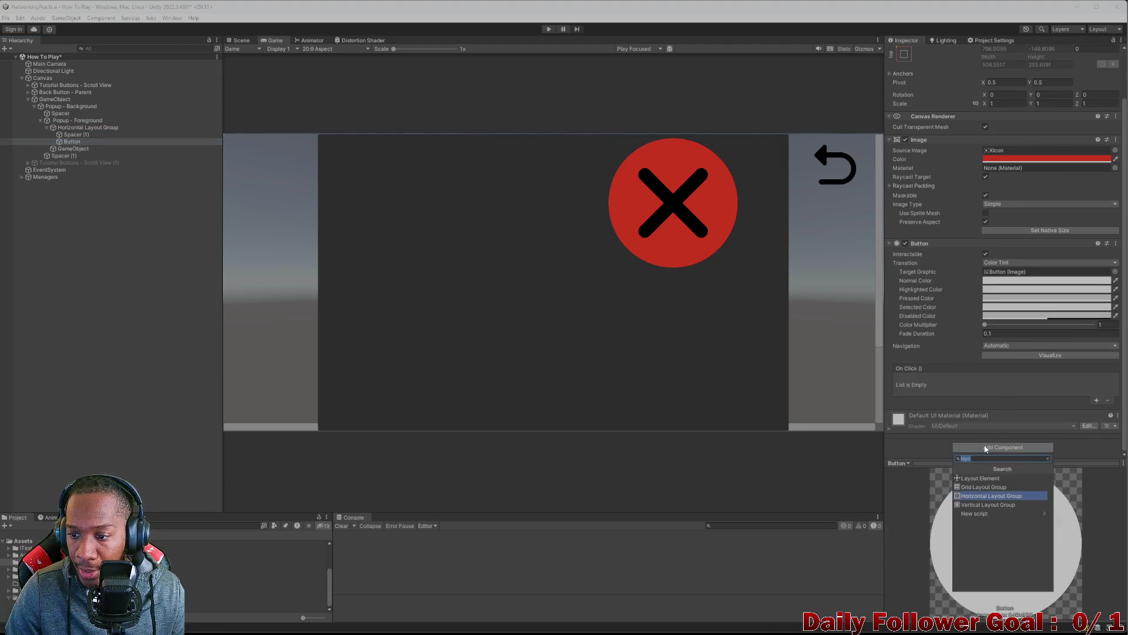
# - Add a Layout Element to the Button with preferred width and height of 100
pyautogui.click(980, 478)
pyautogui.scroll(-3, 971, 392)
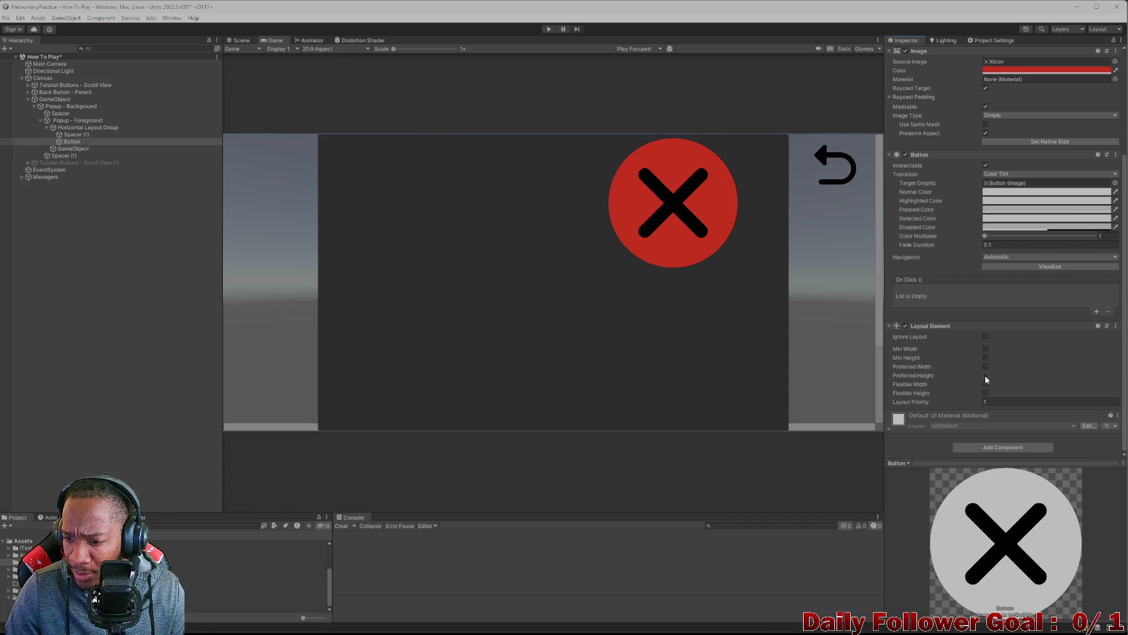
pyautogui.click(985, 374)
pyautogui.click(985, 366)
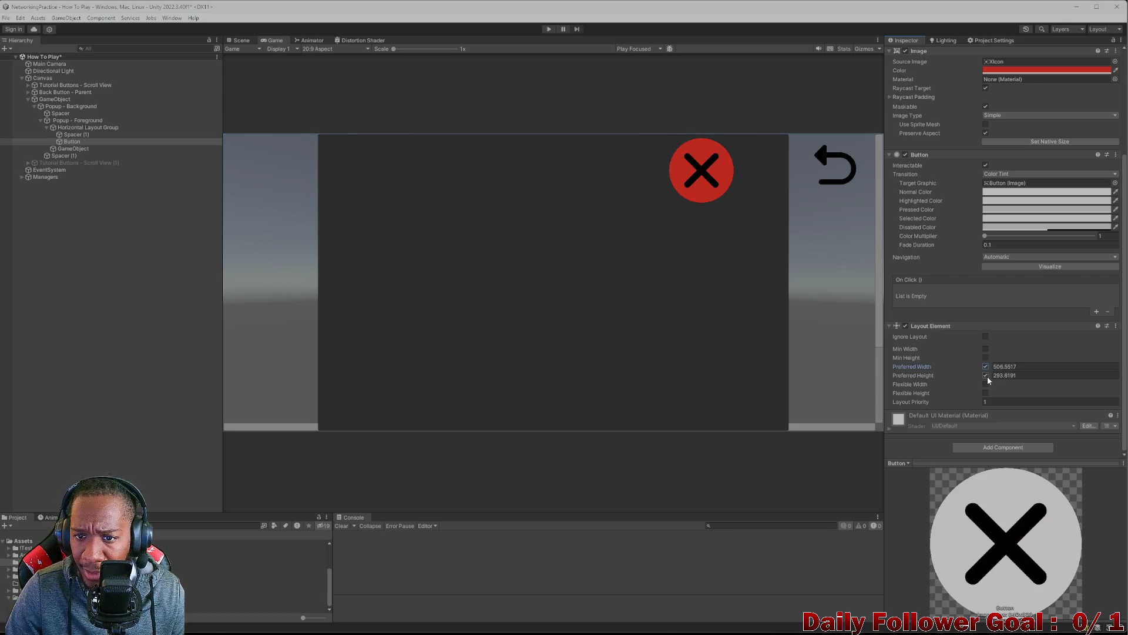
pyautogui.click(1038, 367)
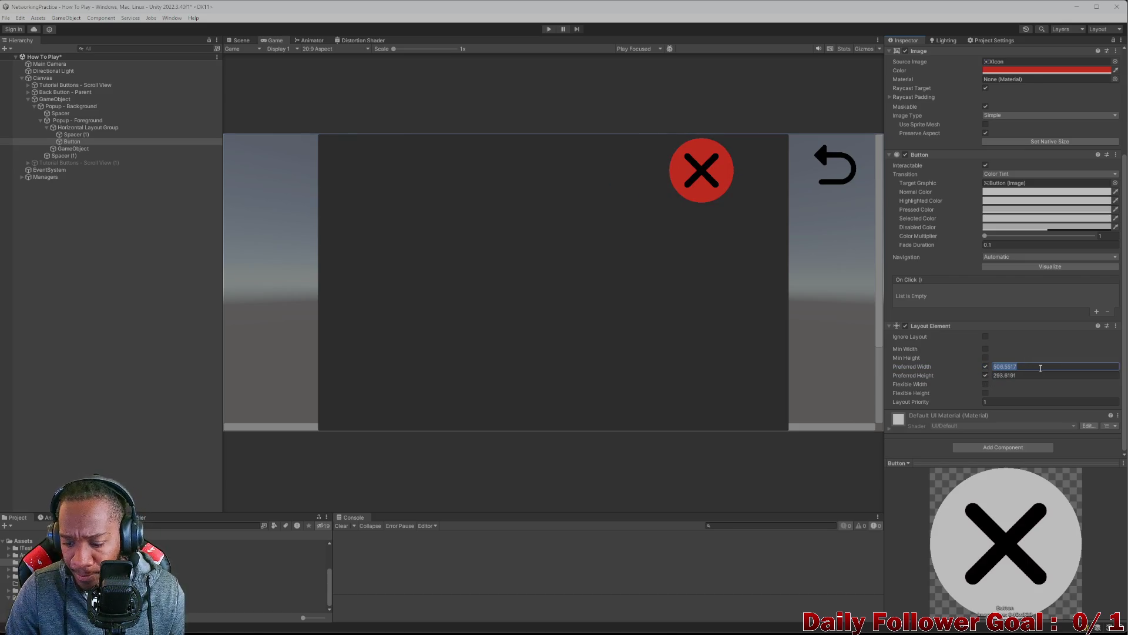
pyautogui.write('100')
pyautogui.click(1026, 375)
pyautogui.write('100')
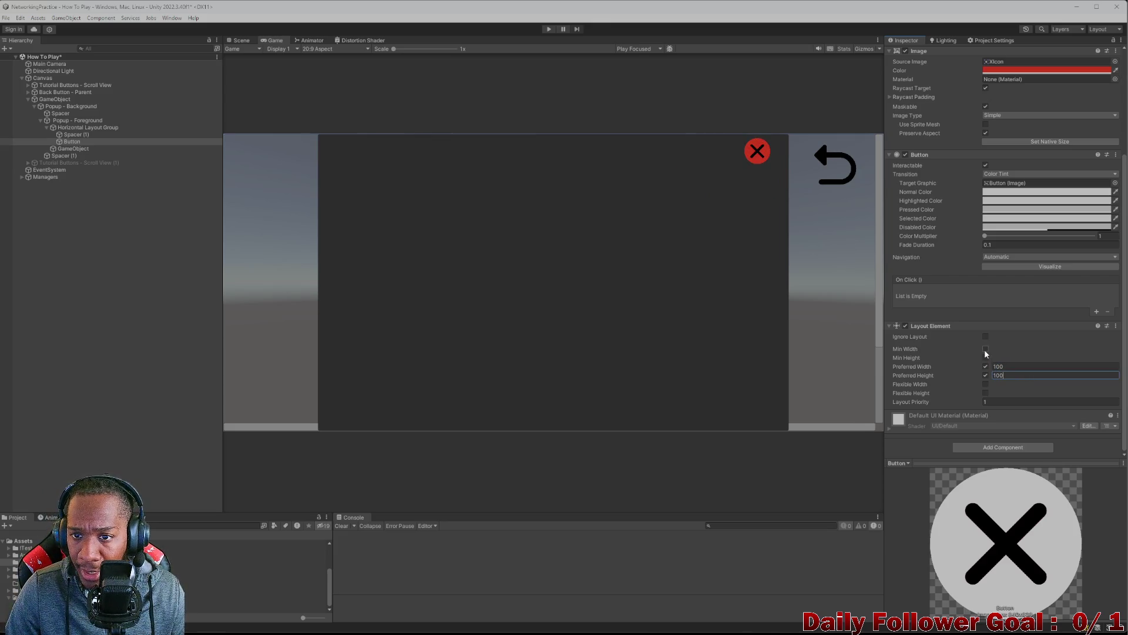
# - Enable the Button's minimum width and height, and try preferred sizes of 200, then 150
pyautogui.click(985, 349)
pyautogui.click(985, 358)
pyautogui.click(1015, 365)
pyautogui.write('200')
pyautogui.click(1014, 376)
pyautogui.write('200')
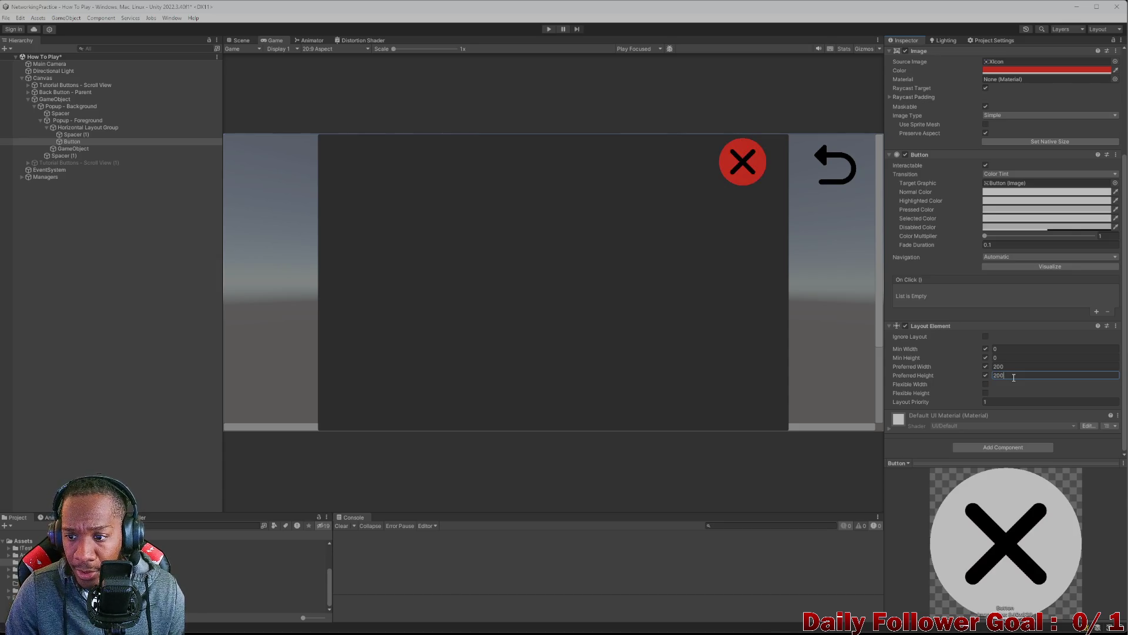
pyautogui.click(1025, 366)
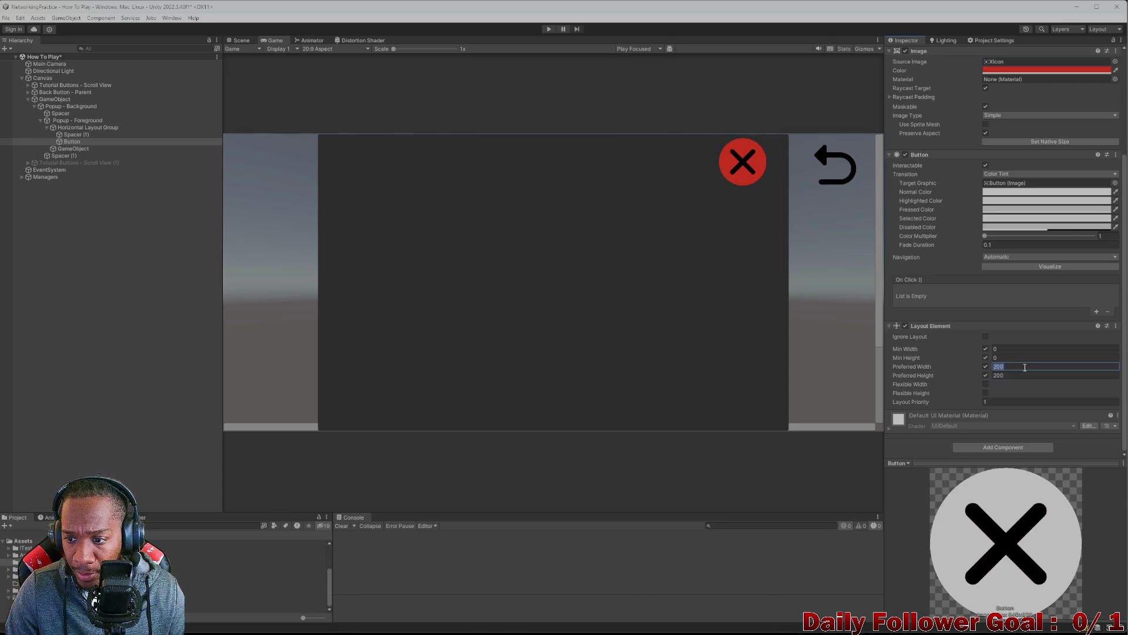
pyautogui.write('150')
pyautogui.click(1022, 373)
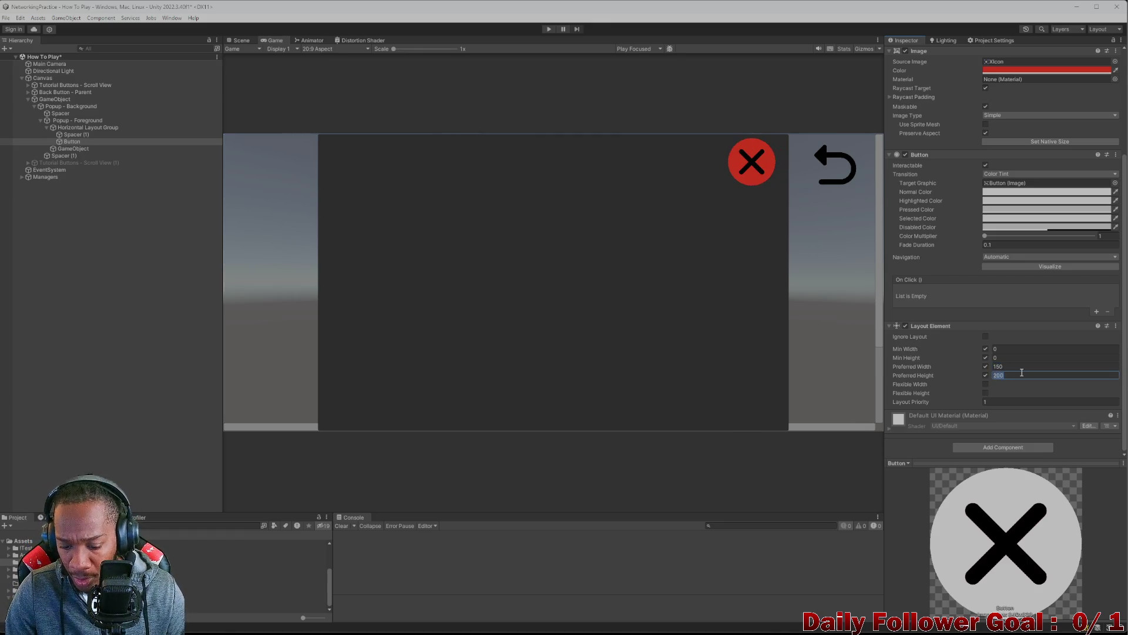
pyautogui.write('150')
# - Set the Button's minimum width to 50 and try minimum heights of 50, 0, and 150
pyautogui.click(1022, 349)
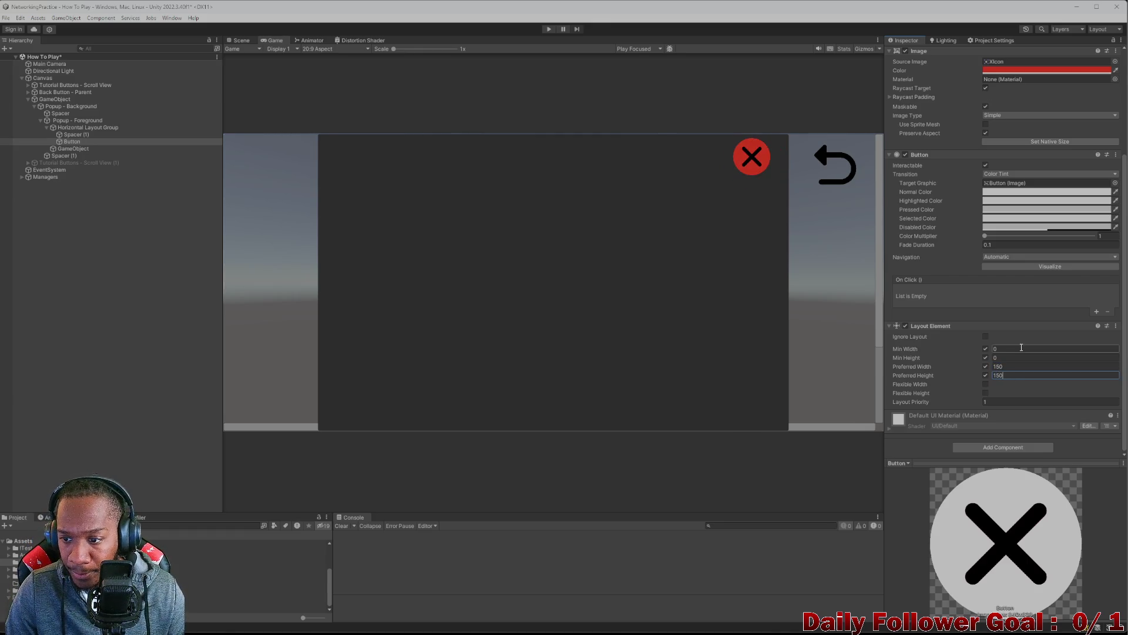
pyautogui.write('50')
pyautogui.click(1015, 358)
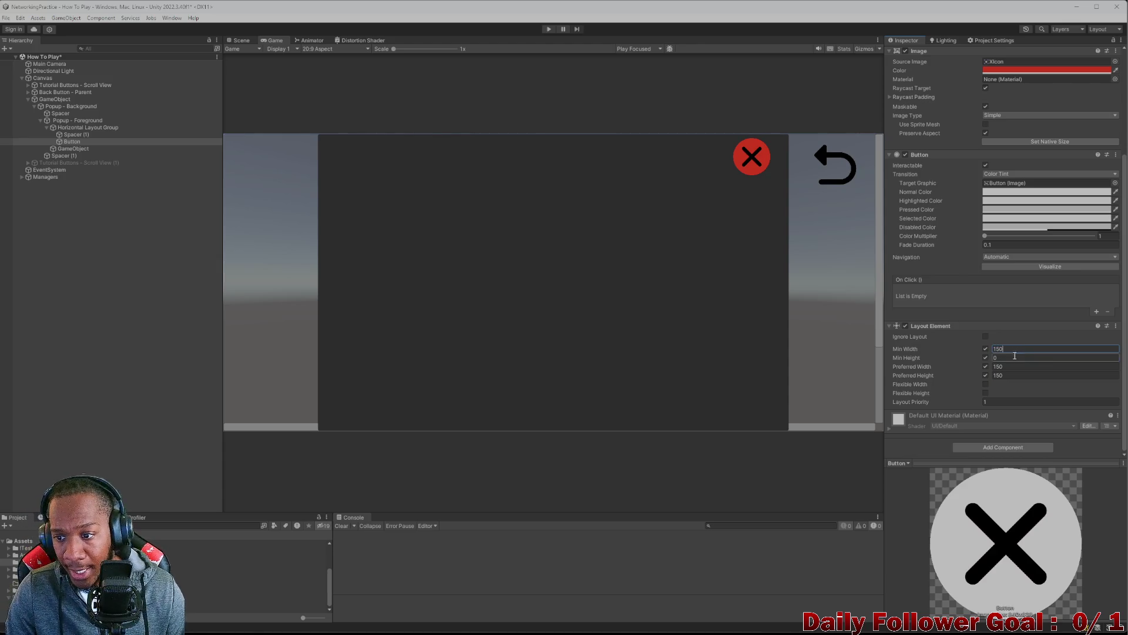
pyautogui.write('150')
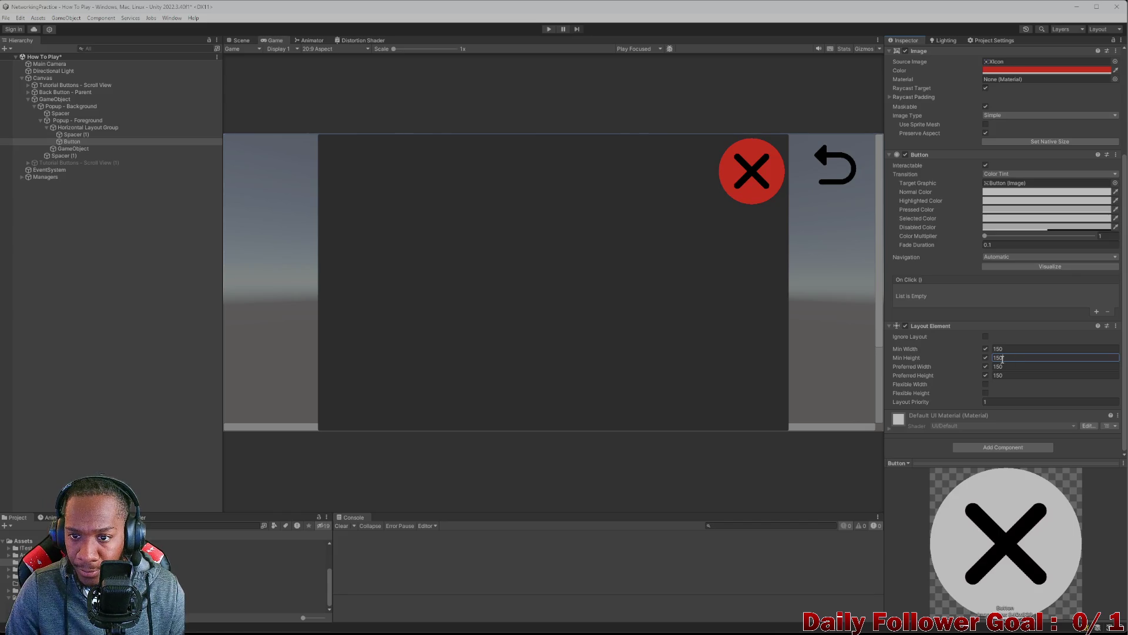
pyautogui.doubleClick(1015, 359)
pyautogui.write('0')
pyautogui.scroll(1, 1024, 364)
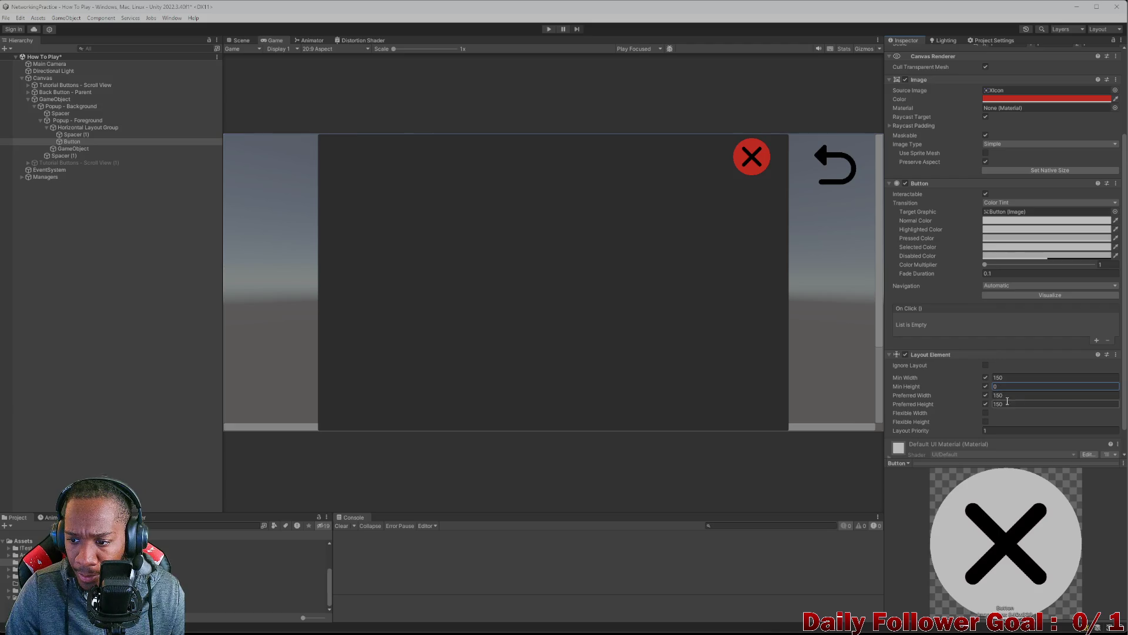
pyautogui.moveTo(989, 386); pyautogui.dragTo(1008, 384)
pyautogui.click(1026, 385)
pyautogui.write('150')
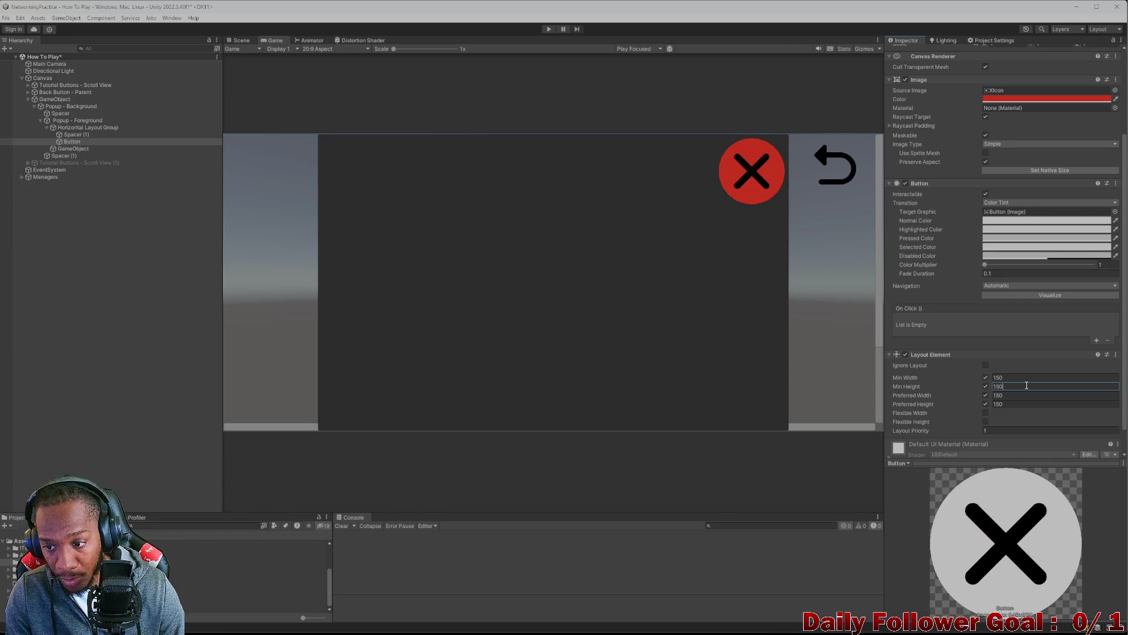
# - Check the GameObject spacer's preferred height stays at 1000, then return to the close Button
pyautogui.click(73, 149)
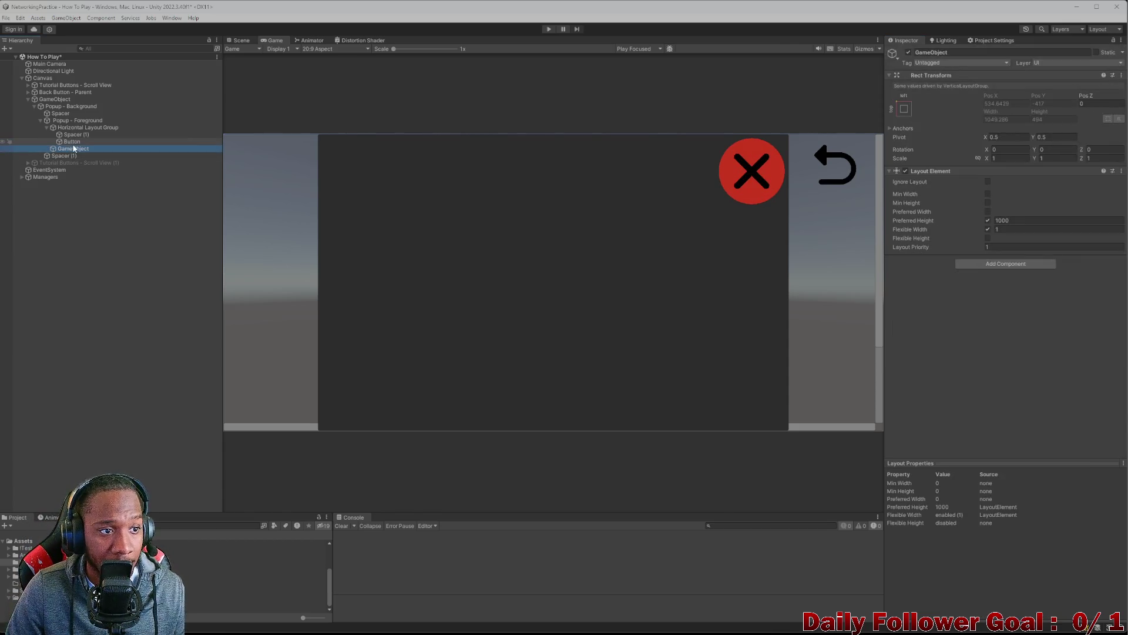
pyautogui.click(1000, 221)
pyautogui.write('1031.25')
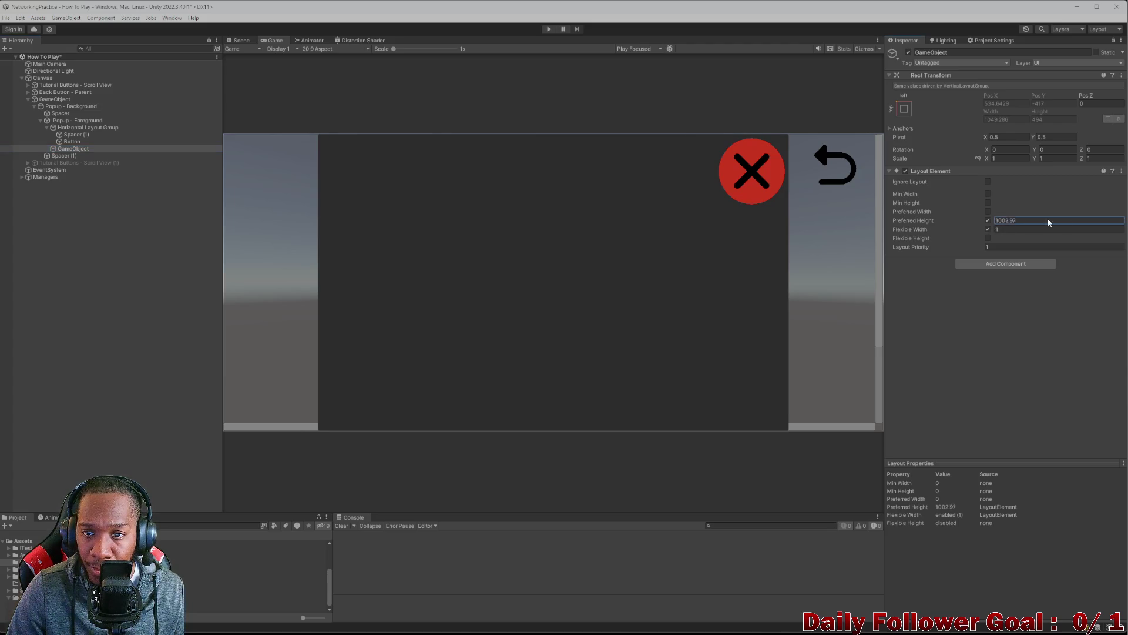
pyautogui.press('Escape')
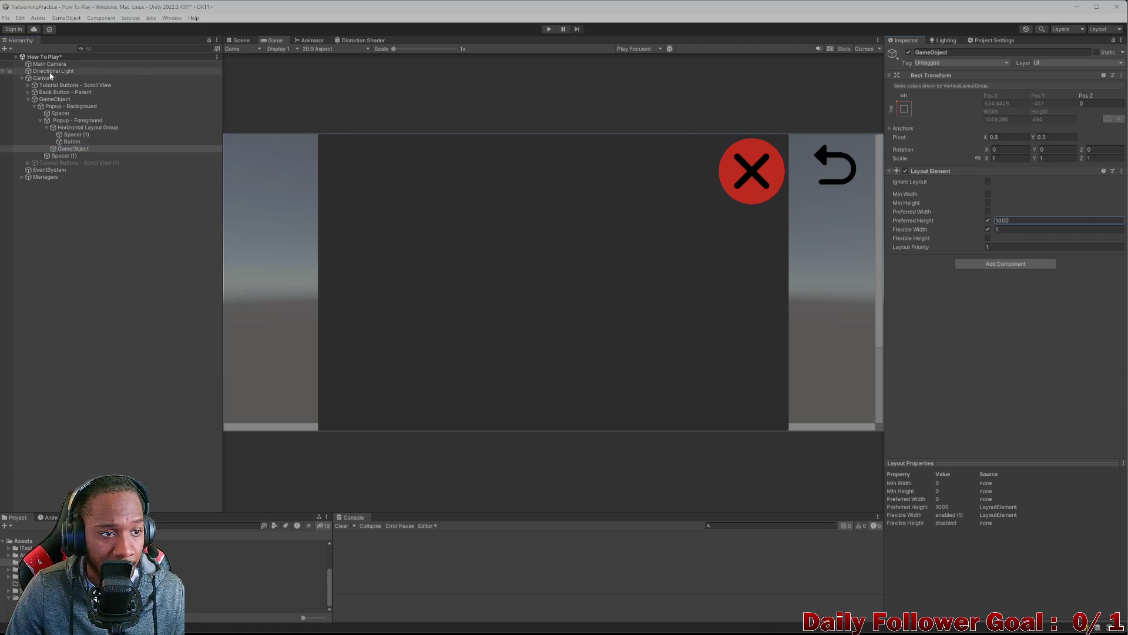
pyautogui.click(69, 142)
pyautogui.press('Up')
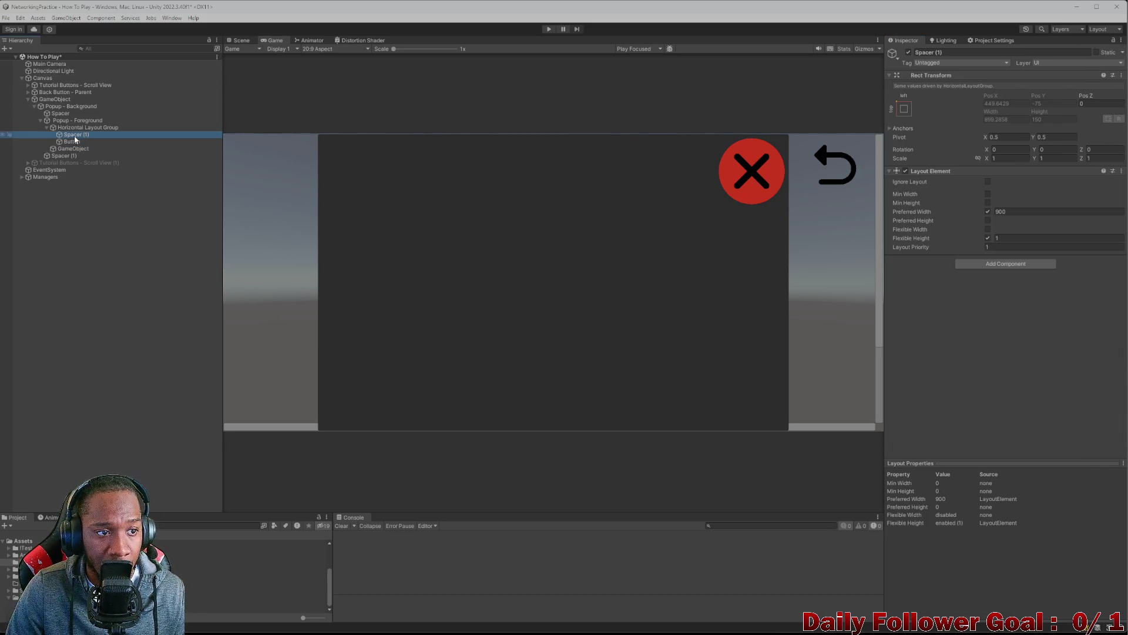
pyautogui.click(74, 145)
# - Try the Button's minimum height at 100 and 50, then clear it to 0 and view the Scene
pyautogui.scroll(-3, 1011, 361)
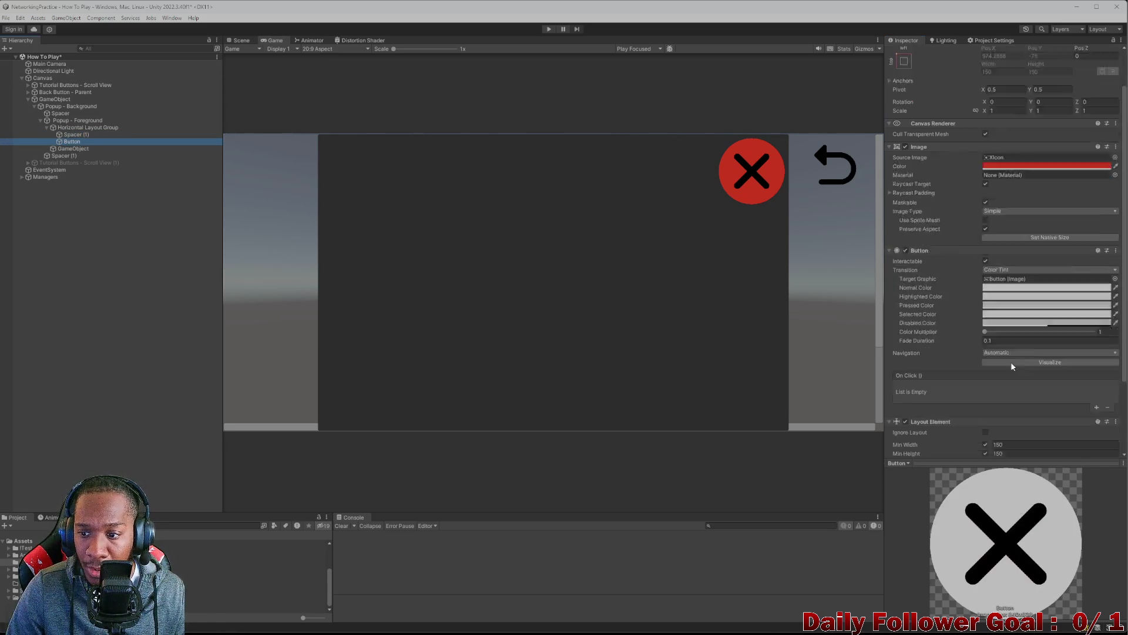
pyautogui.click(1026, 397)
pyautogui.click(1027, 406)
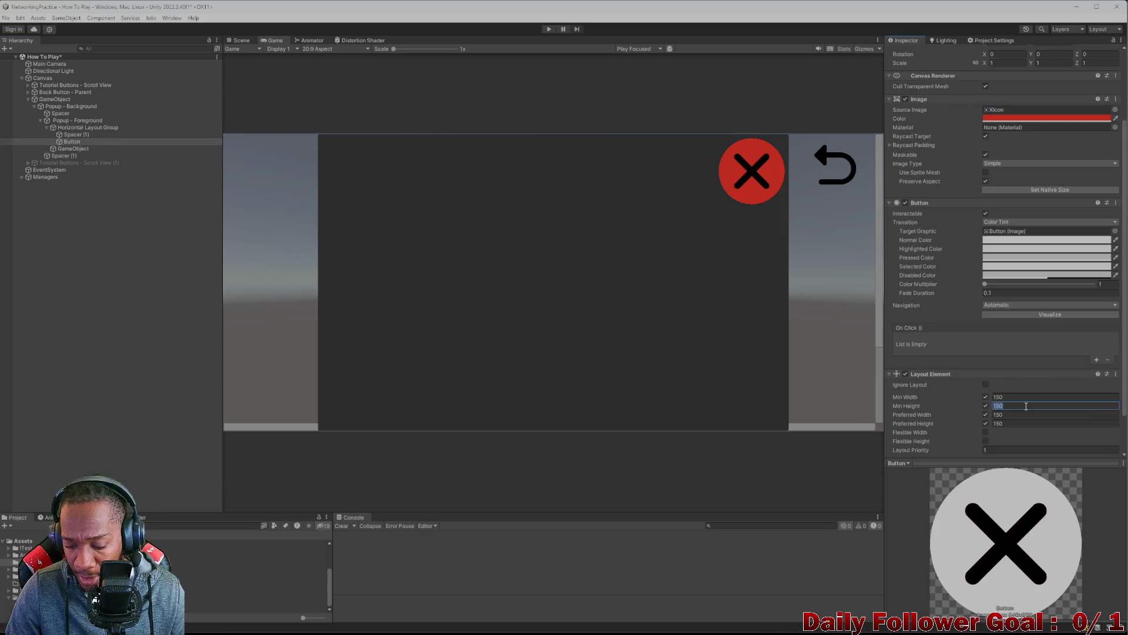
pyautogui.write('100')
pyautogui.press('BackSpace')
pyautogui.press('BackSpace')
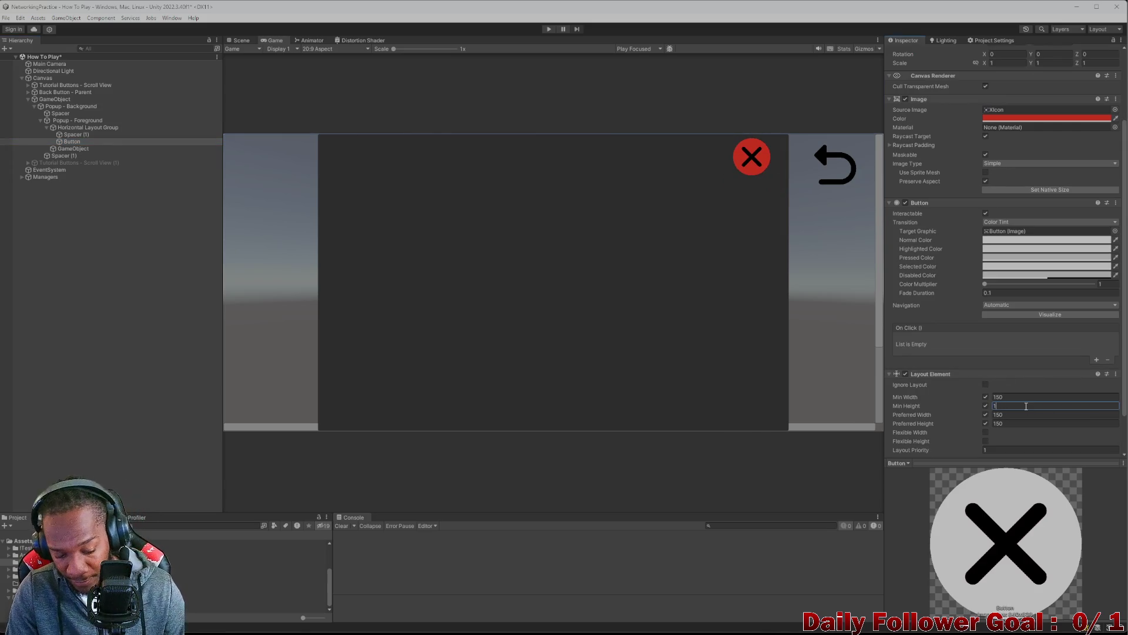
pyautogui.press('BackSpace')
pyautogui.write('50')
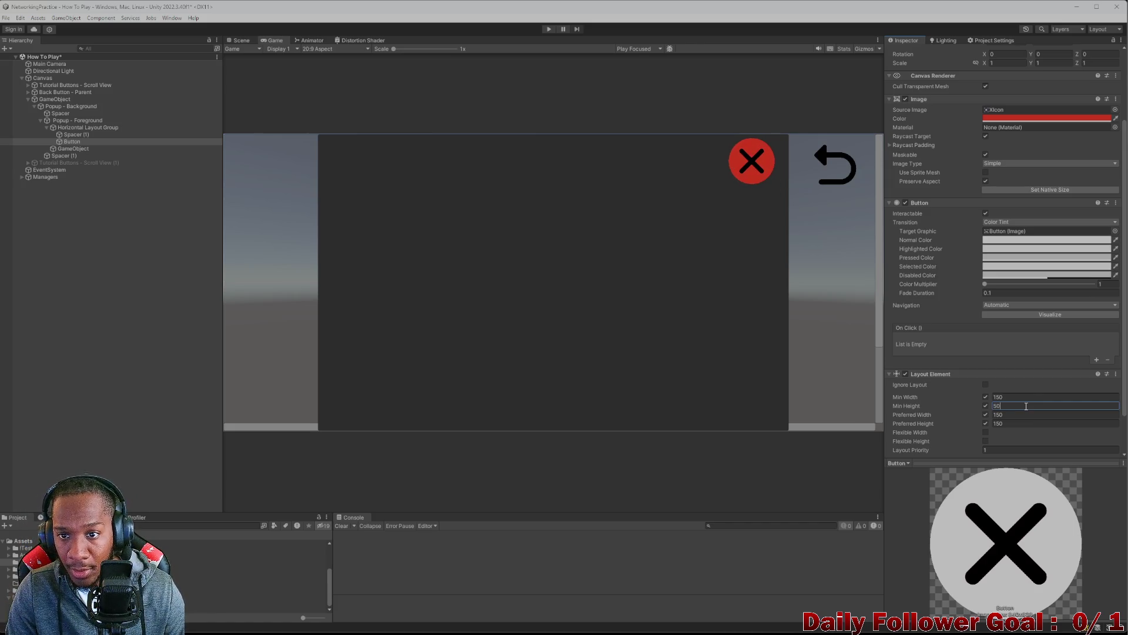
pyautogui.press('BackSpace')
pyautogui.press('BackSpace')
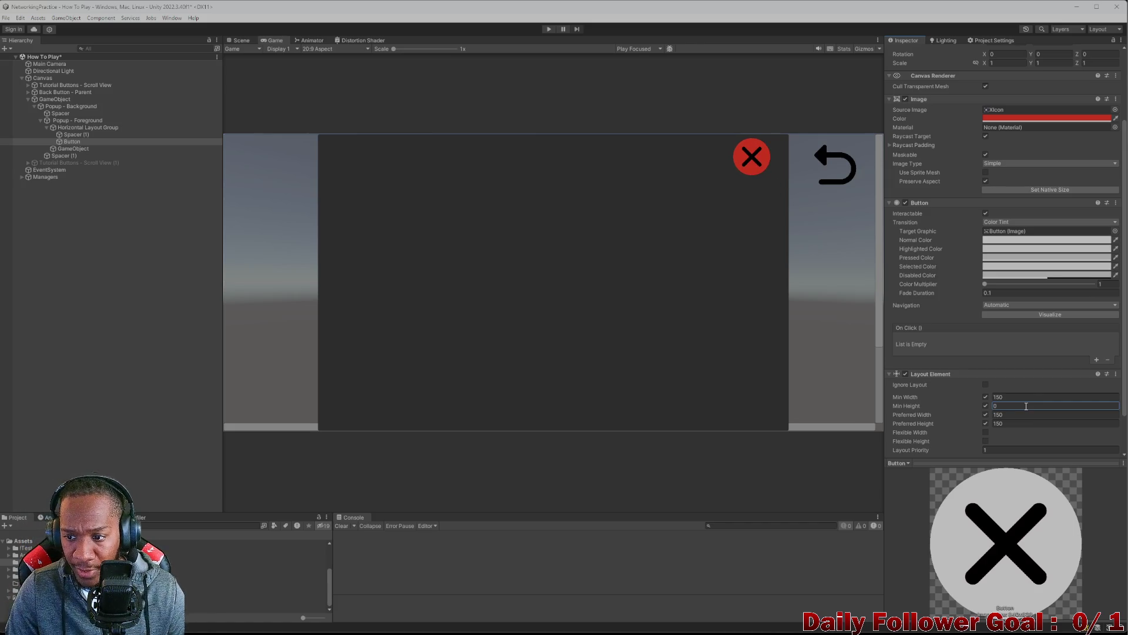
pyautogui.click(297, 39)
pyautogui.click(241, 40)
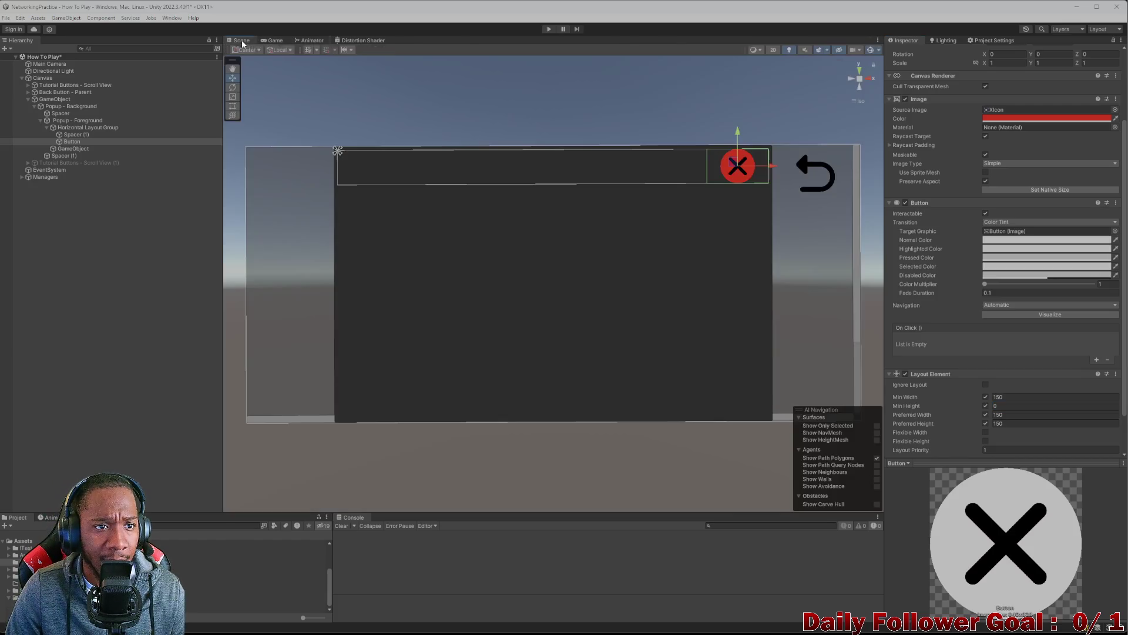
# - Preview the popup in the Game view at 4:3, then back at 20:9
pyautogui.click(308, 40)
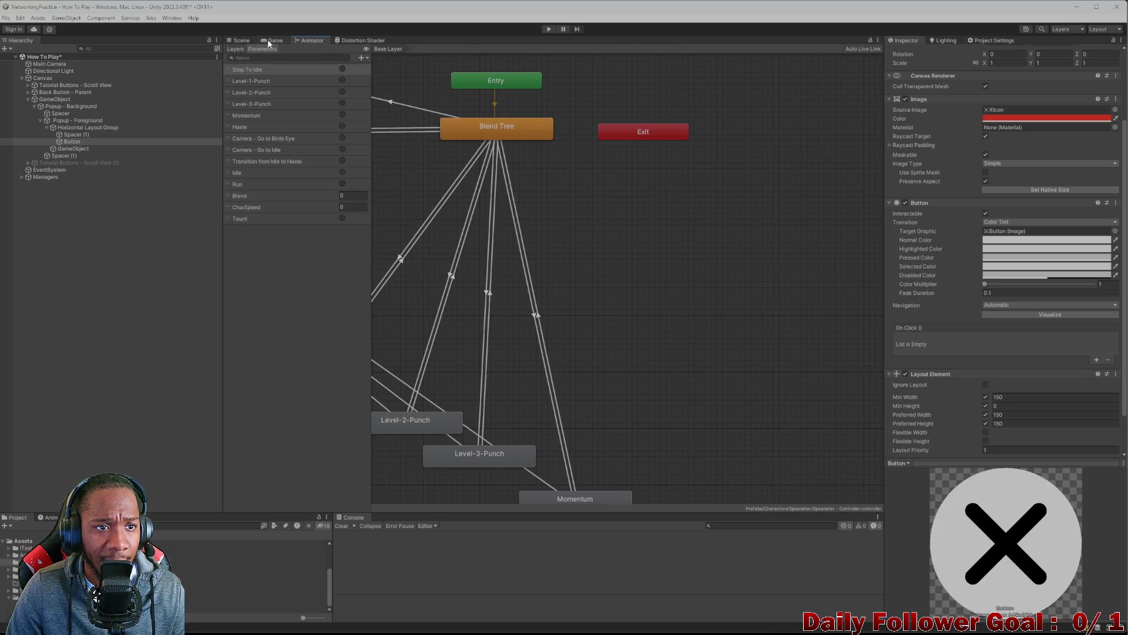
pyautogui.click(271, 40)
pyautogui.click(316, 50)
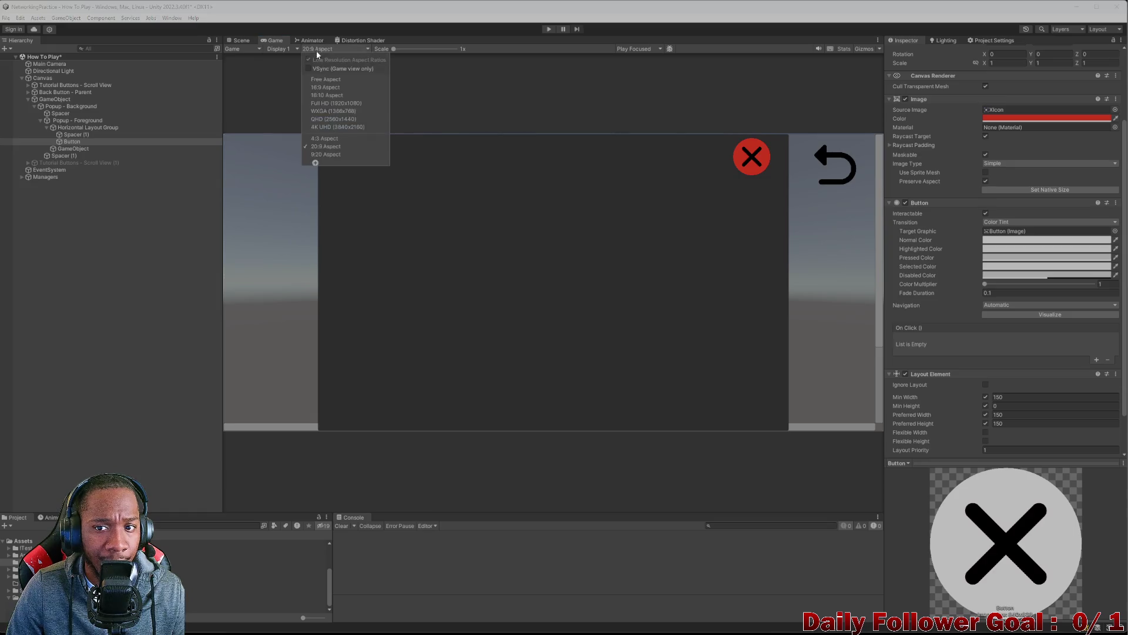
pyautogui.click(336, 138)
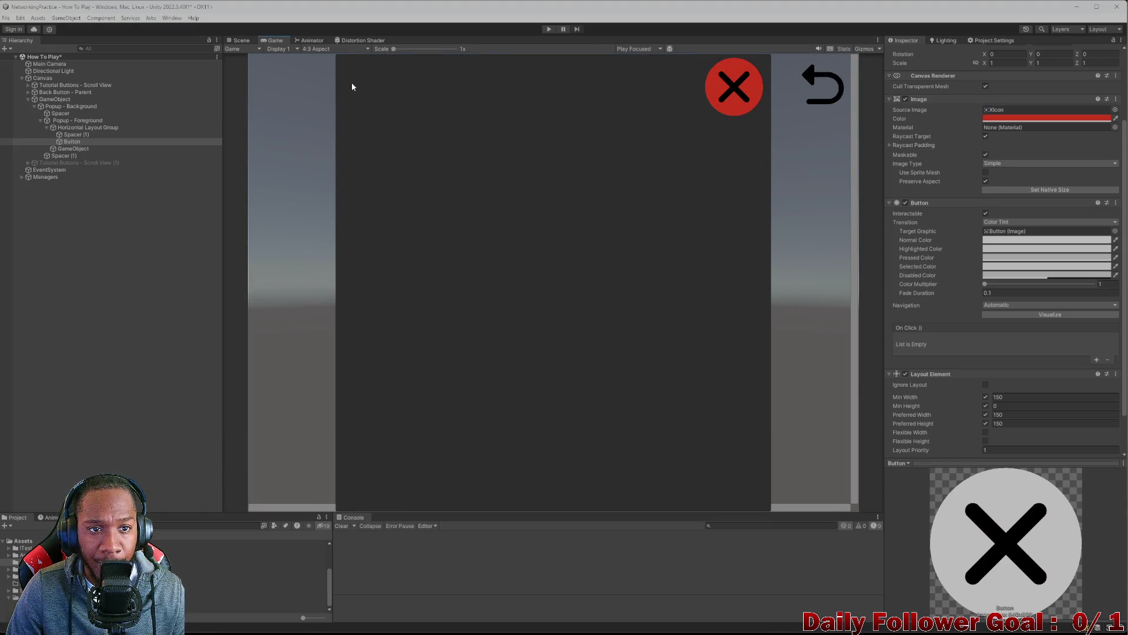
pyautogui.click(322, 50)
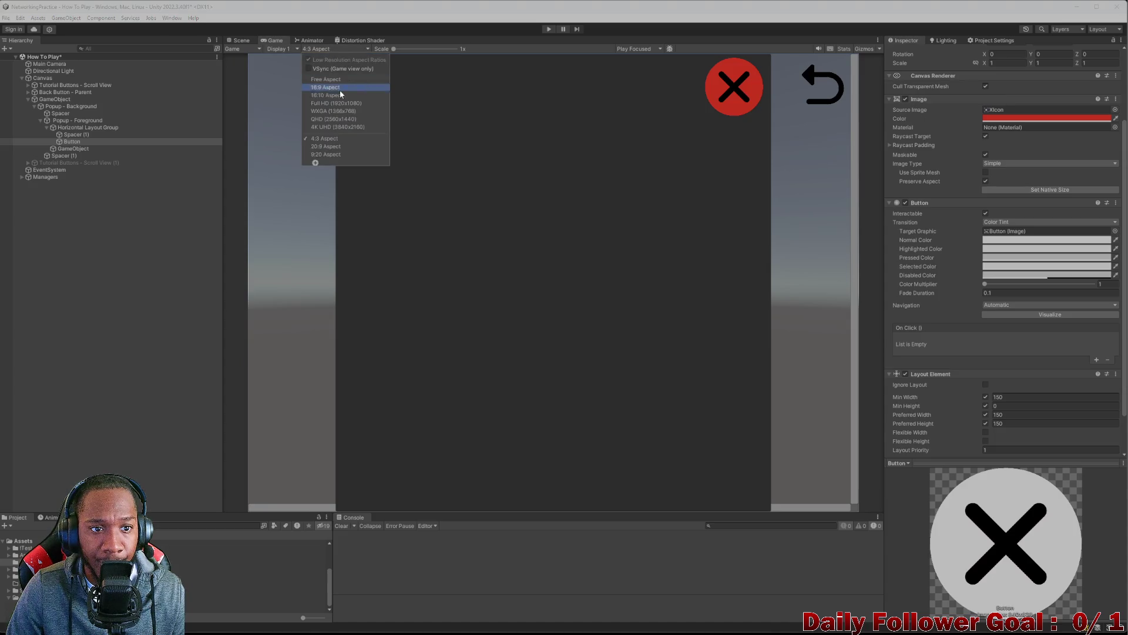
pyautogui.click(331, 147)
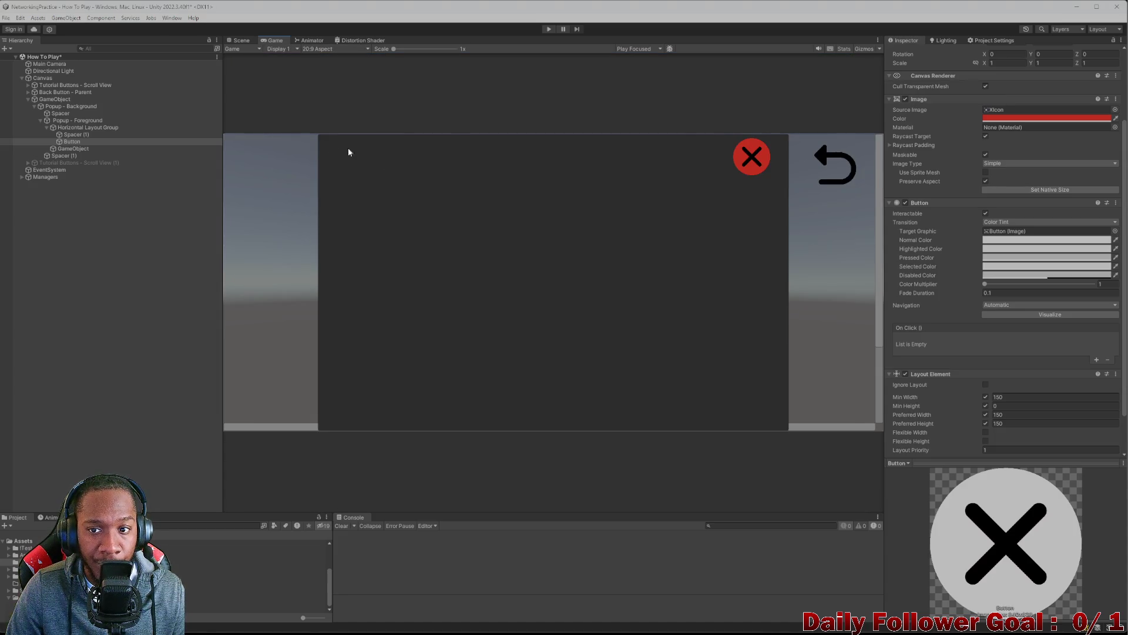
# - Widen Spacer (1)'s preferred width to about 1321.5 beside the close button
pyautogui.click(111, 135)
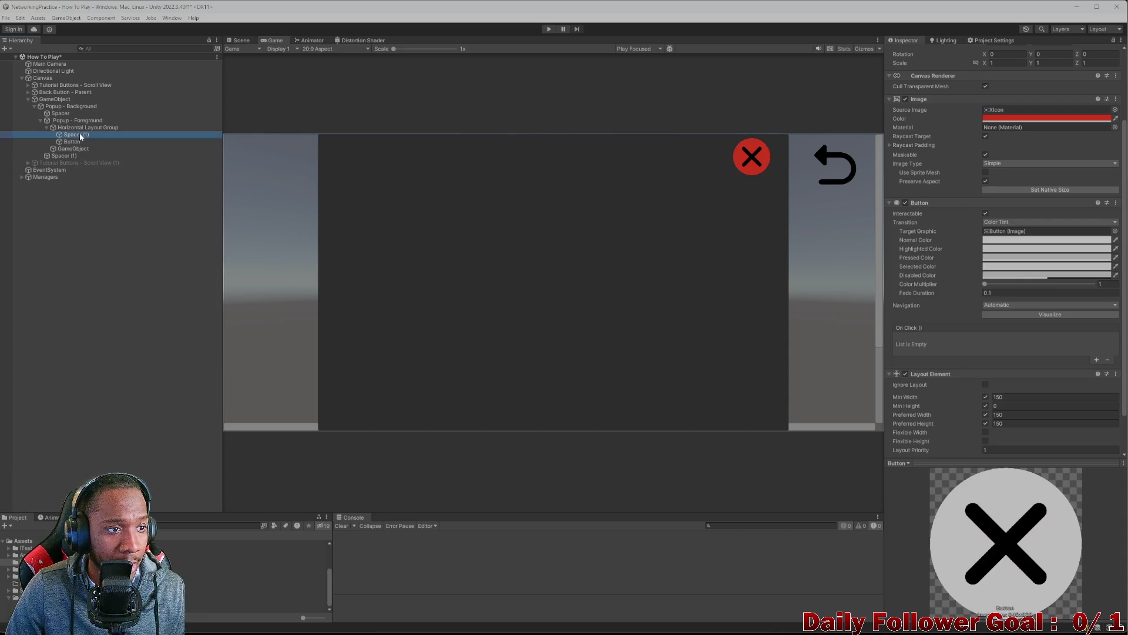
pyautogui.click(75, 128)
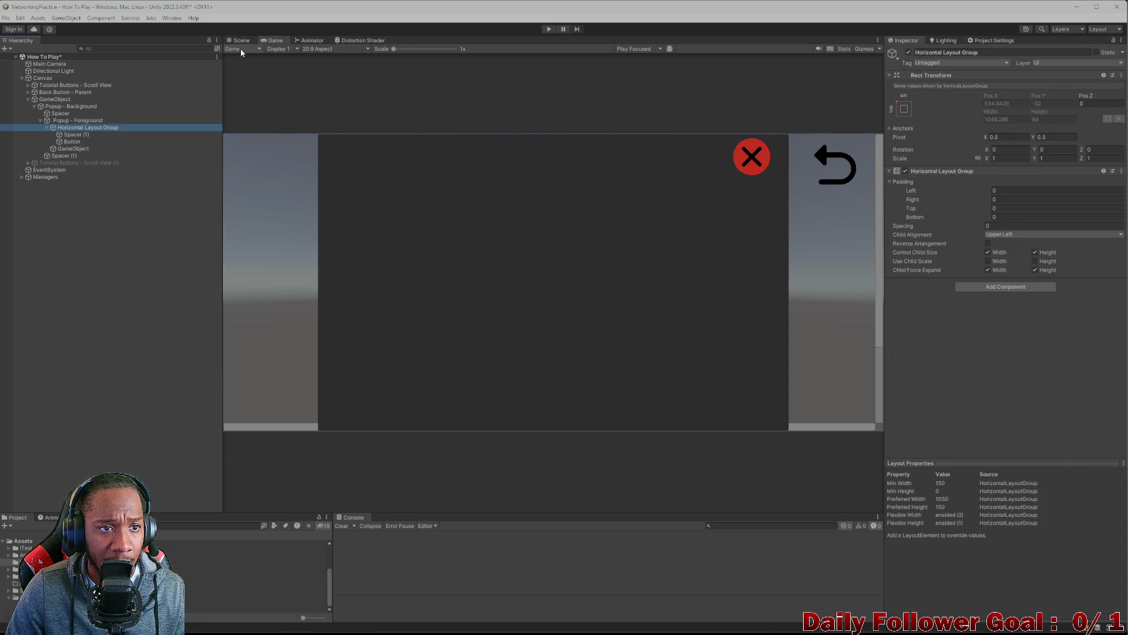
pyautogui.click(69, 135)
pyautogui.moveTo(992, 211); pyautogui.dragTo(1005, 210)
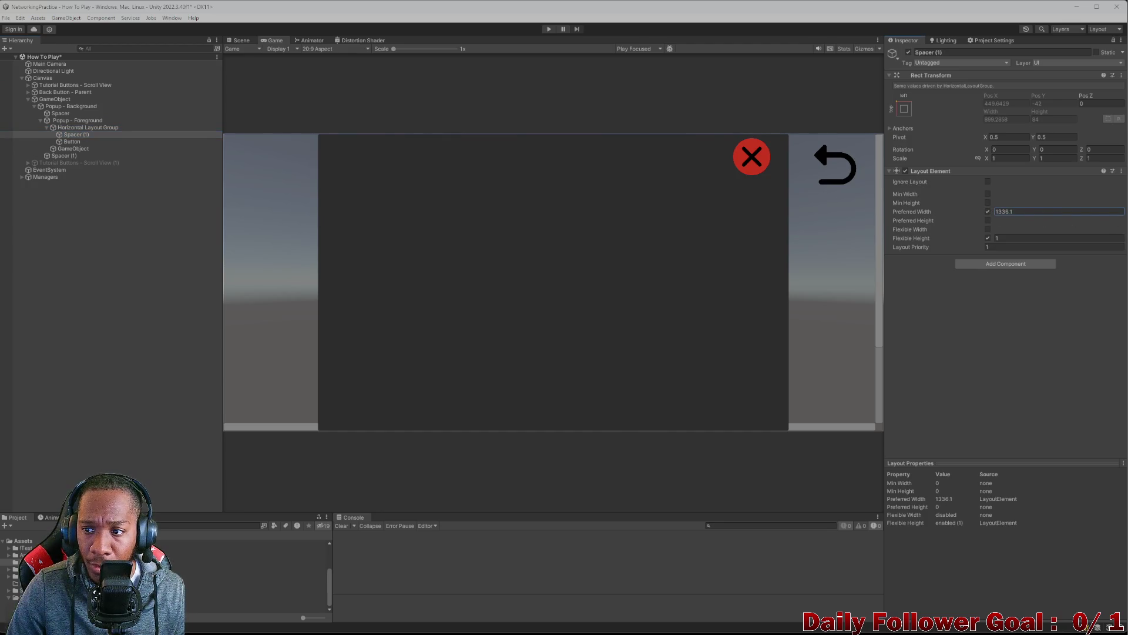
# - Set the close Button's Layout Element Min Width to 0
pyautogui.click(164, 143)
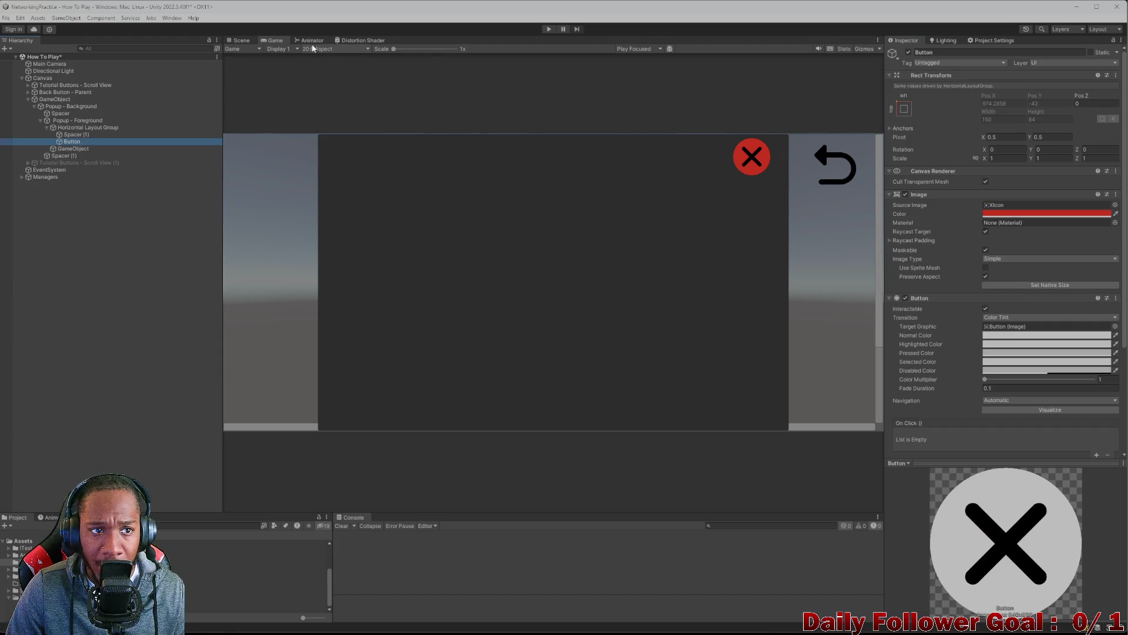
pyautogui.click(242, 39)
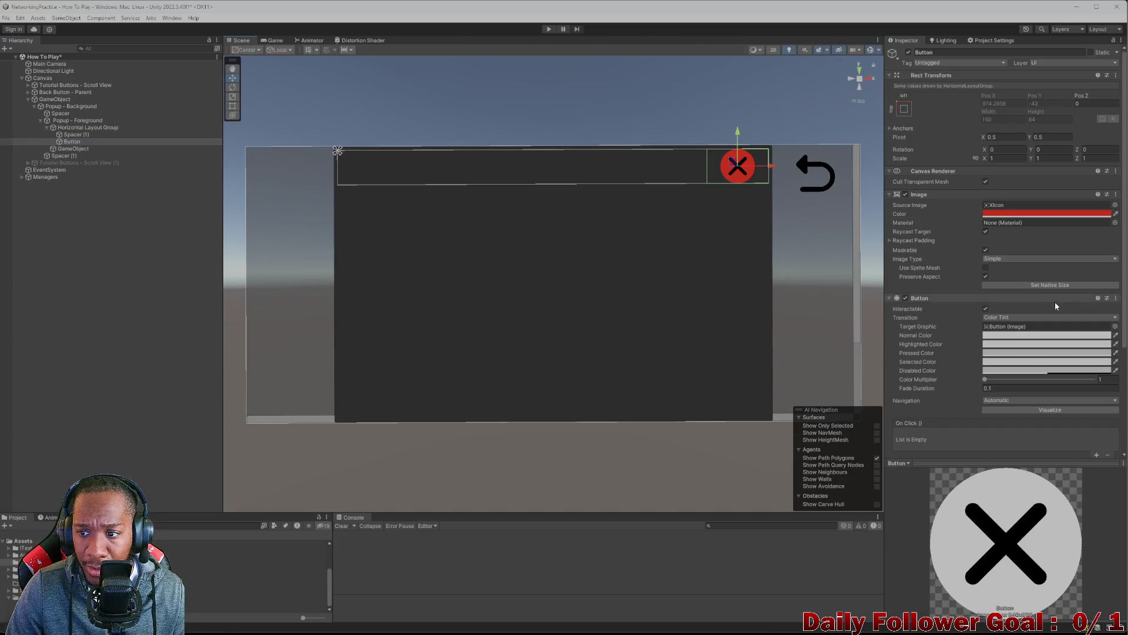
pyautogui.scroll(-5, 1056, 306)
pyautogui.click(1015, 349)
pyautogui.write('0')
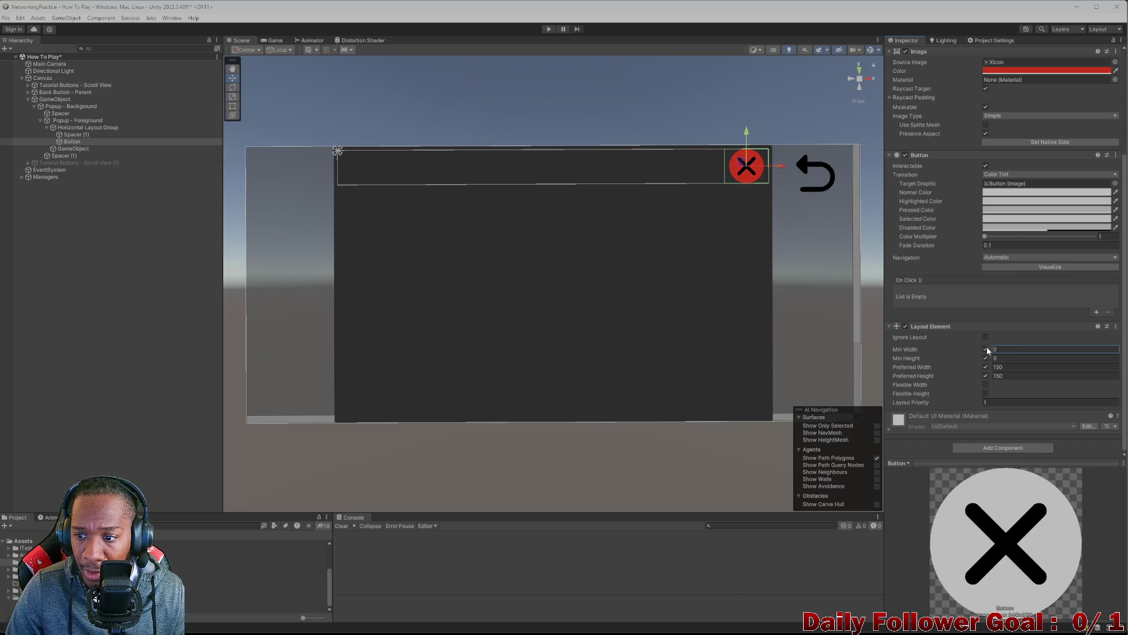
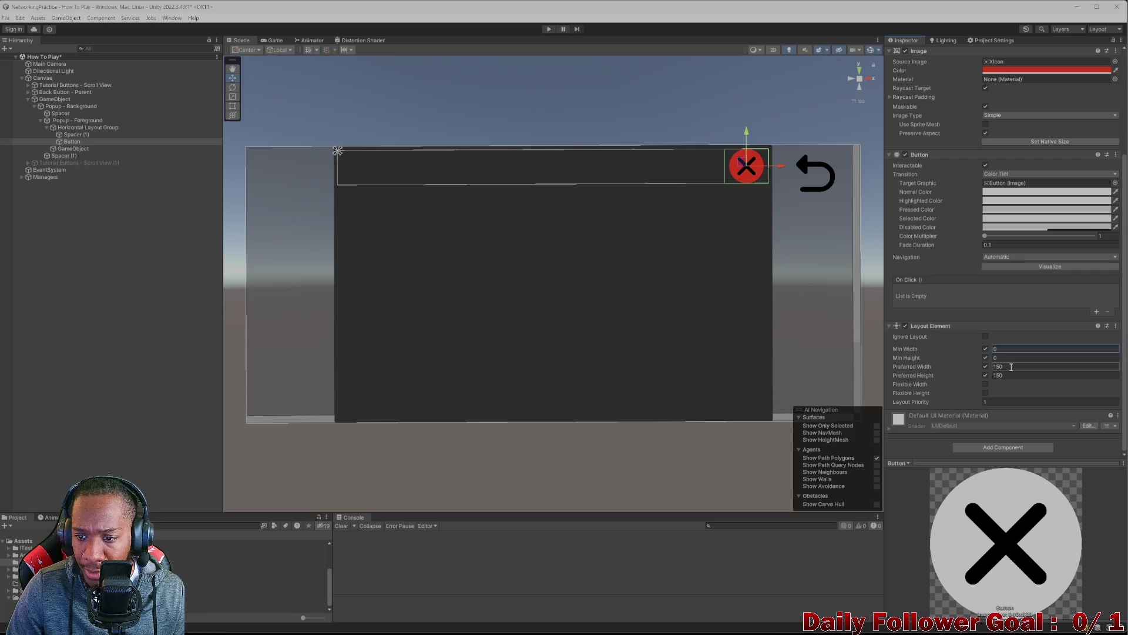
# - Preview the popup in the Game view at 4:3 aspect, then settle on 20:9 aspect
pyautogui.click(282, 43)
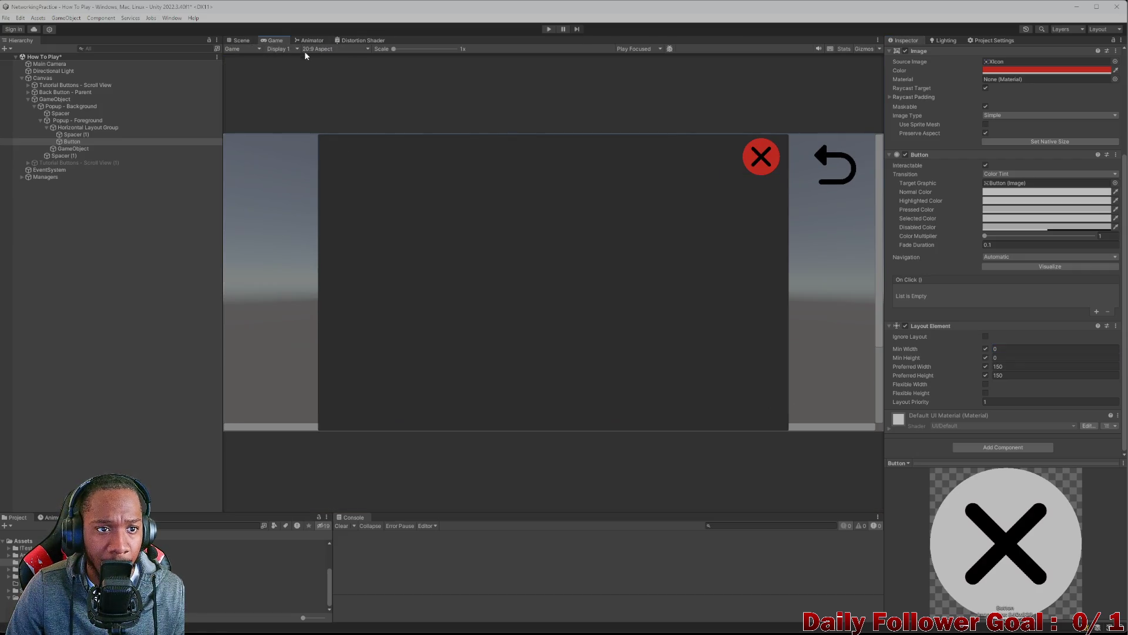
pyautogui.click(315, 49)
pyautogui.click(328, 138)
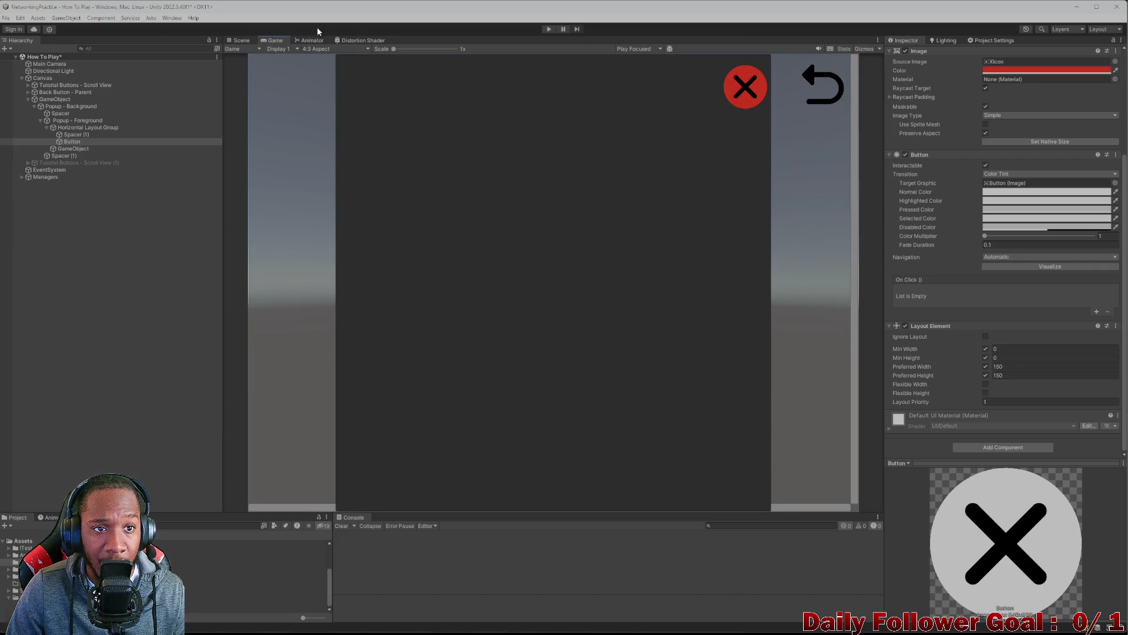
pyautogui.click(306, 48)
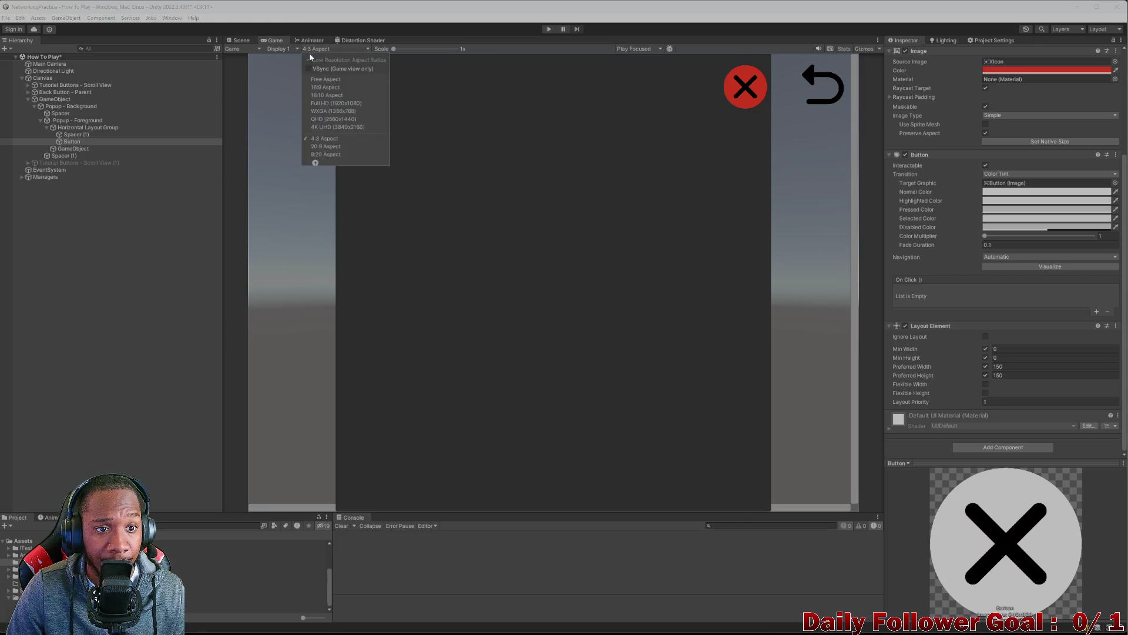
pyautogui.click(327, 142)
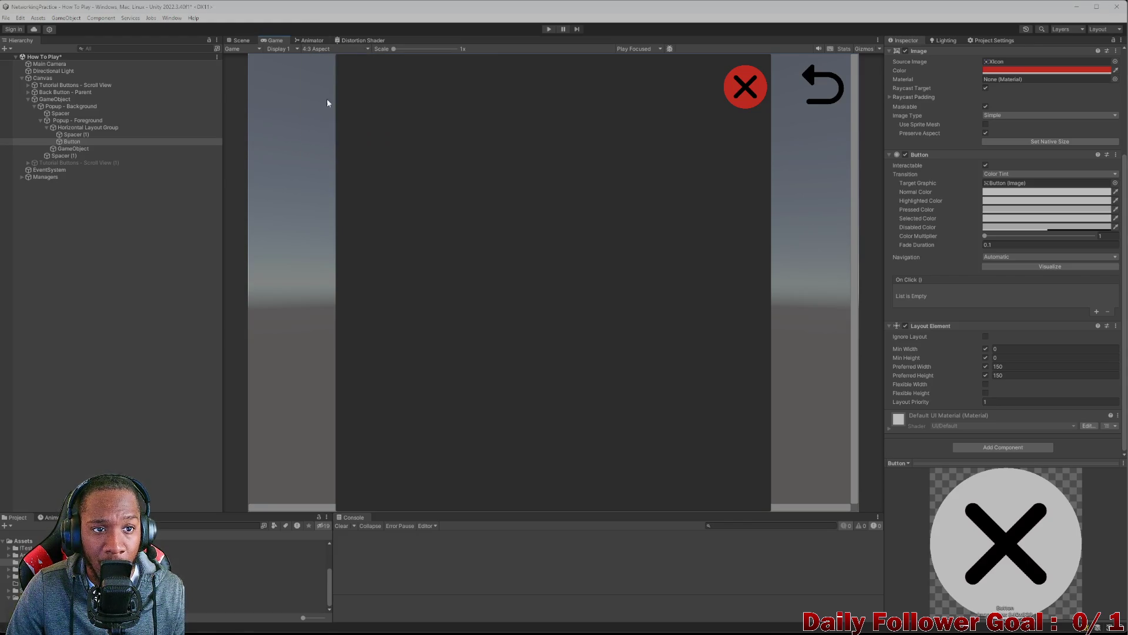
pyautogui.click(315, 47)
pyautogui.click(321, 151)
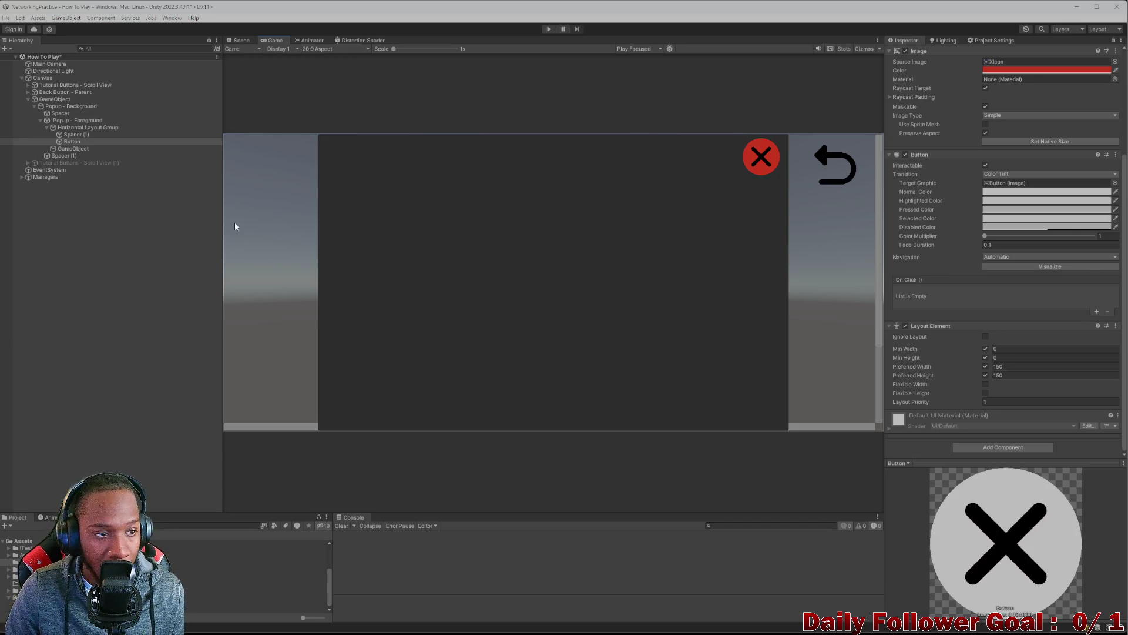
pyautogui.click(78, 155)
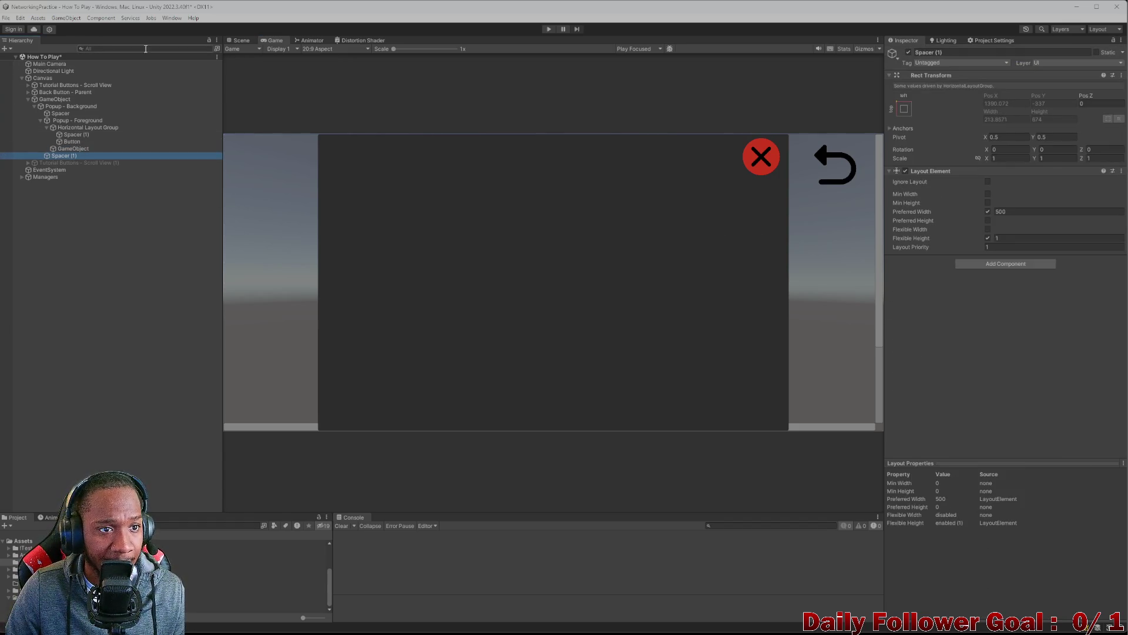
# - Select Popup - Background and toggle its visibility to compare the popup with and without it
pyautogui.click(241, 40)
pyautogui.click(263, 41)
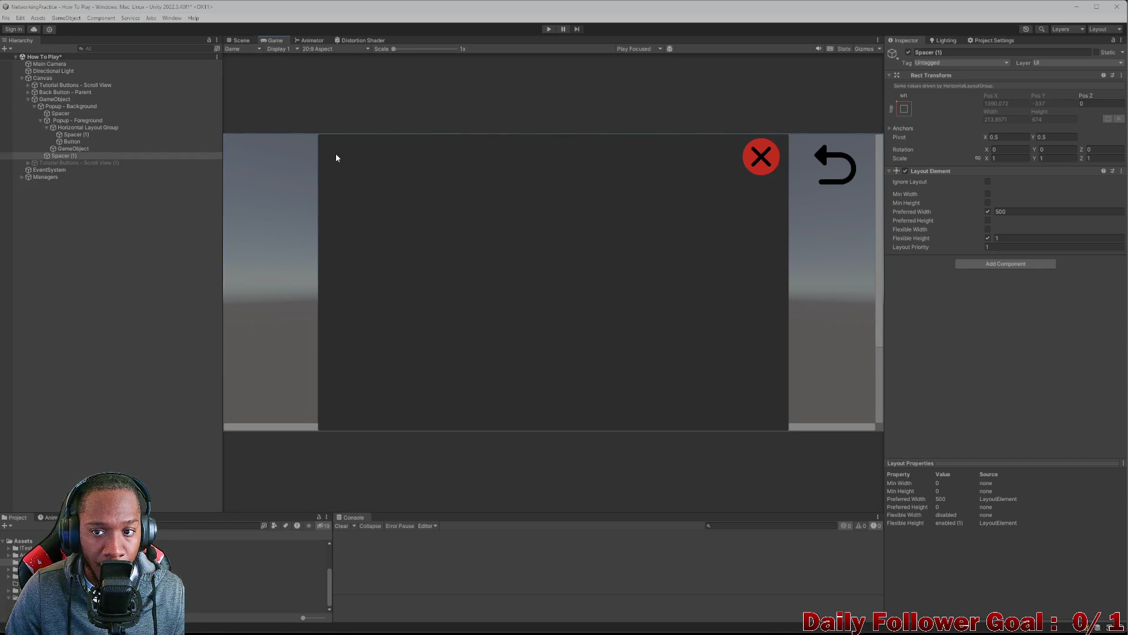
pyautogui.click(35, 107)
pyautogui.click(44, 106)
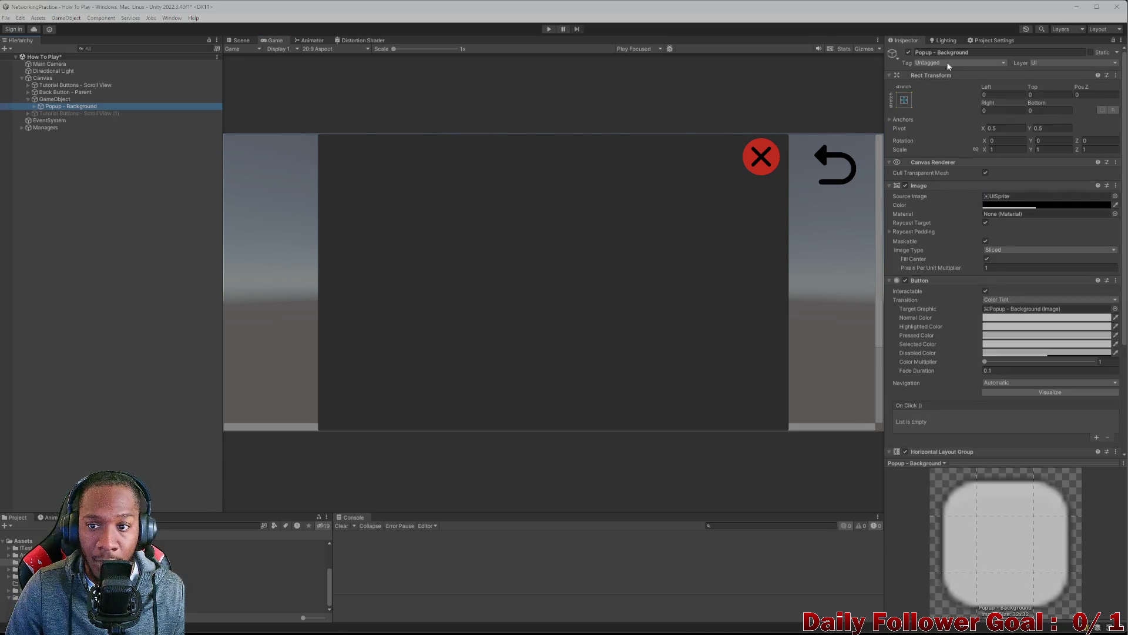
pyautogui.click(909, 52)
pyautogui.click(908, 52)
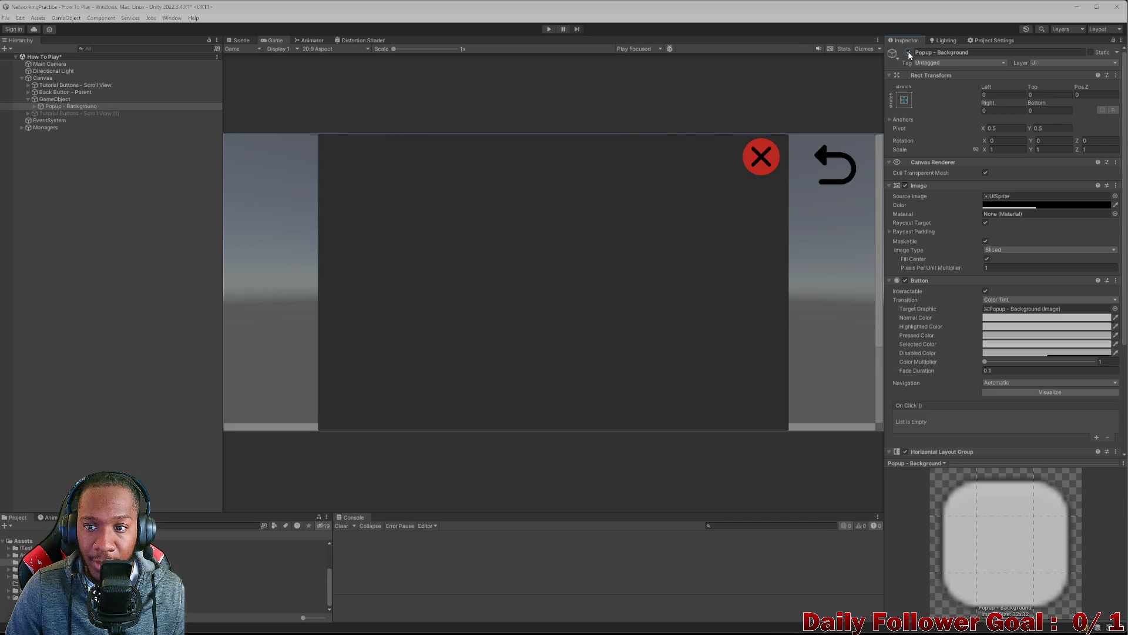
# - Raise the background image colour's alpha from 105 to 161 and recheck the popup
pyautogui.click(1046, 205)
pyautogui.moveTo(1094, 376); pyautogui.dragTo(1086, 377)
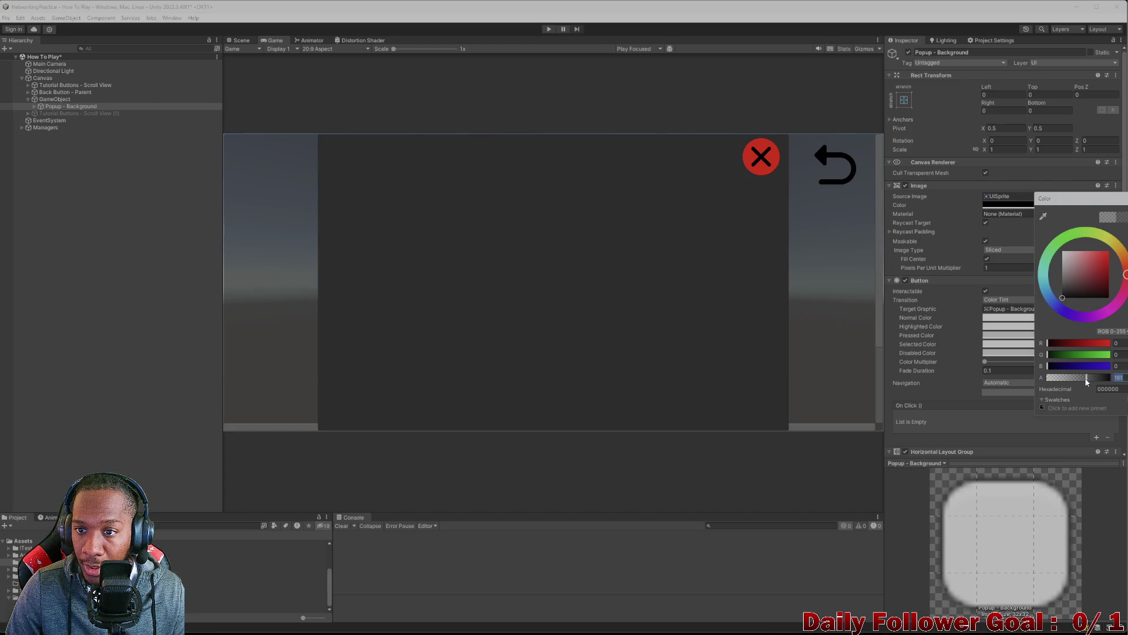
pyautogui.click(908, 52)
pyautogui.click(908, 53)
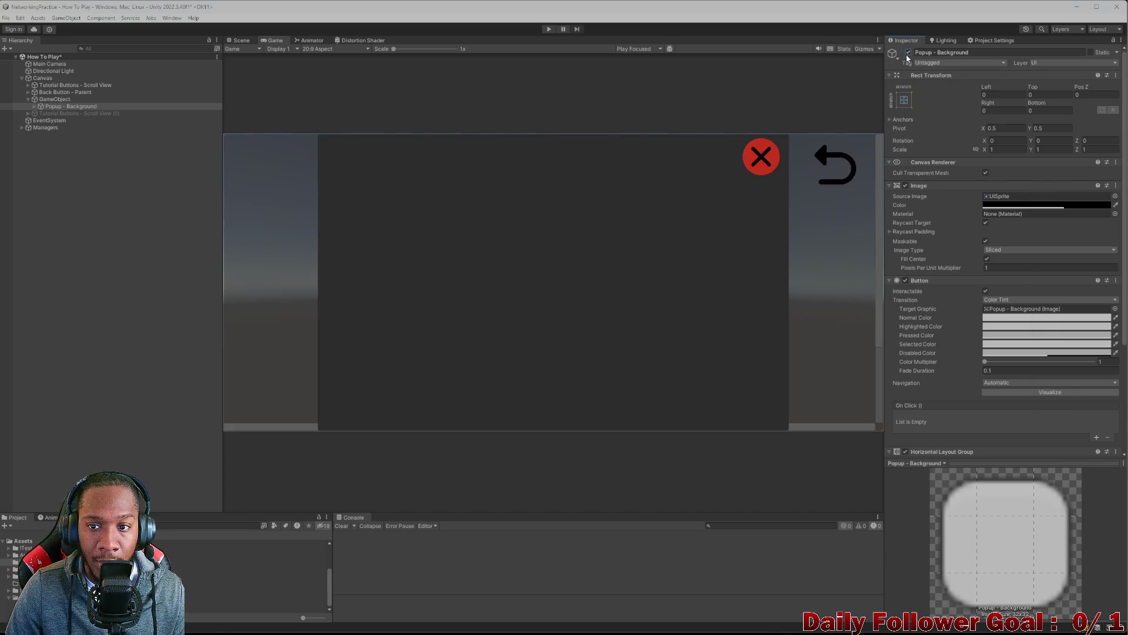
pyautogui.click(33, 106)
pyautogui.click(51, 100)
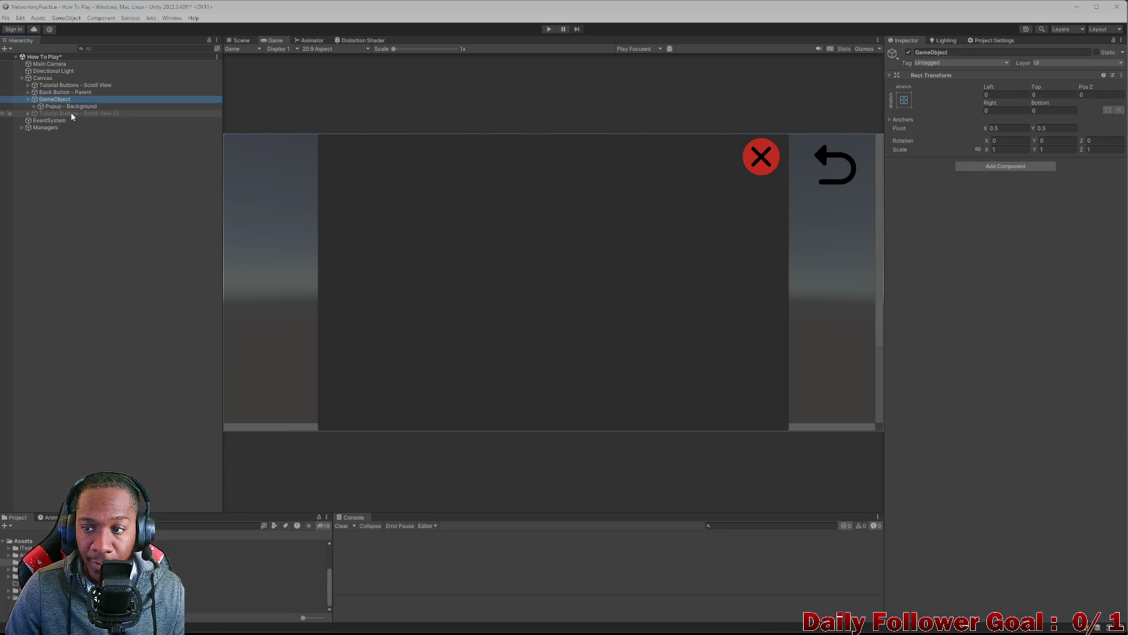
# - Rename the empty GameObject under Popup - Foreground to 'Spacer'
pyautogui.click(71, 113)
pyautogui.click(34, 107)
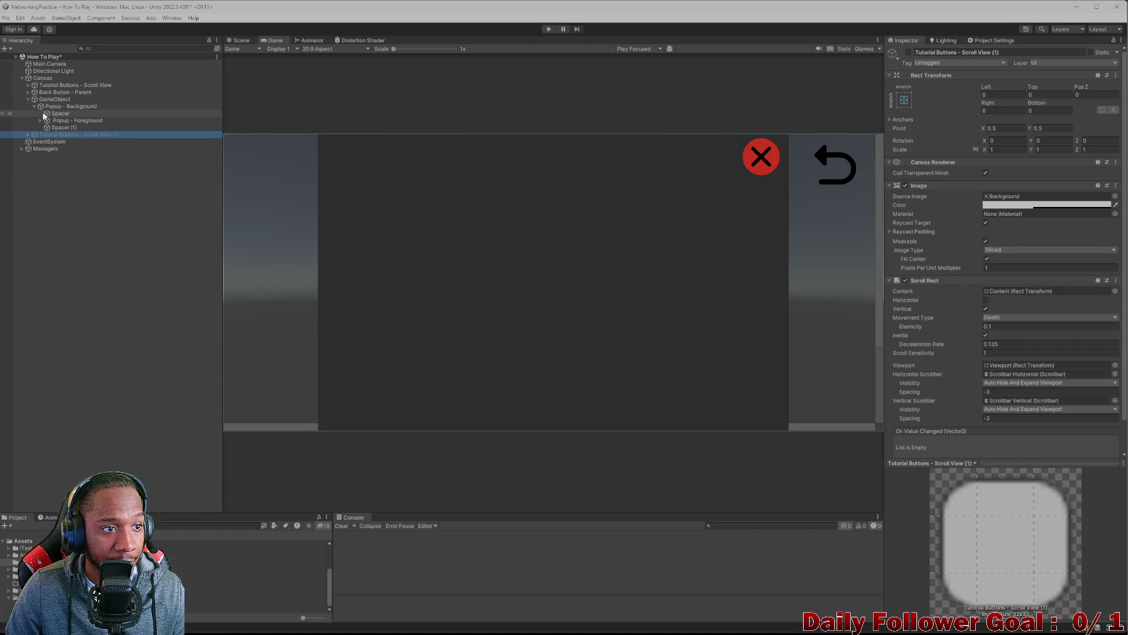
pyautogui.click(40, 121)
pyautogui.click(64, 122)
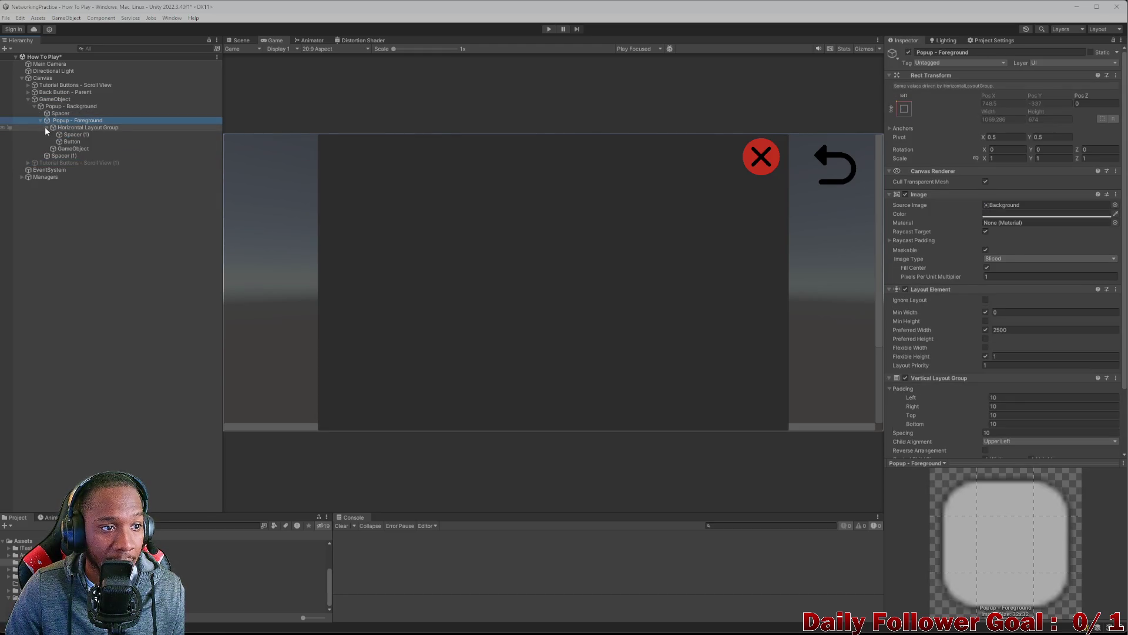
pyautogui.click(47, 127)
pyautogui.click(70, 135)
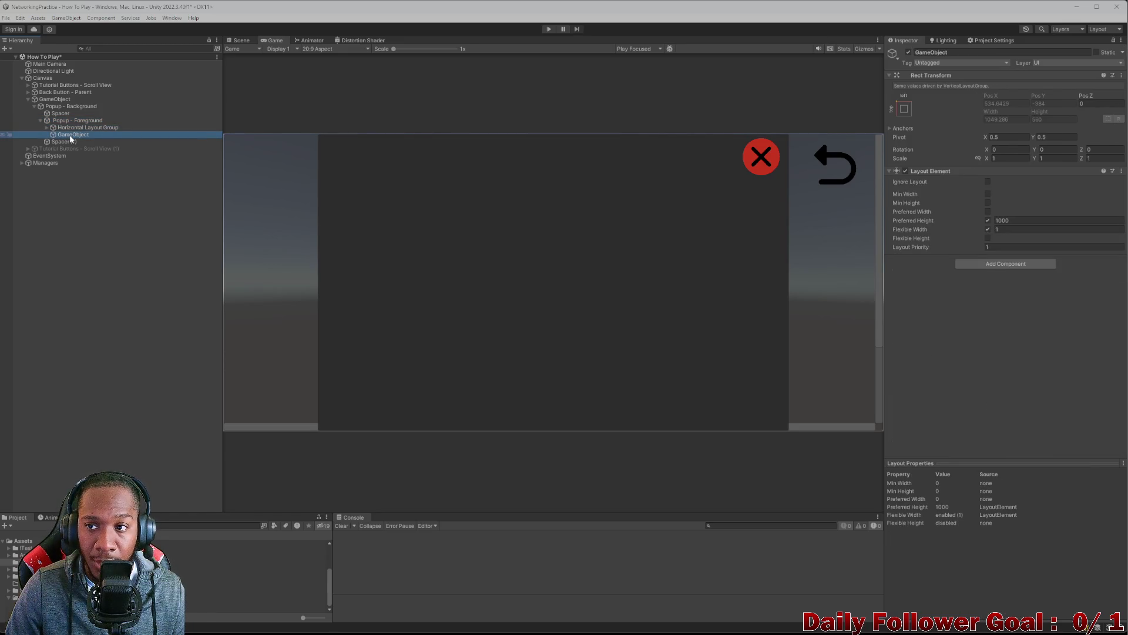
pyautogui.click(1002, 52)
pyautogui.write('S')
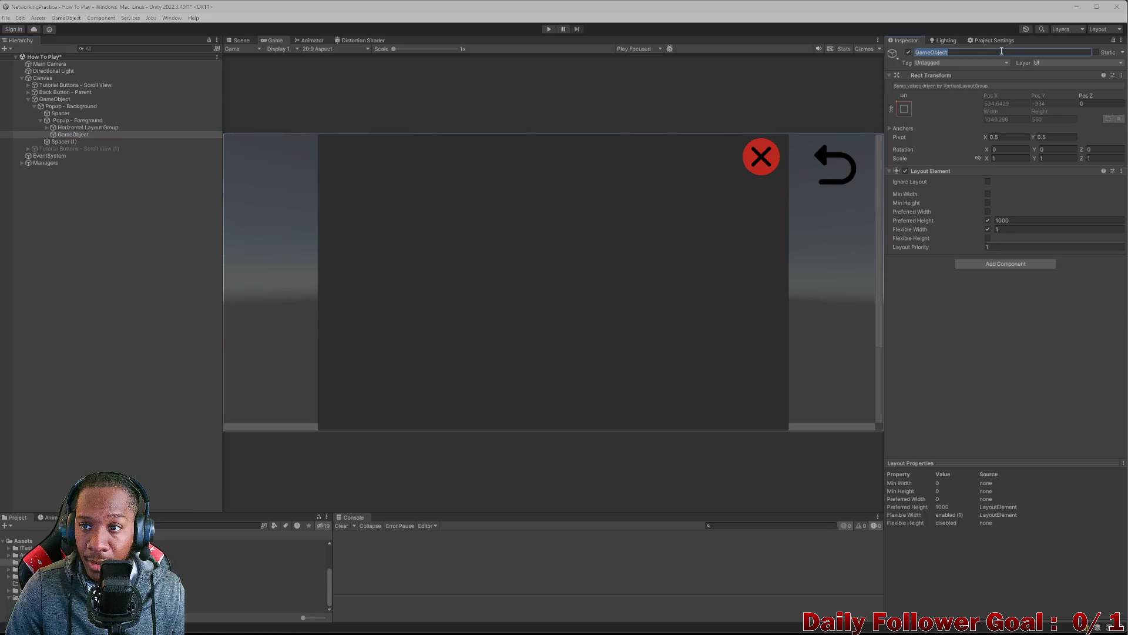
pyautogui.write('pacer')
pyautogui.press('Return')
# - Add a TextMeshPro text object under Popup - Foreground
pyautogui.click(76, 128)
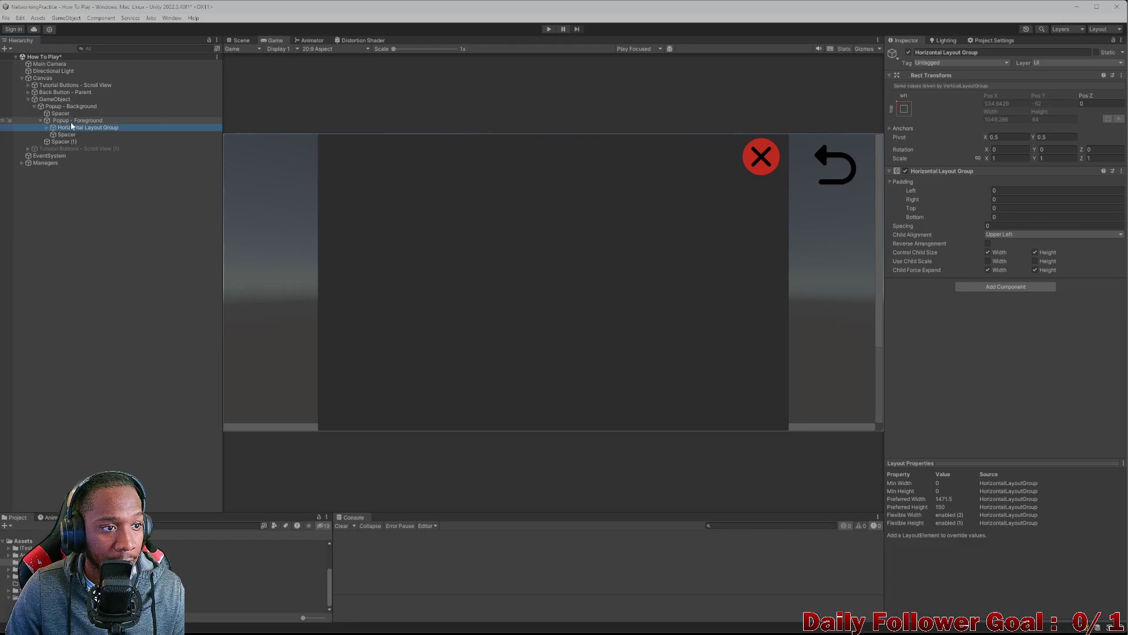
pyautogui.click(74, 120)
pyautogui.click(78, 128)
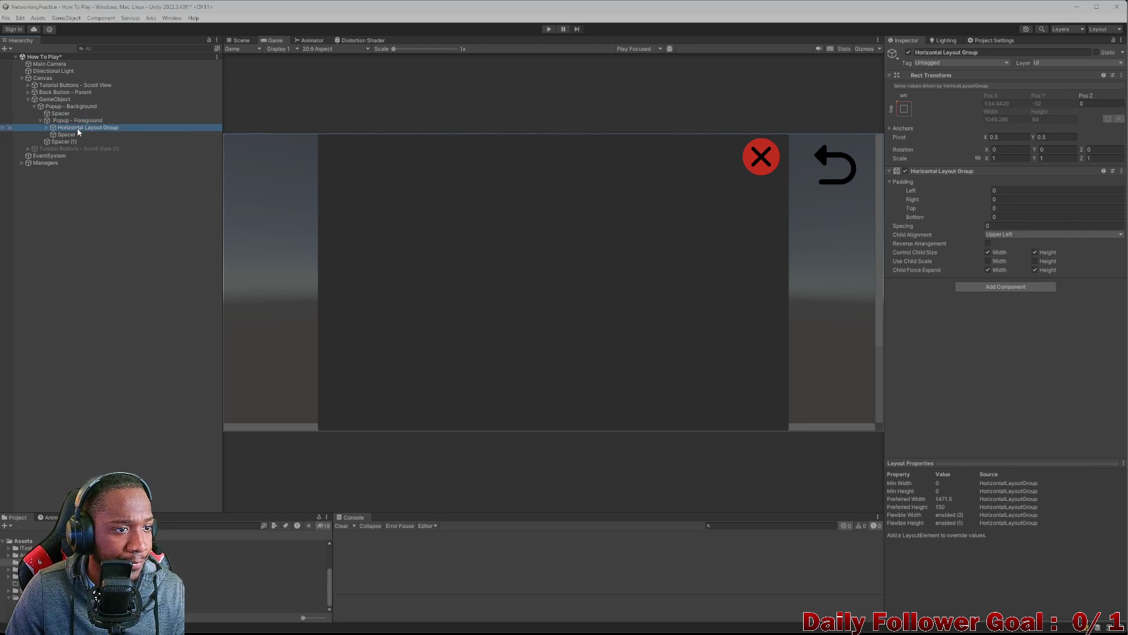
pyautogui.click(82, 122)
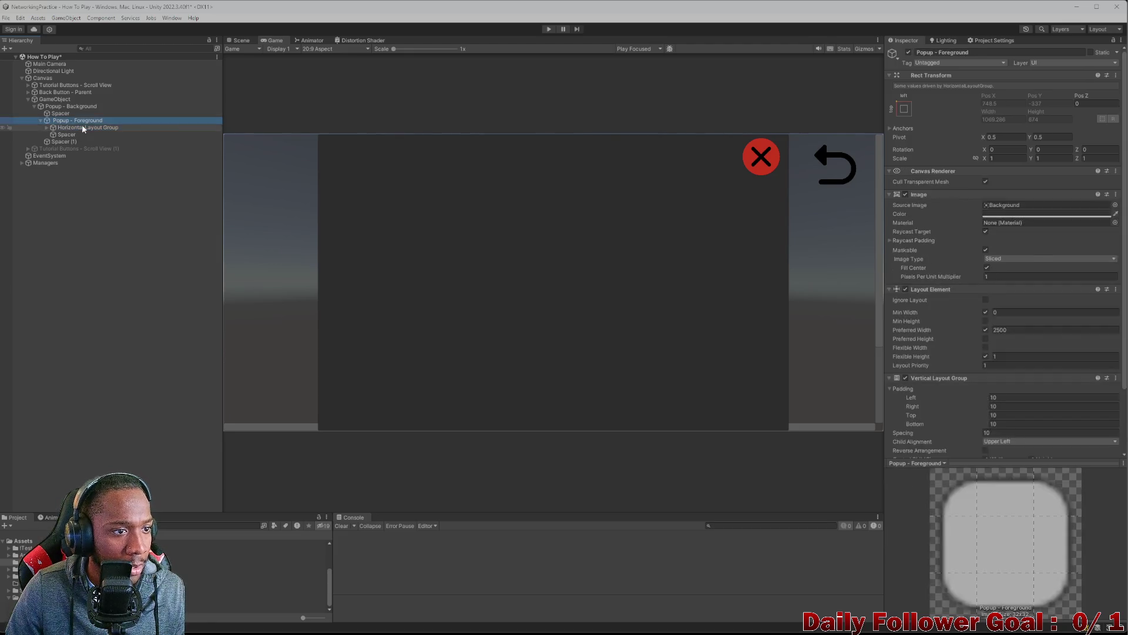
pyautogui.rightClick(83, 118)
pyautogui.moveTo(147, 460)
pyautogui.click(228, 468)
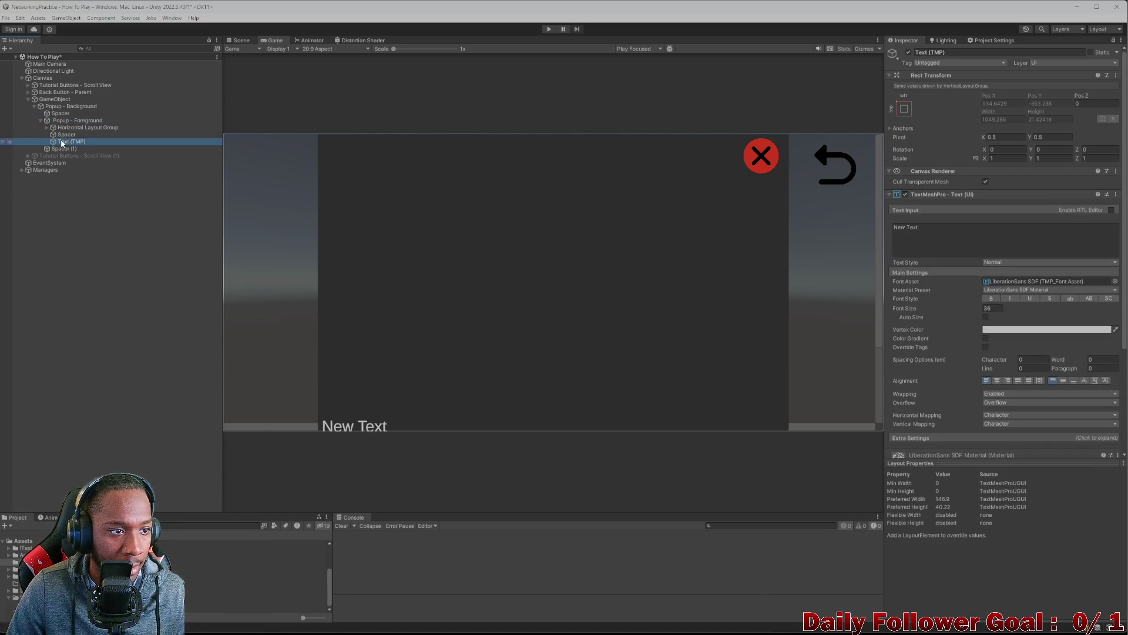
# - Move the new text above Spacer and give it centre/middle alignment
pyautogui.moveTo(69, 142); pyautogui.dragTo(67, 131)
pyautogui.scroll(-2, 1014, 352)
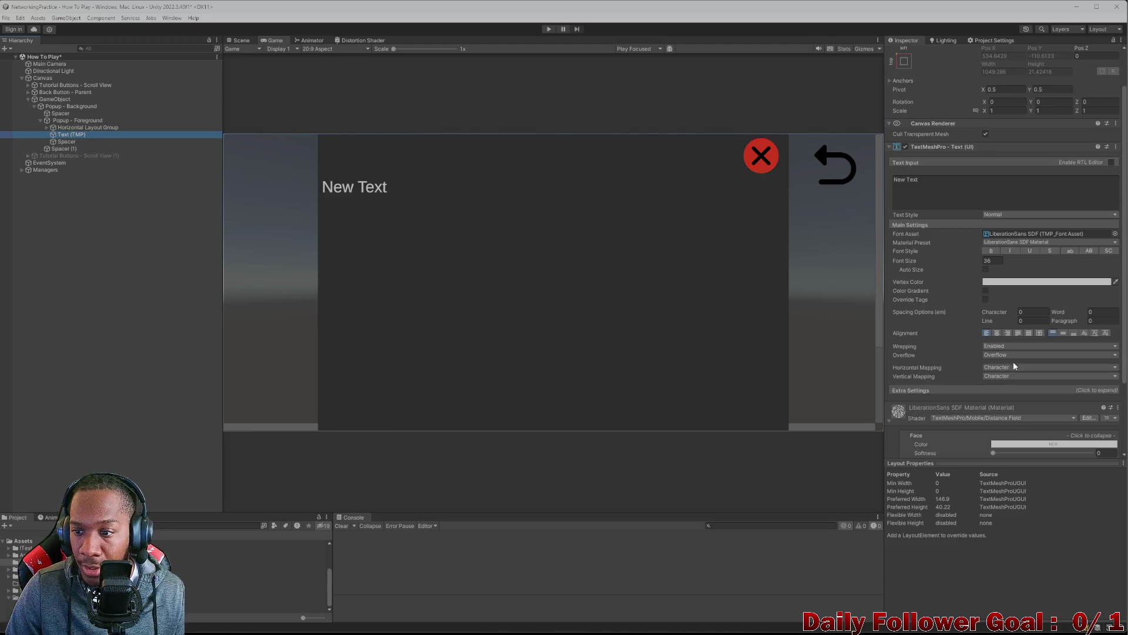
pyautogui.click(997, 333)
pyautogui.click(1063, 333)
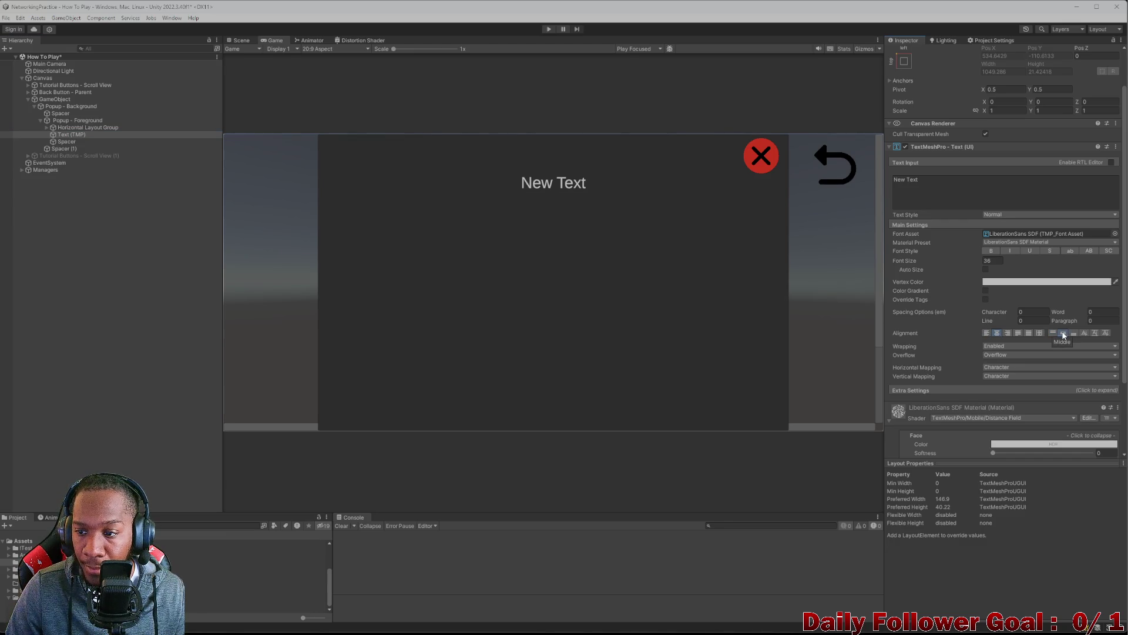
pyautogui.click(1056, 332)
pyautogui.click(1065, 333)
# - Make the text bold, change it to 'Title Text' and enable Auto Size
pyautogui.click(991, 251)
pyautogui.click(942, 180)
pyautogui.hotkey('ctrl', 'a')
pyautogui.press('BackSpace')
pyautogui.write('Title Text')
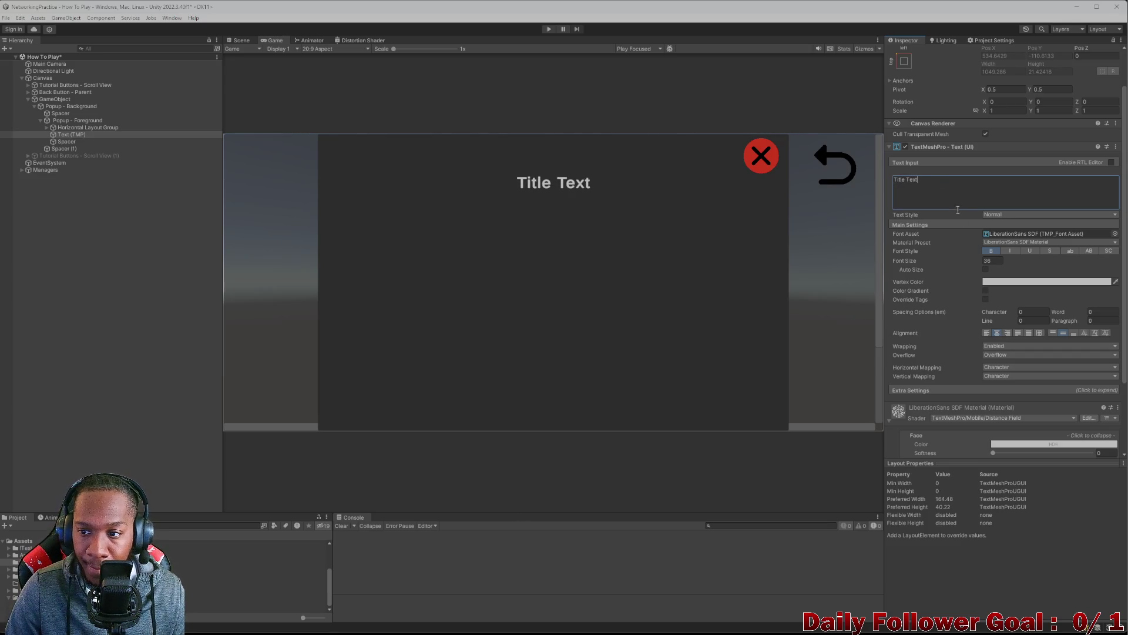
pyautogui.click(986, 269)
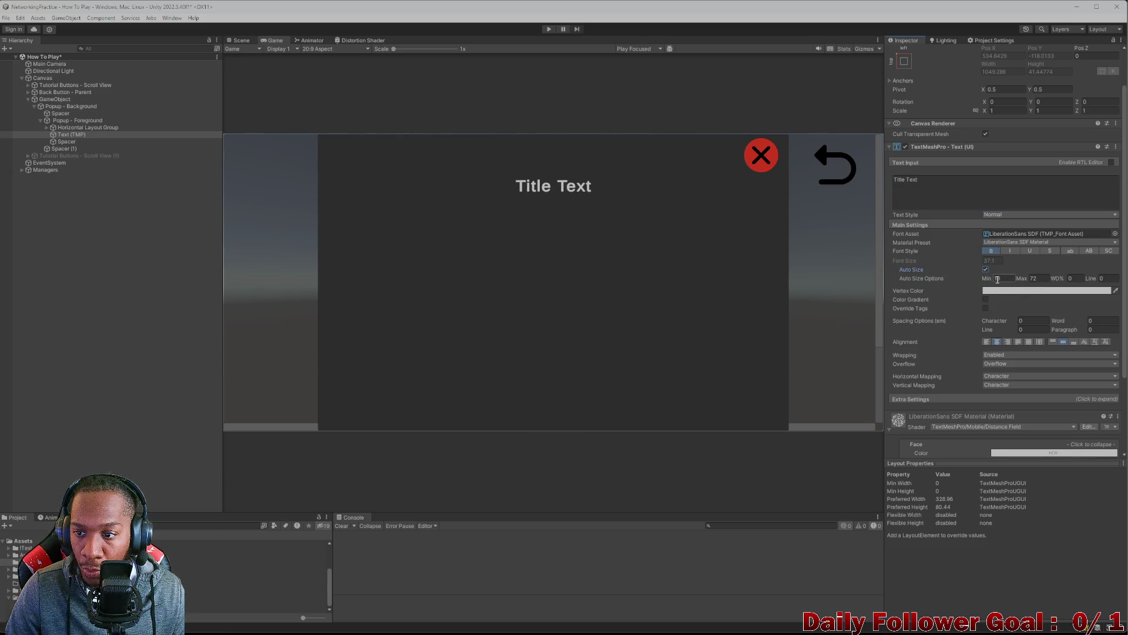
# - Reduce the Spacer's preferred height from 1000 to 395.4
pyautogui.click(65, 141)
pyautogui.moveTo(976, 220)
pyautogui.mouseDown()
pyautogui.moveTo(696, 186)
pyautogui.moveTo(763, 184)
pyautogui.moveTo(923, 203)
pyautogui.moveTo(270, 164)
pyautogui.mouseUp()
pyautogui.click(69, 135)
pyautogui.scroll(-5, 982, 302)
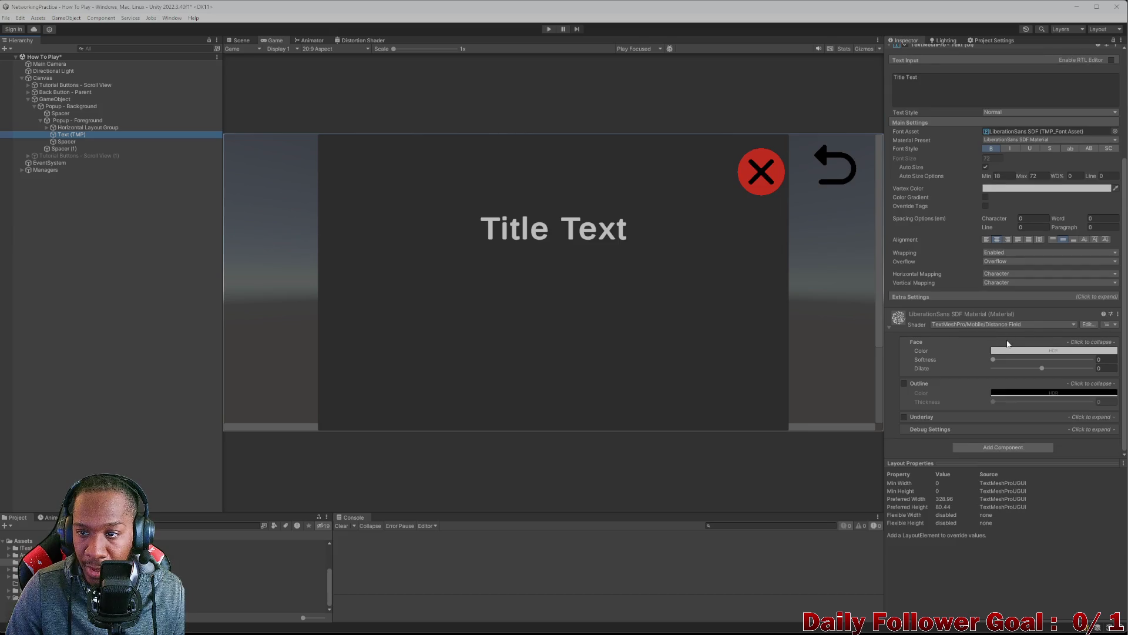
pyautogui.scroll(5, 983, 301)
pyautogui.click(70, 128)
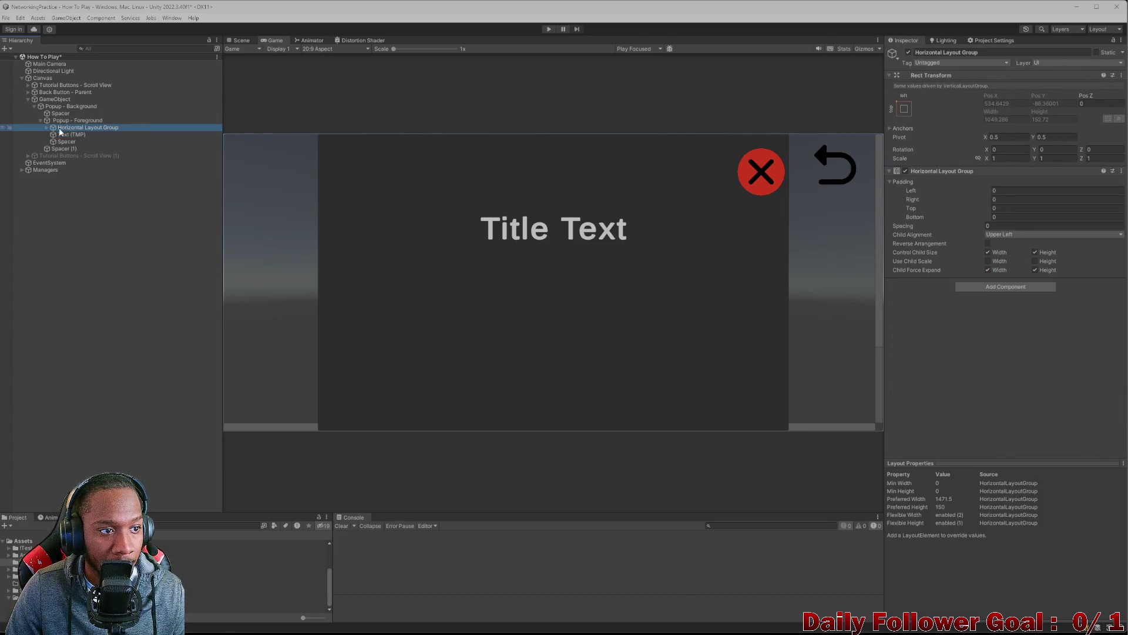
# - Set the close Button's Layout Element preferred width and preferred height to 100
pyautogui.click(47, 127)
pyautogui.click(72, 141)
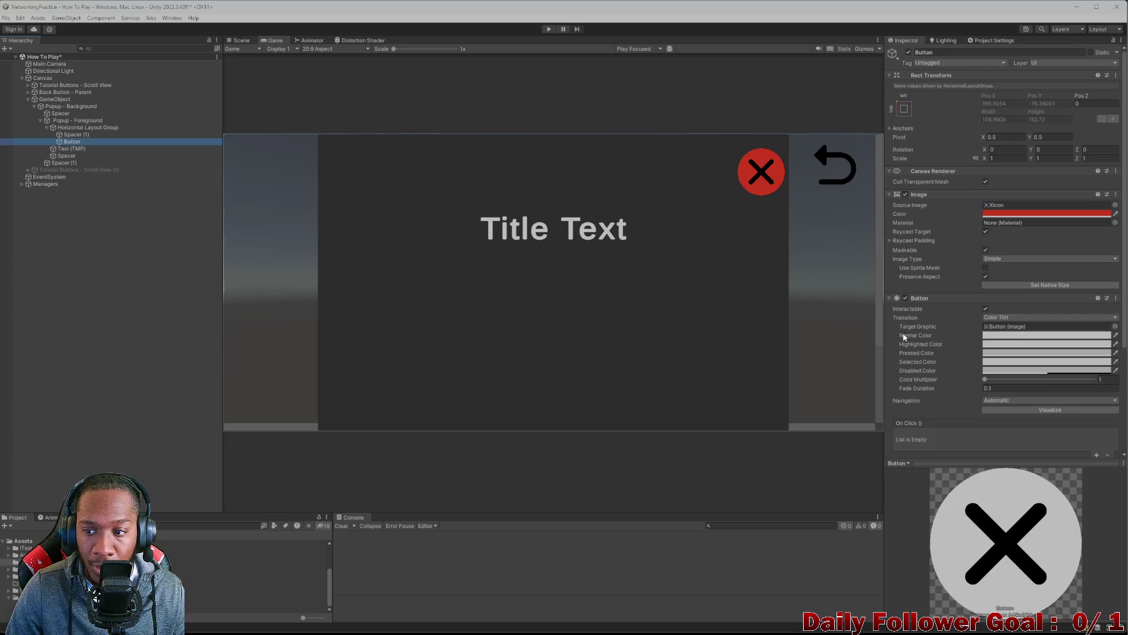
pyautogui.scroll(-3, 904, 337)
pyautogui.click(1031, 391)
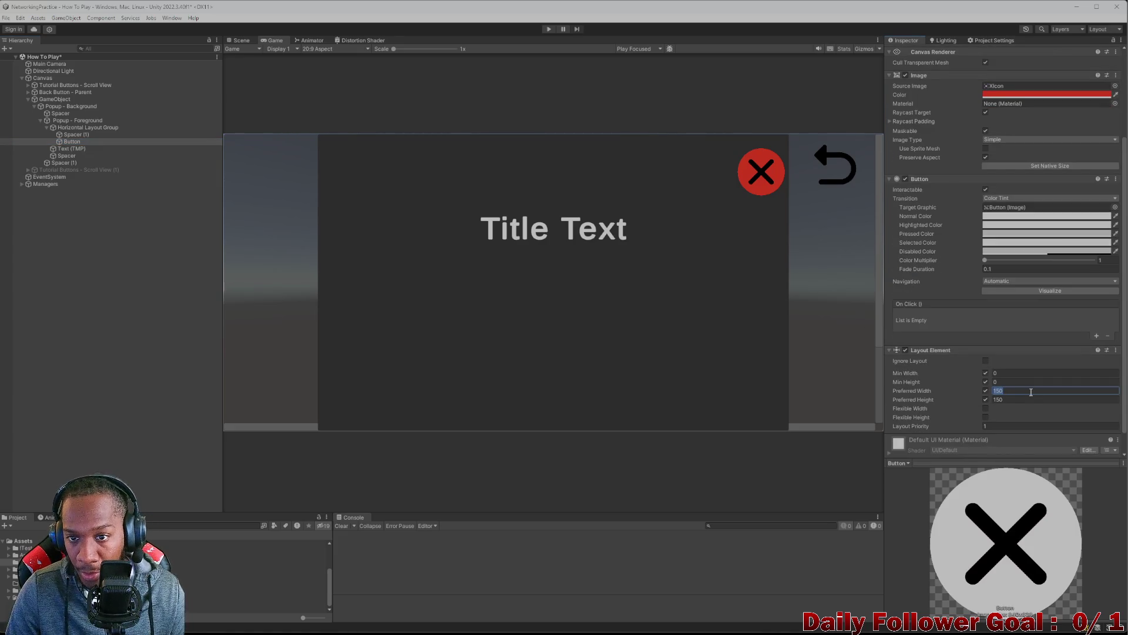
pyautogui.write('0')
pyautogui.hotkey('ctrl', 'z')
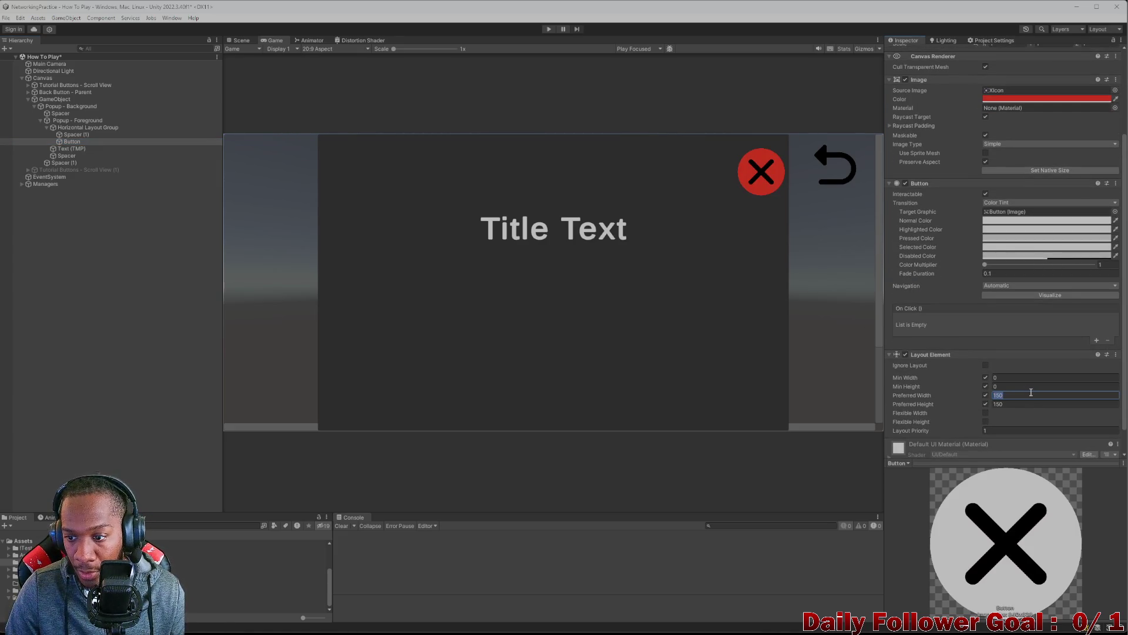
pyautogui.write('50')
pyautogui.press('BackSpace')
pyautogui.press('BackSpace')
pyautogui.write('0')
pyautogui.click(1040, 406)
pyautogui.write('100')
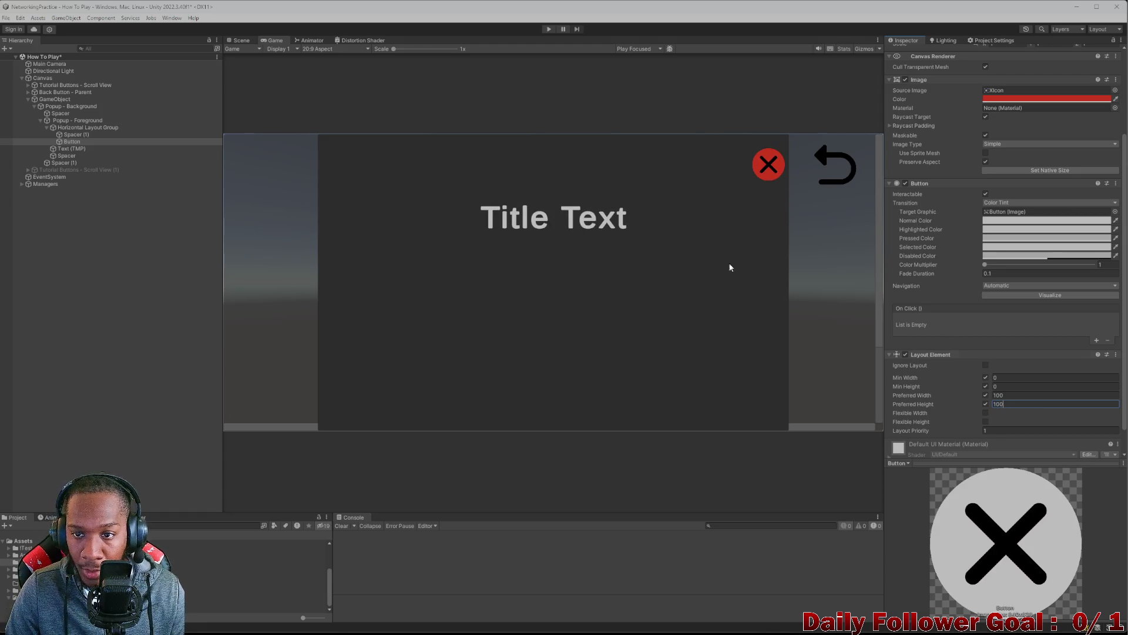
pyautogui.click(310, 48)
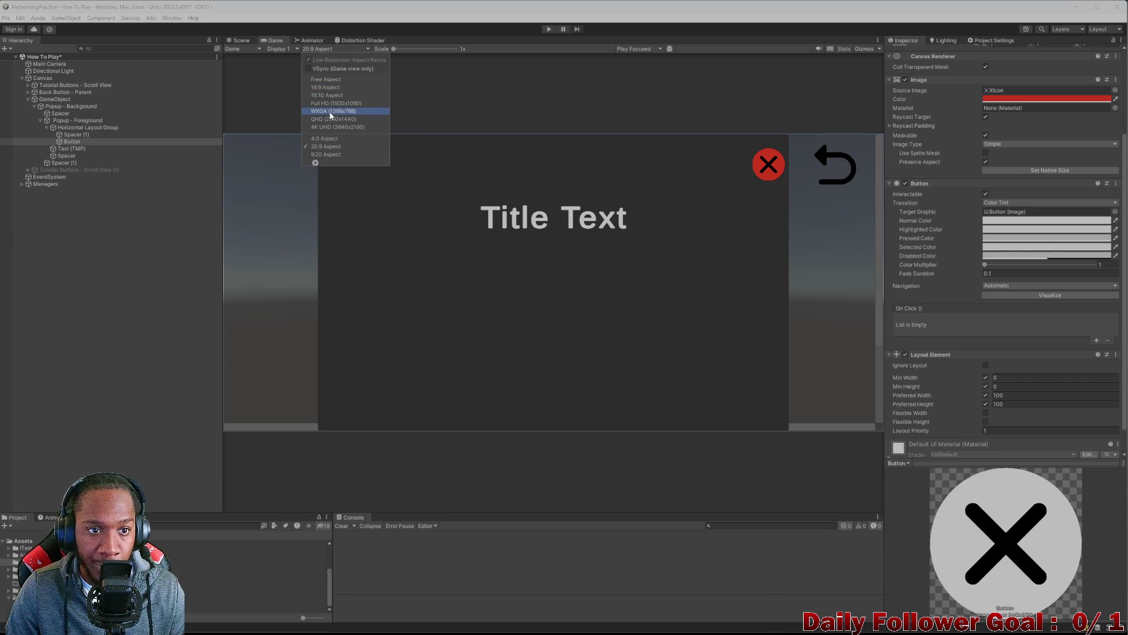
# - Set the Game preview to 4:3 and flip between the Scene, Game and Animator views
pyautogui.click(327, 139)
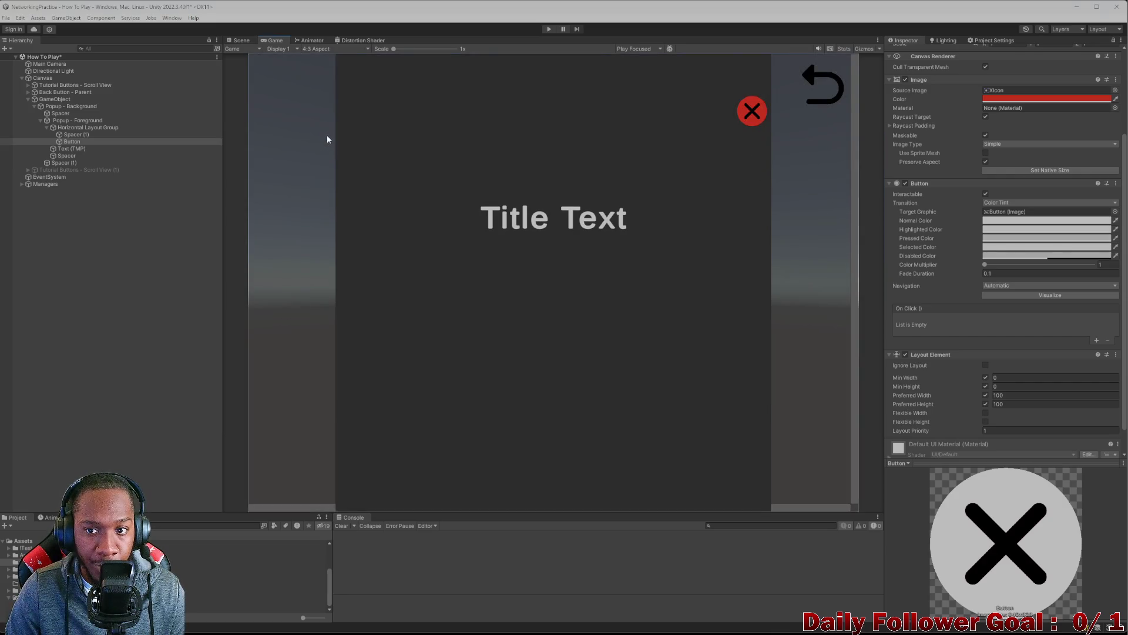
pyautogui.click(310, 40)
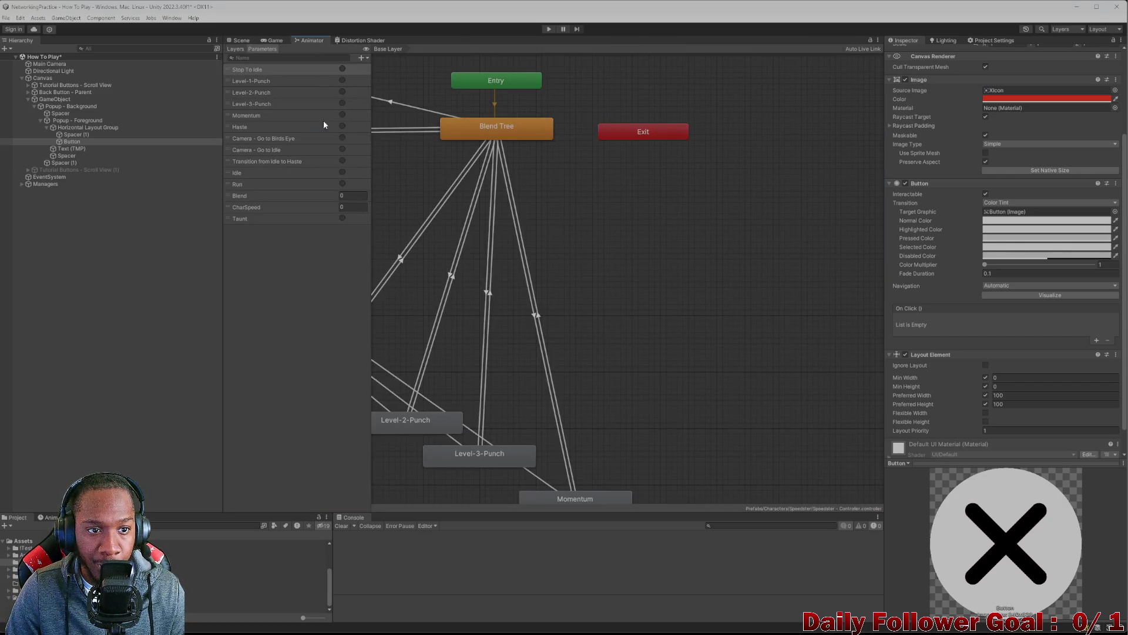
pyautogui.click(239, 40)
pyautogui.click(274, 40)
pyautogui.click(311, 40)
pyautogui.click(272, 40)
pyautogui.click(238, 40)
pyautogui.click(274, 40)
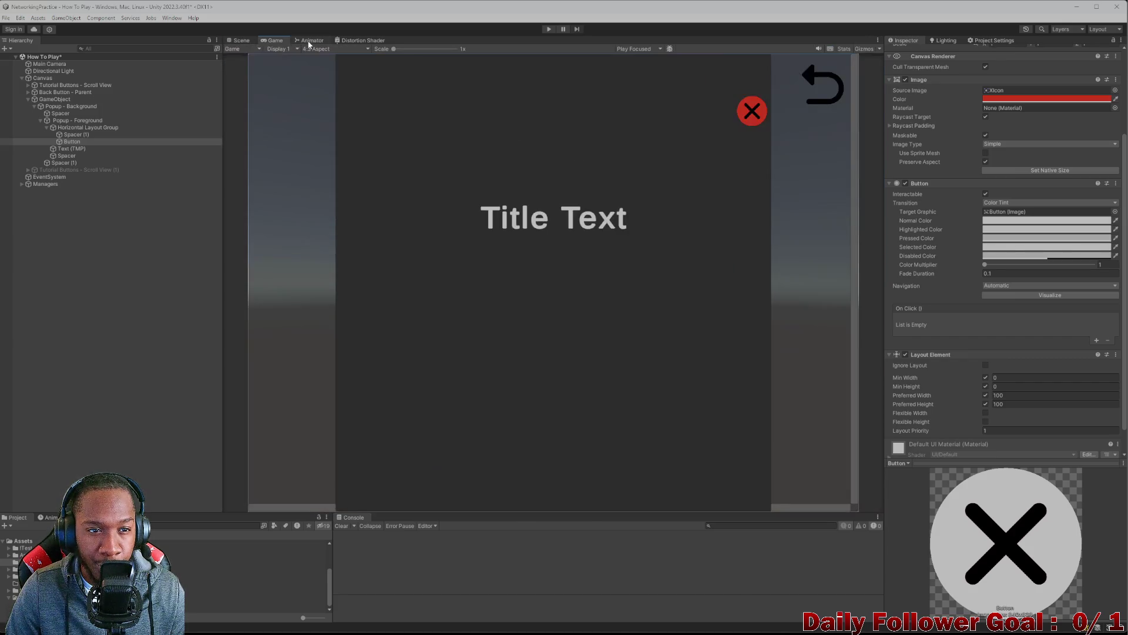
pyautogui.click(310, 40)
# - Preview the popup at 20:9 in the Game view, then return to the Scene view
pyautogui.click(241, 40)
pyautogui.click(273, 40)
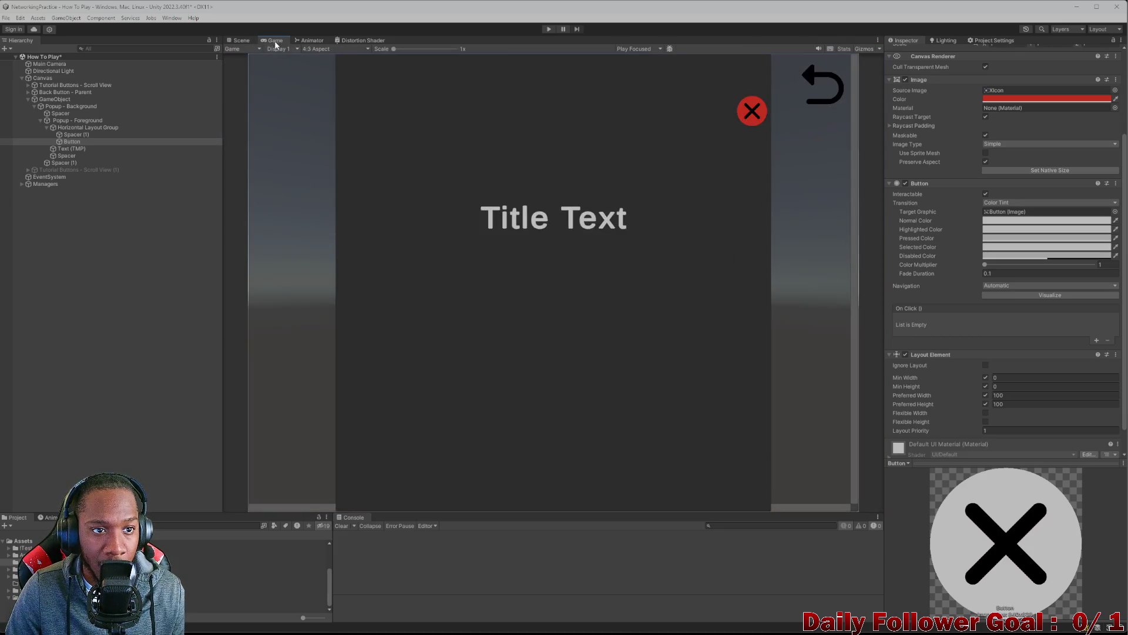
pyautogui.click(306, 49)
pyautogui.click(327, 148)
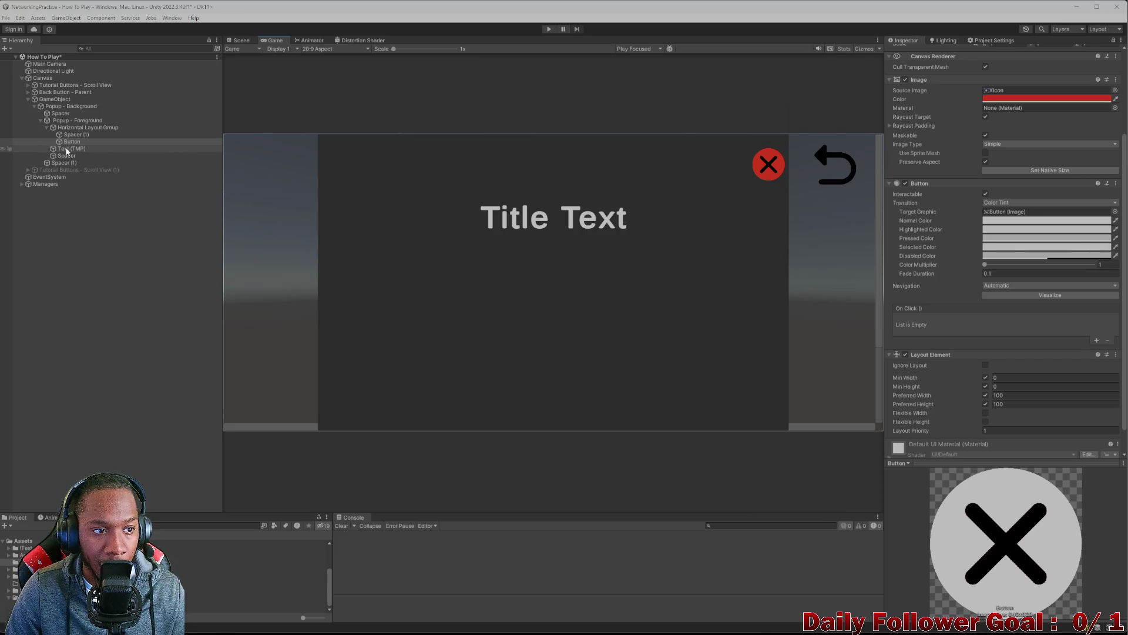
pyautogui.click(240, 40)
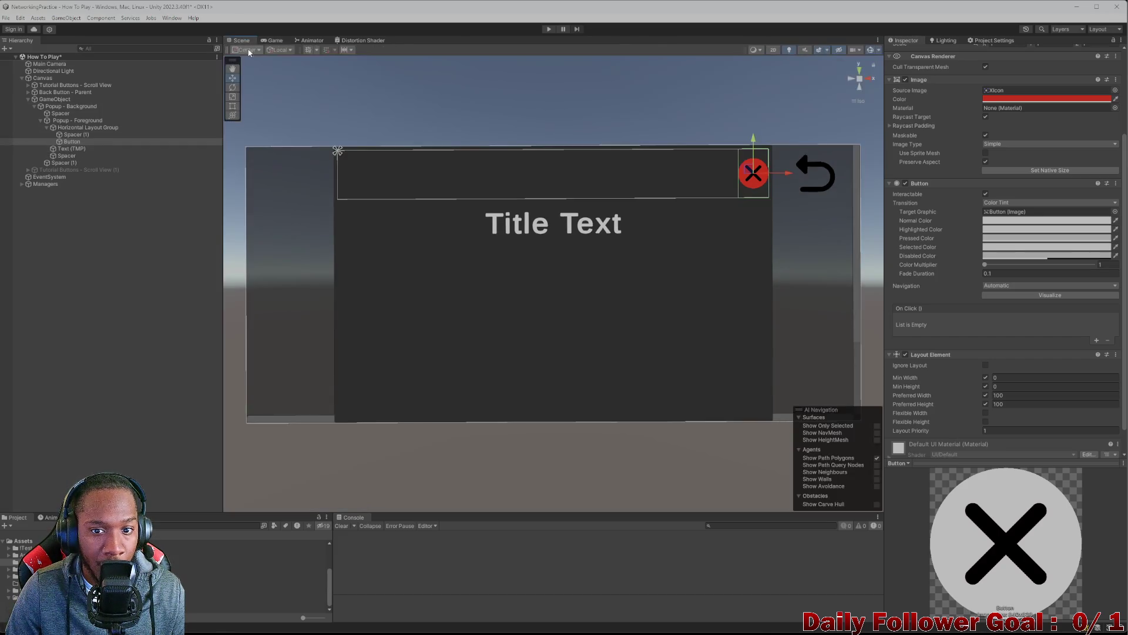
# - Add a Layout Element to the Horizontal Layout Group with Flexible Width and preferred height 10
pyautogui.click(76, 129)
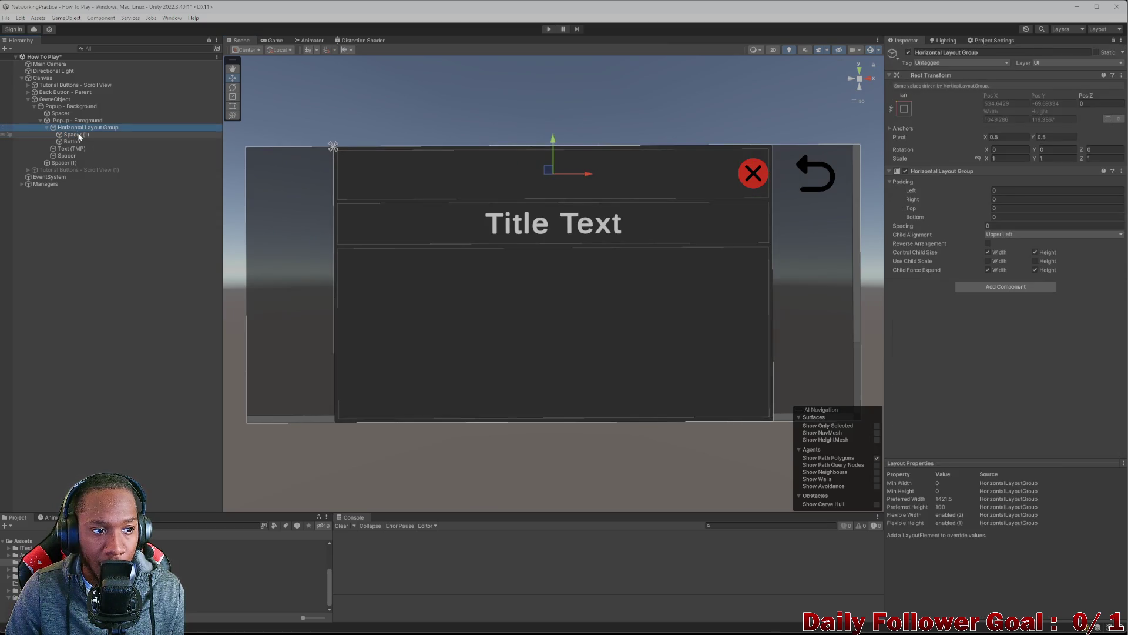
pyautogui.click(47, 127)
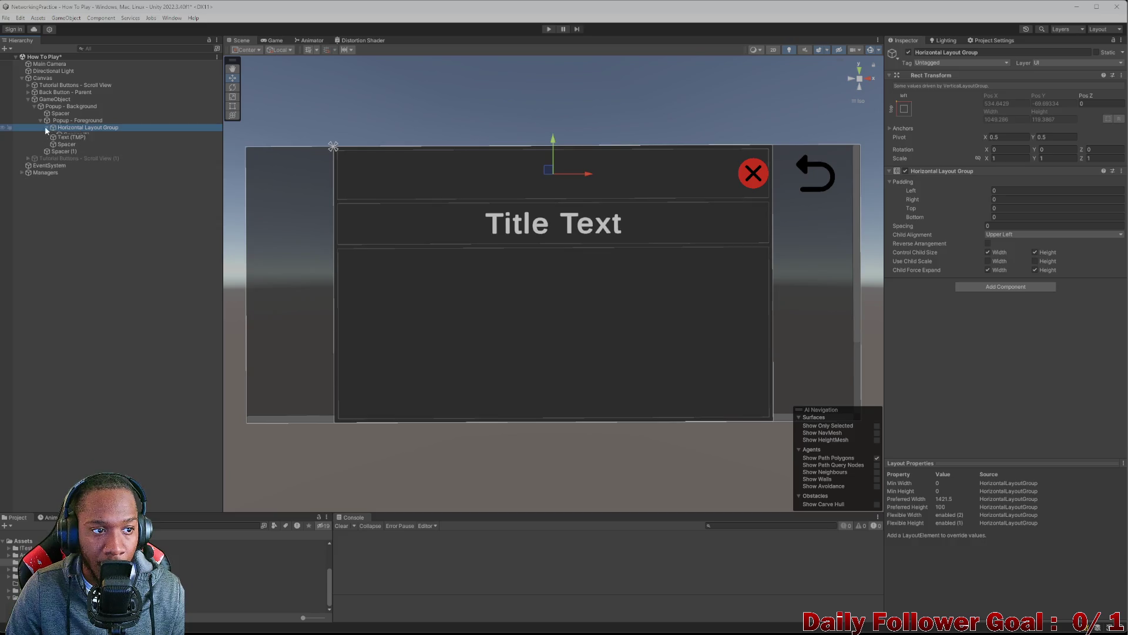
pyautogui.click(998, 286)
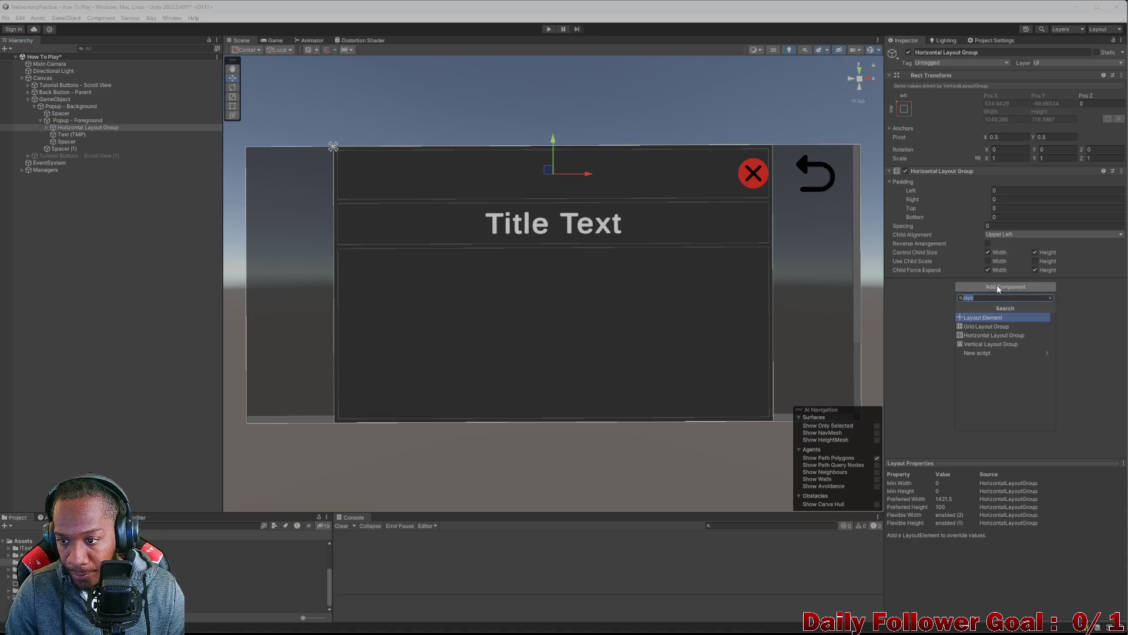
pyautogui.click(975, 317)
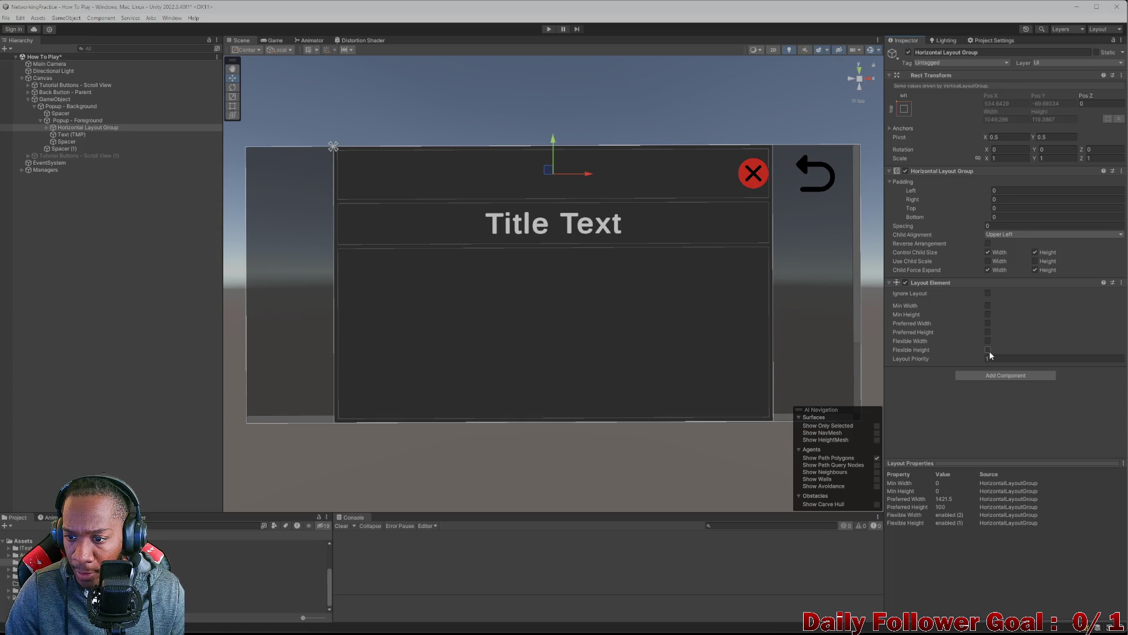
pyautogui.click(987, 341)
pyautogui.click(987, 332)
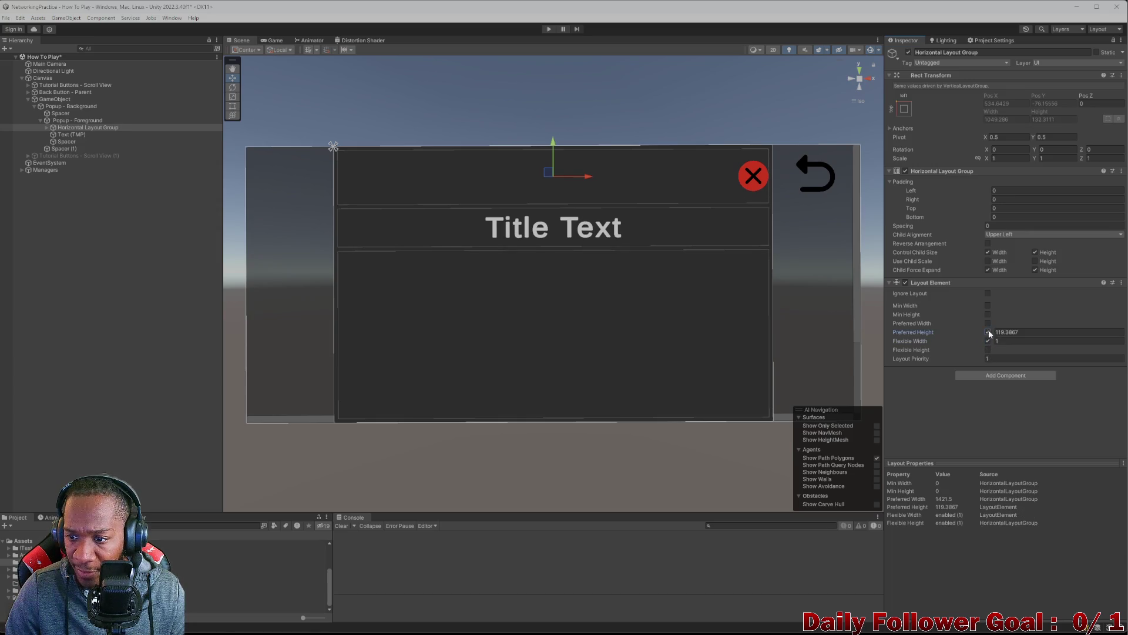
pyautogui.moveTo(982, 329); pyautogui.dragTo(943, 325)
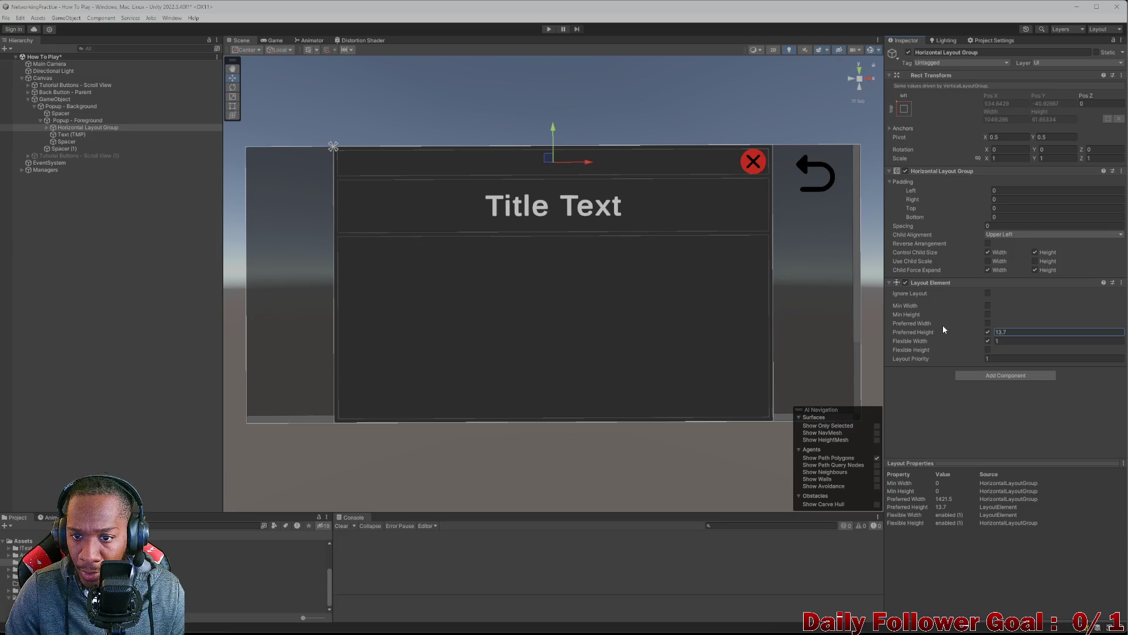
pyautogui.click(1017, 332)
pyautogui.write('10')
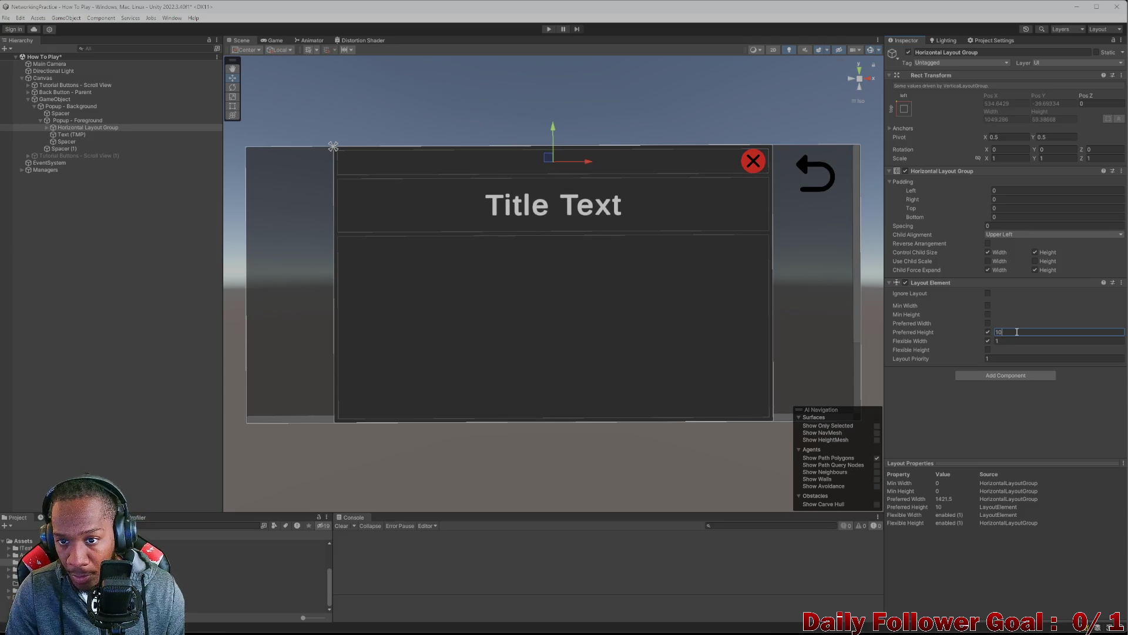
# - Enable the header row's minimum height and set it to 10
pyautogui.click(988, 306)
pyautogui.click(988, 306)
pyautogui.click(988, 314)
pyautogui.click(1013, 314)
pyautogui.write('10')
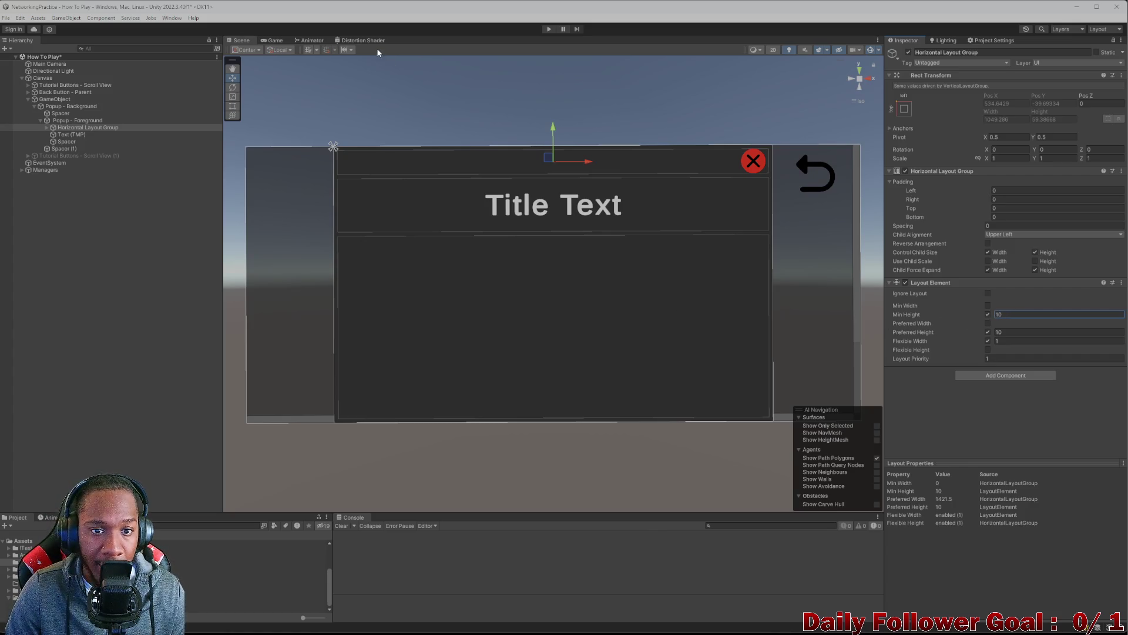
pyautogui.click(275, 40)
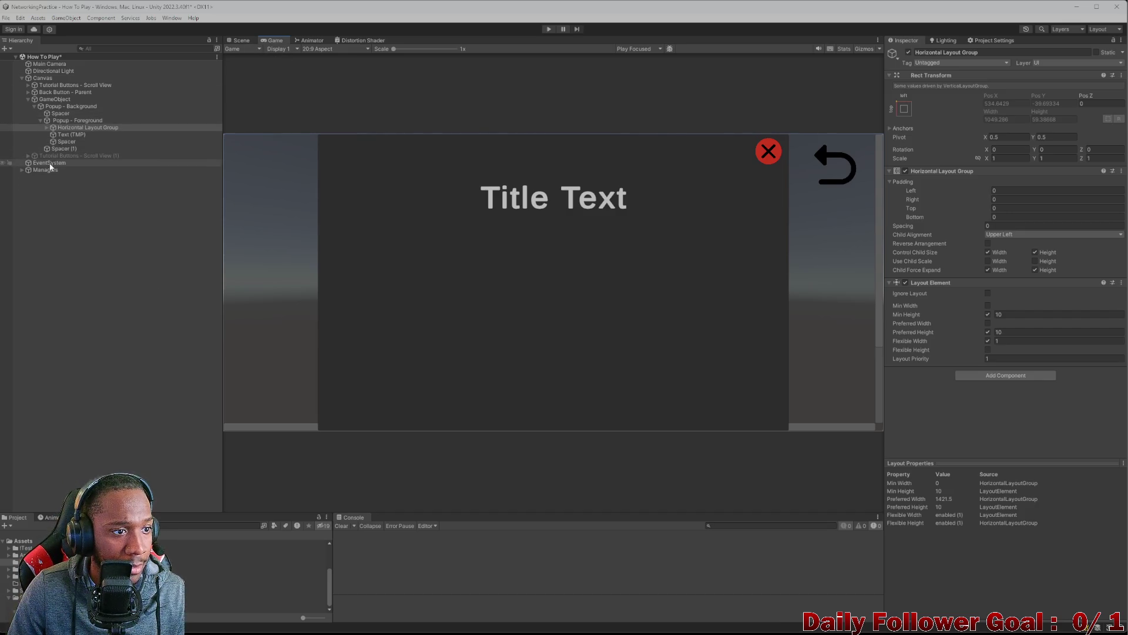
# - Move the scroll view below the title text and rename the title to 'Title - Text (TMP)'
pyautogui.moveTo(50, 156); pyautogui.dragTo(74, 139)
pyautogui.click(71, 134)
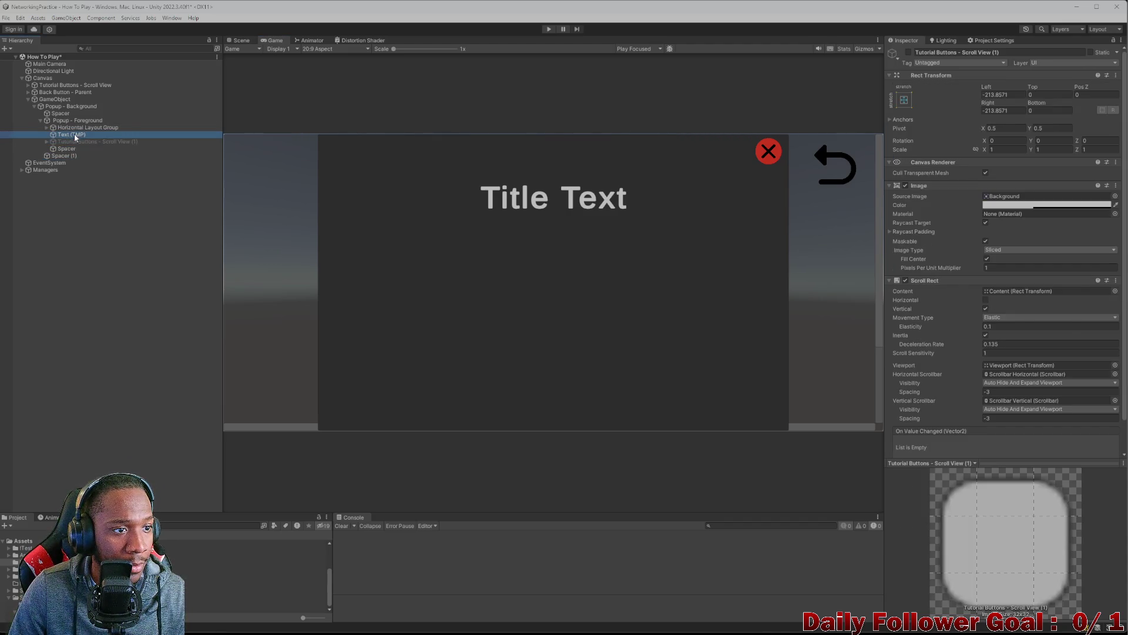
pyautogui.click(1007, 53)
pyautogui.press('Home')
pyautogui.write('Title -')
pyautogui.press('Return')
# - Activate the tutorial scroll view and deactivate the Spacer
pyautogui.click(76, 141)
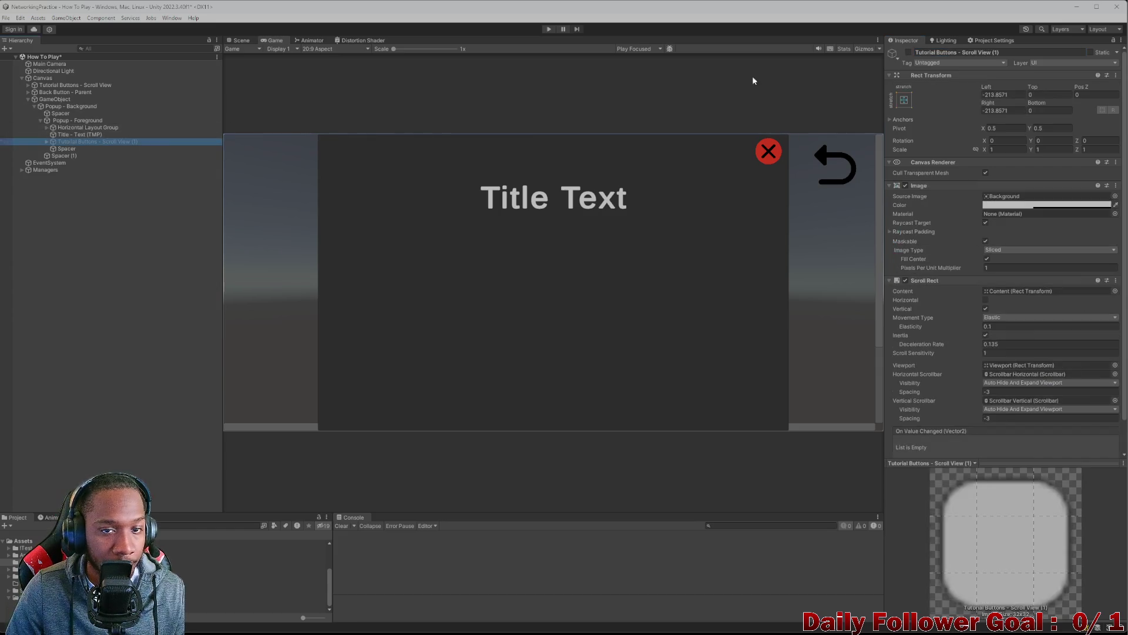
pyautogui.click(908, 53)
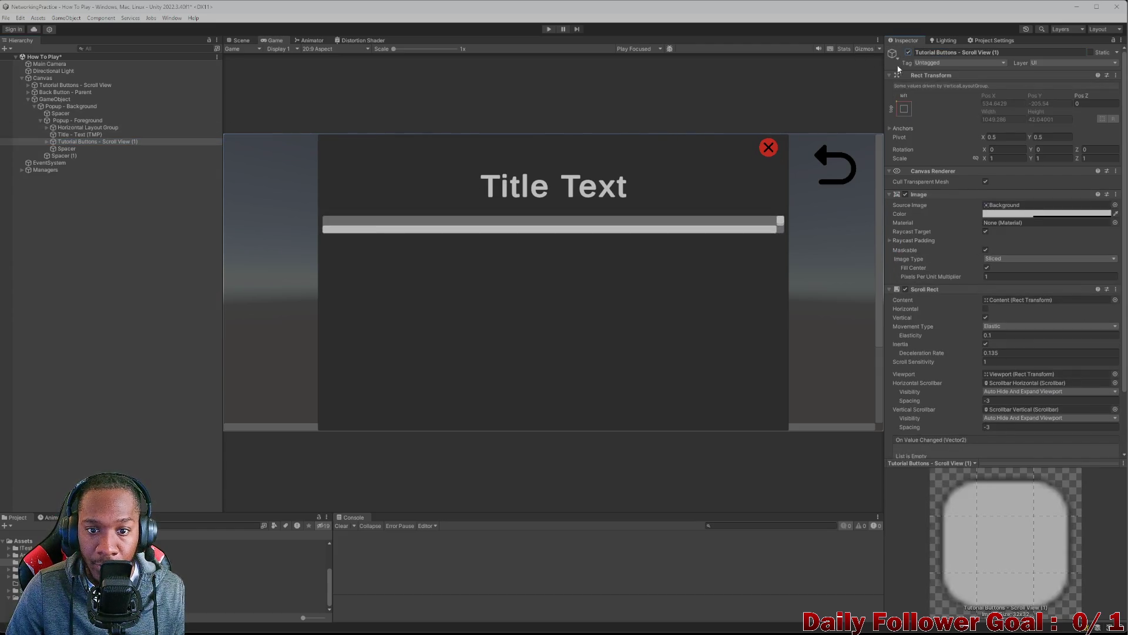
pyautogui.click(46, 142)
pyautogui.click(65, 184)
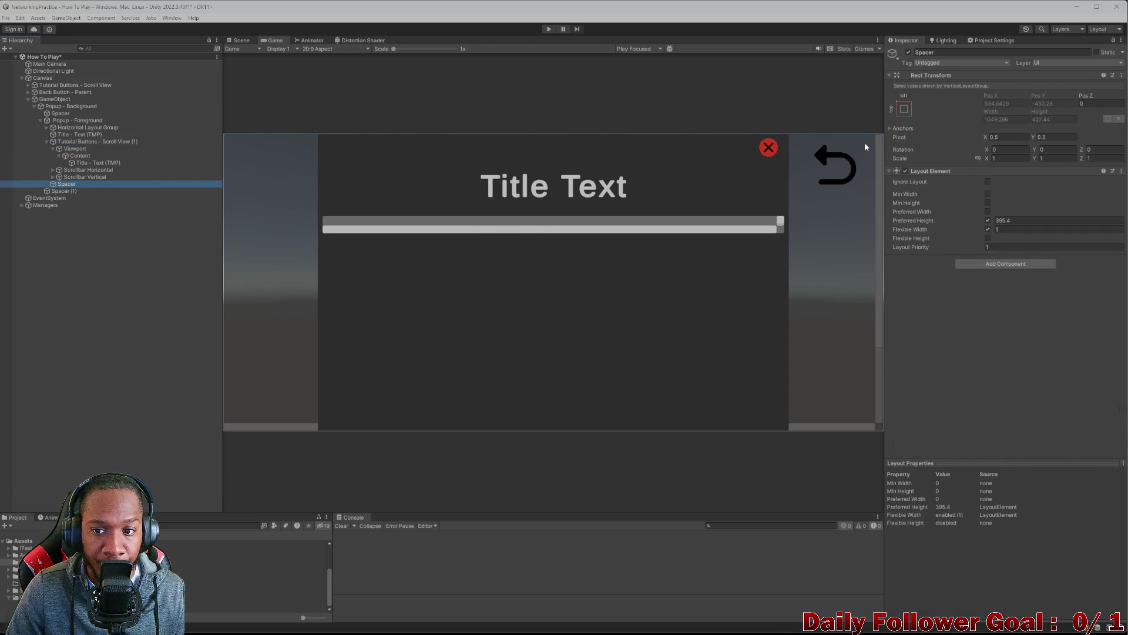
pyautogui.click(909, 53)
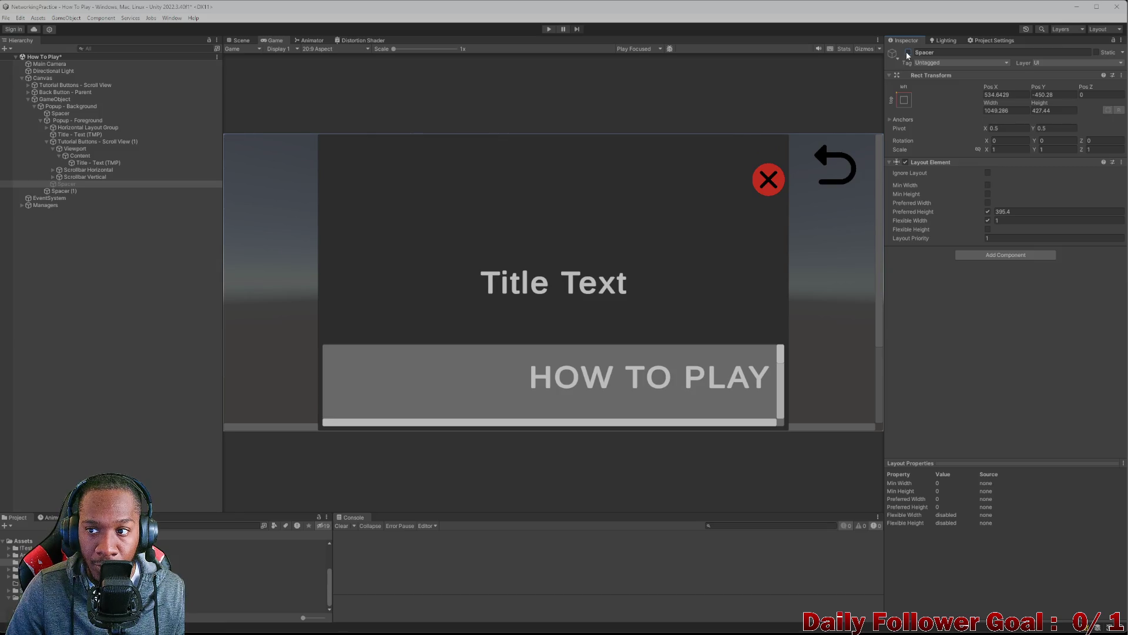
# - Try a Spacer preferred height of 430.9, then undo it
pyautogui.click(1002, 255)
pyautogui.click(915, 266)
pyautogui.click(994, 212)
pyautogui.write('430.9')
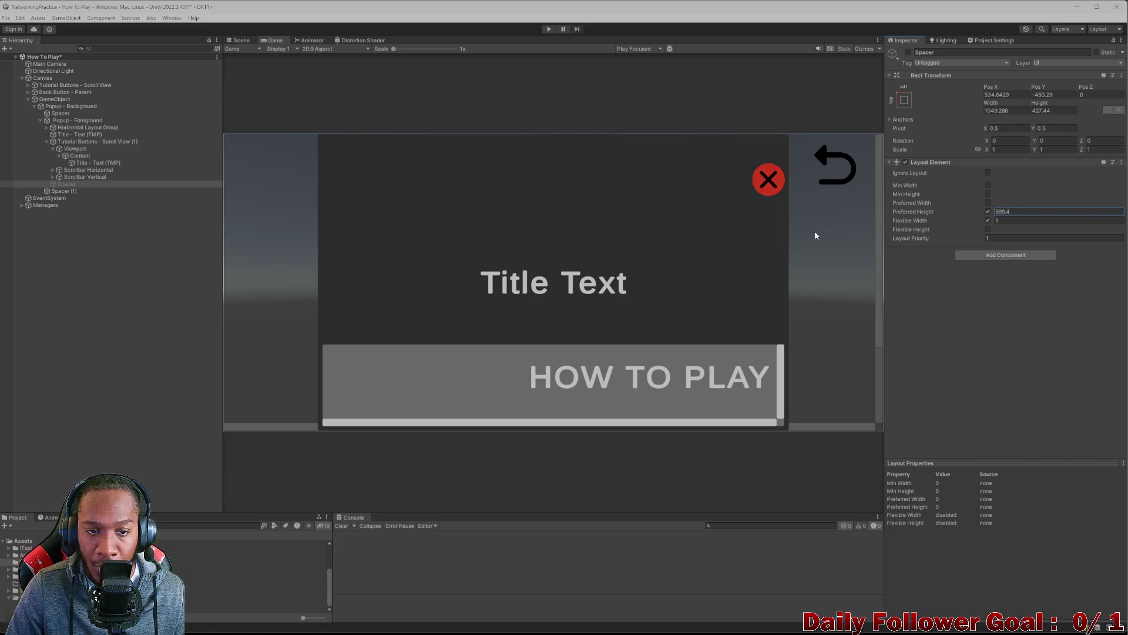
pyautogui.hotkey('ctrl', 'z')
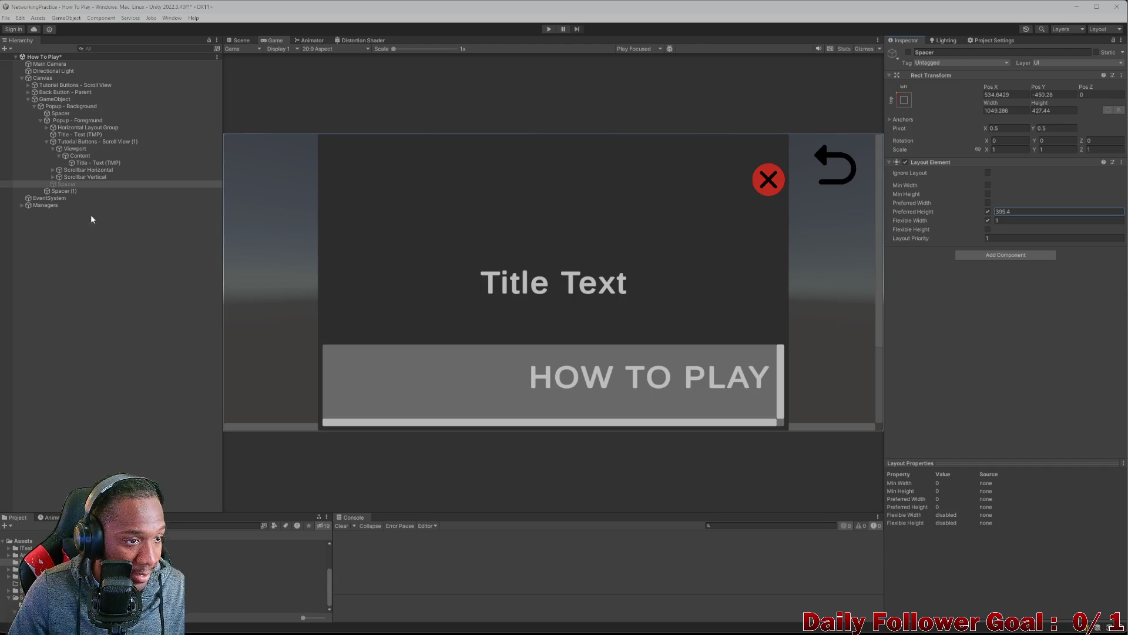
# - Add a Layout Element to the scroll view with Flexible Width and preferred height 589.3
pyautogui.click(44, 141)
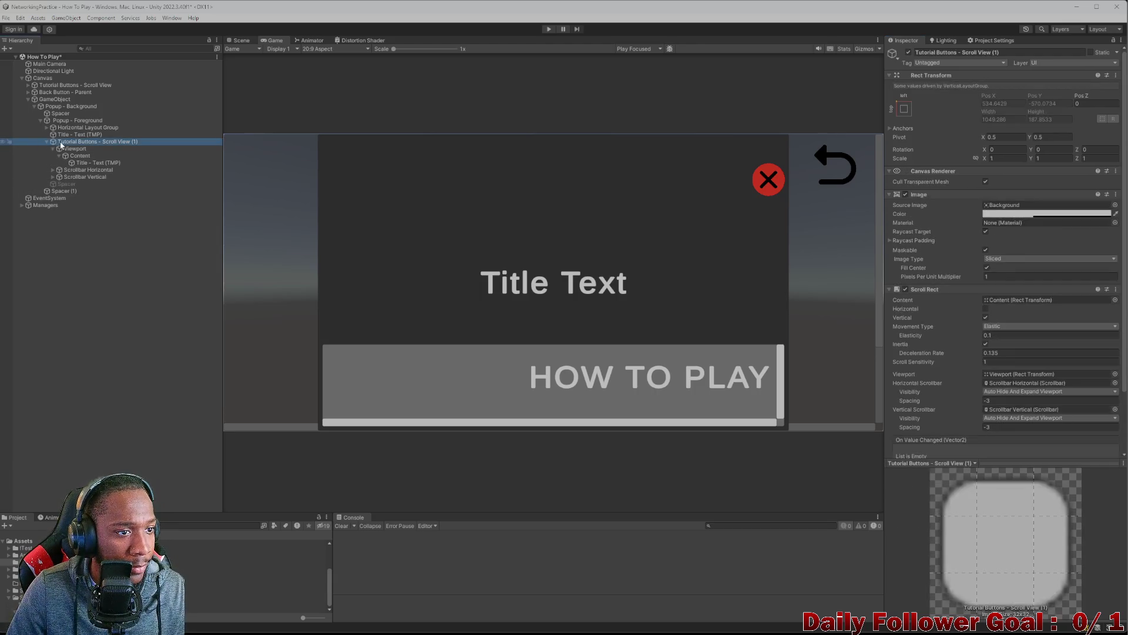
pyautogui.click(47, 142)
pyautogui.scroll(-3, 999, 294)
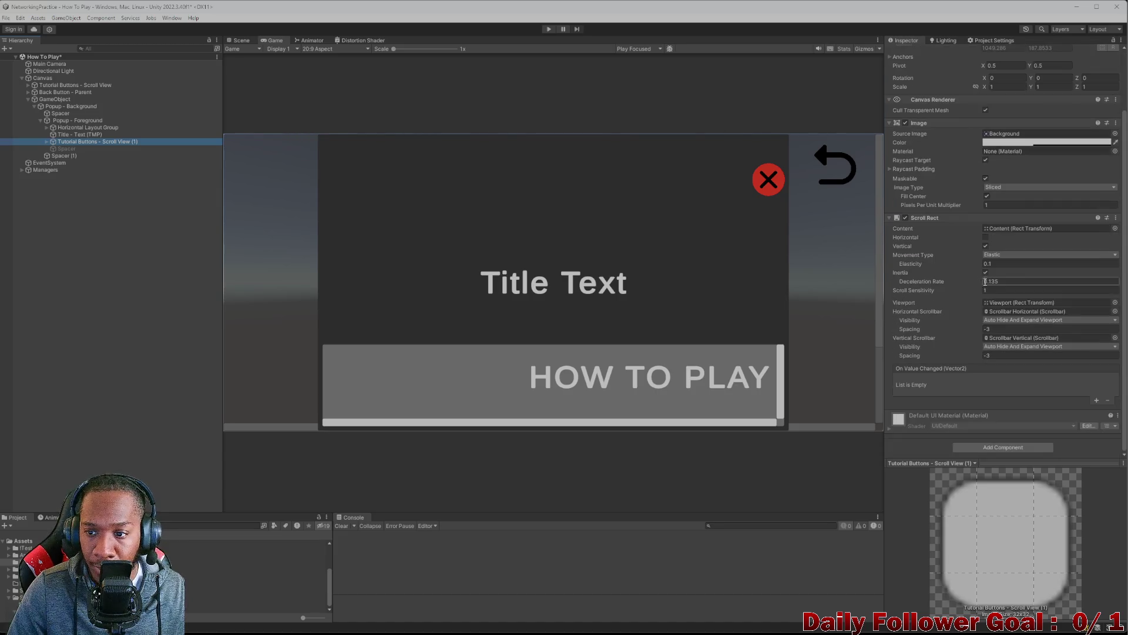
pyautogui.click(999, 448)
pyautogui.write('layo')
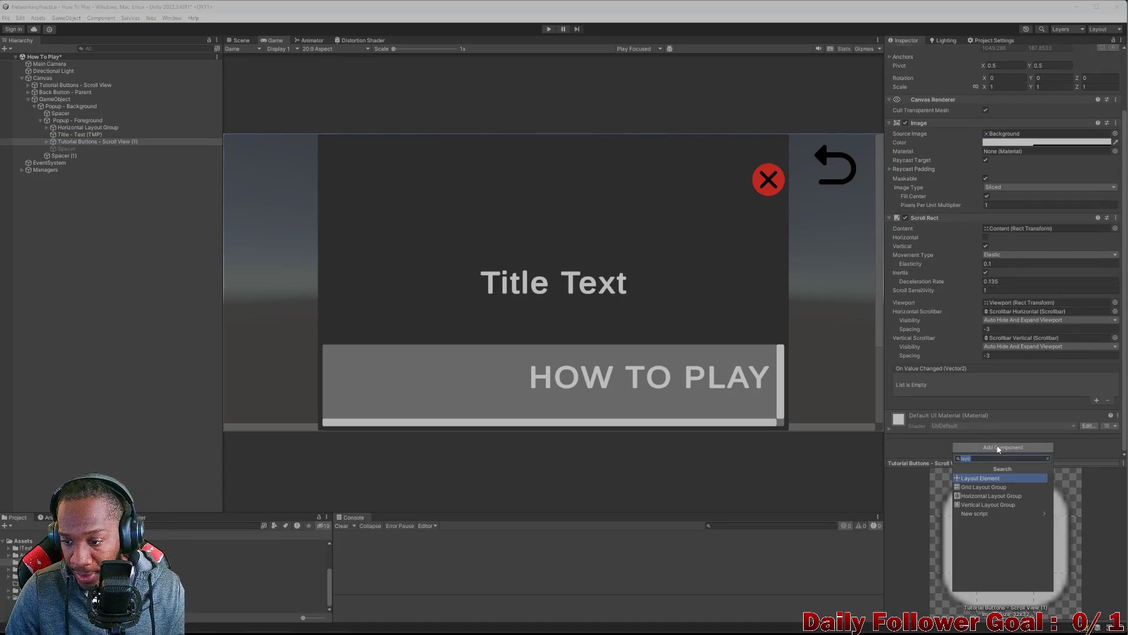
pyautogui.click(978, 479)
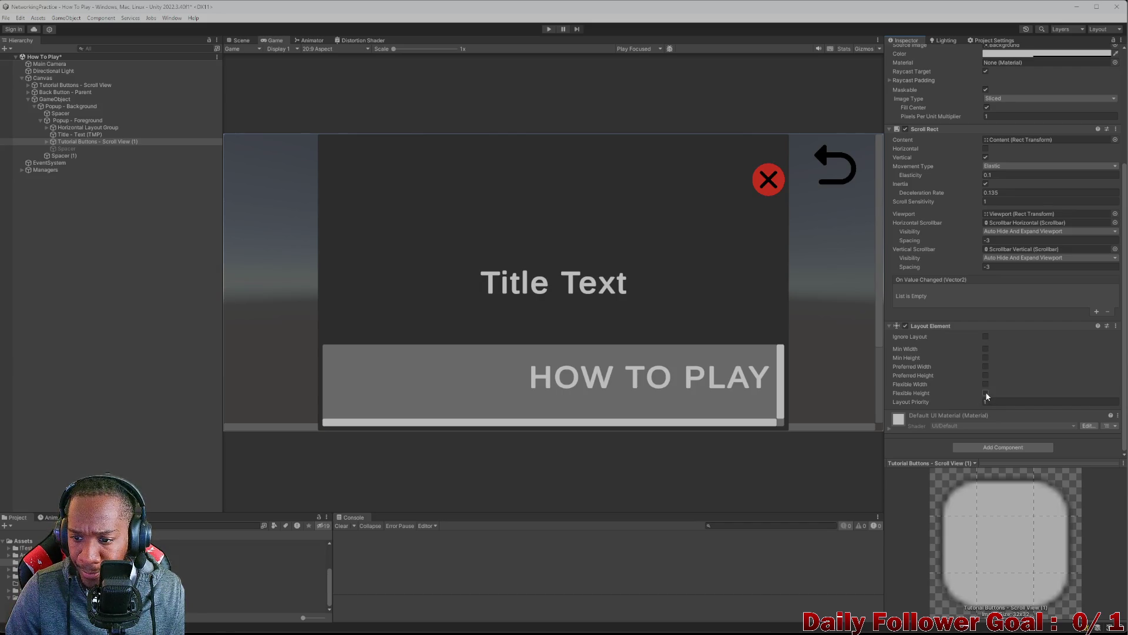
pyautogui.click(984, 384)
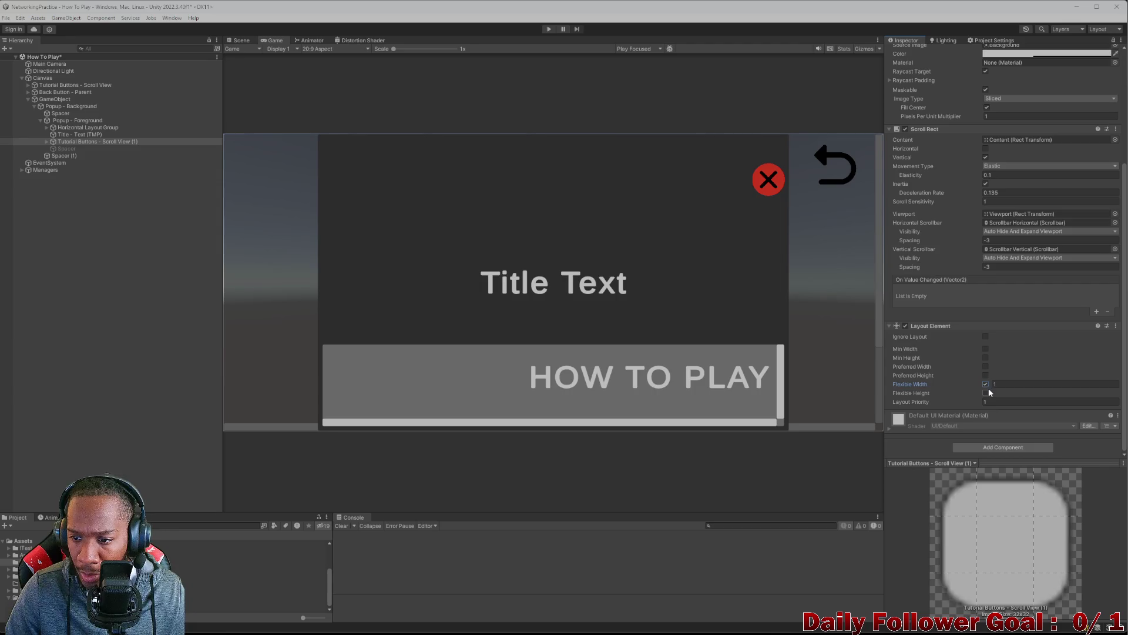
pyautogui.click(985, 375)
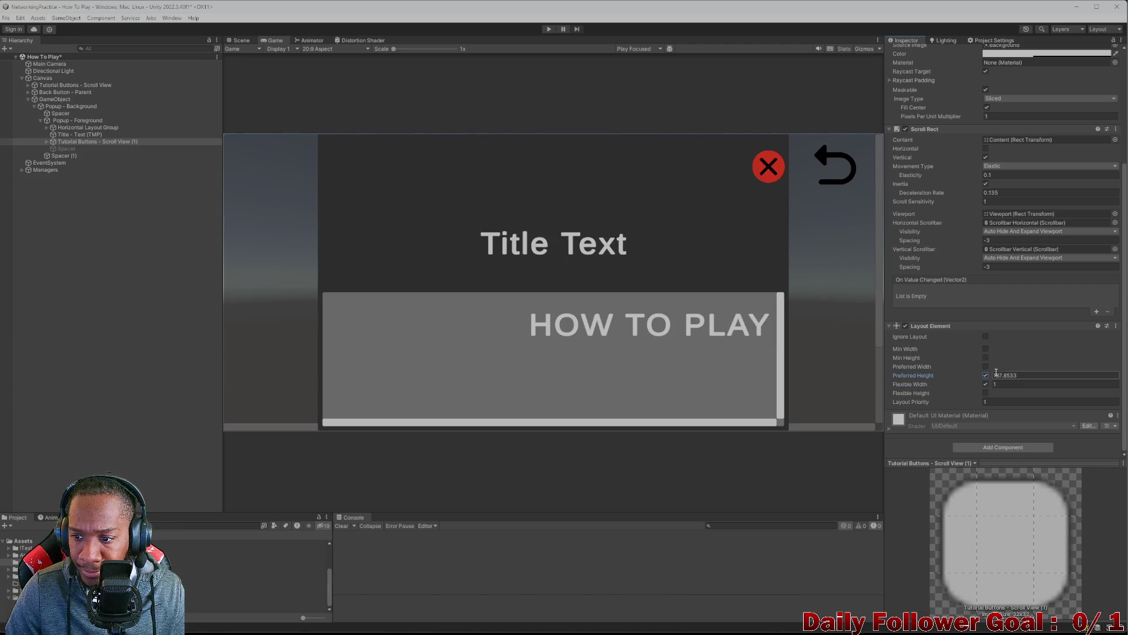
pyautogui.moveTo(992, 376); pyautogui.dragTo(1055, 377)
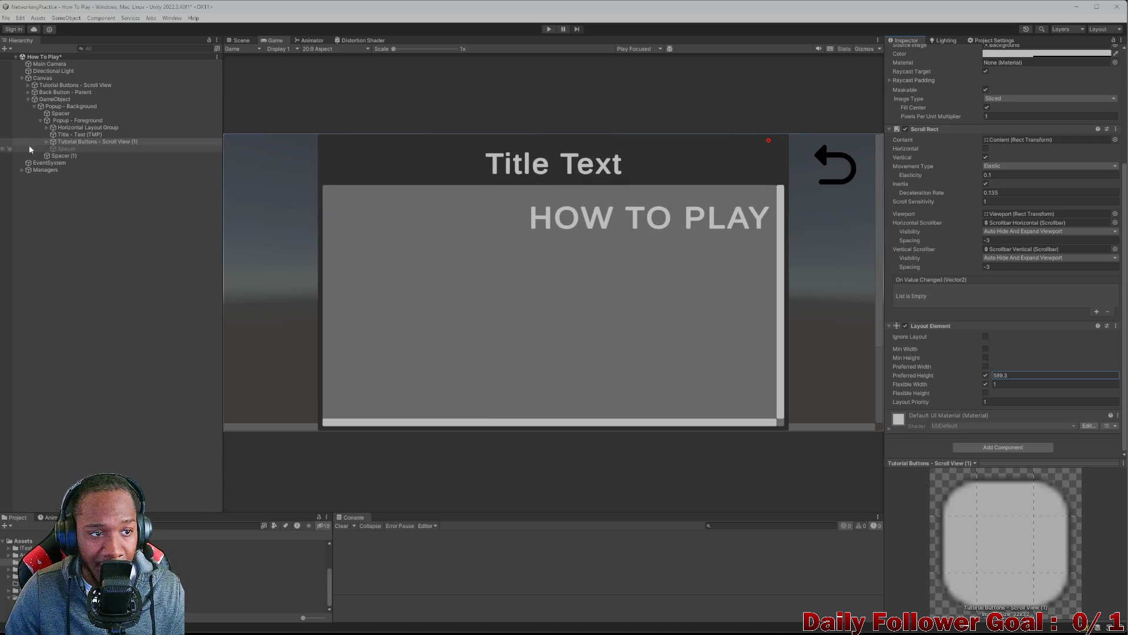
pyautogui.click(66, 129)
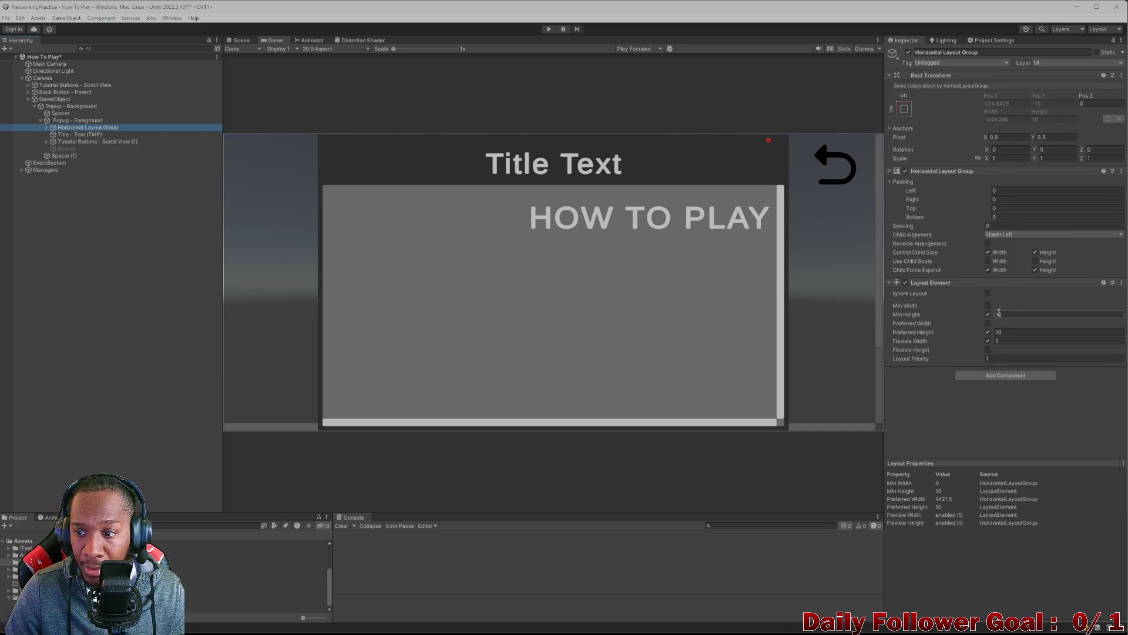
# - Set the header row's minimum and preferred height to 50
pyautogui.moveTo(993, 312); pyautogui.dragTo(1033, 317)
pyautogui.write('50')
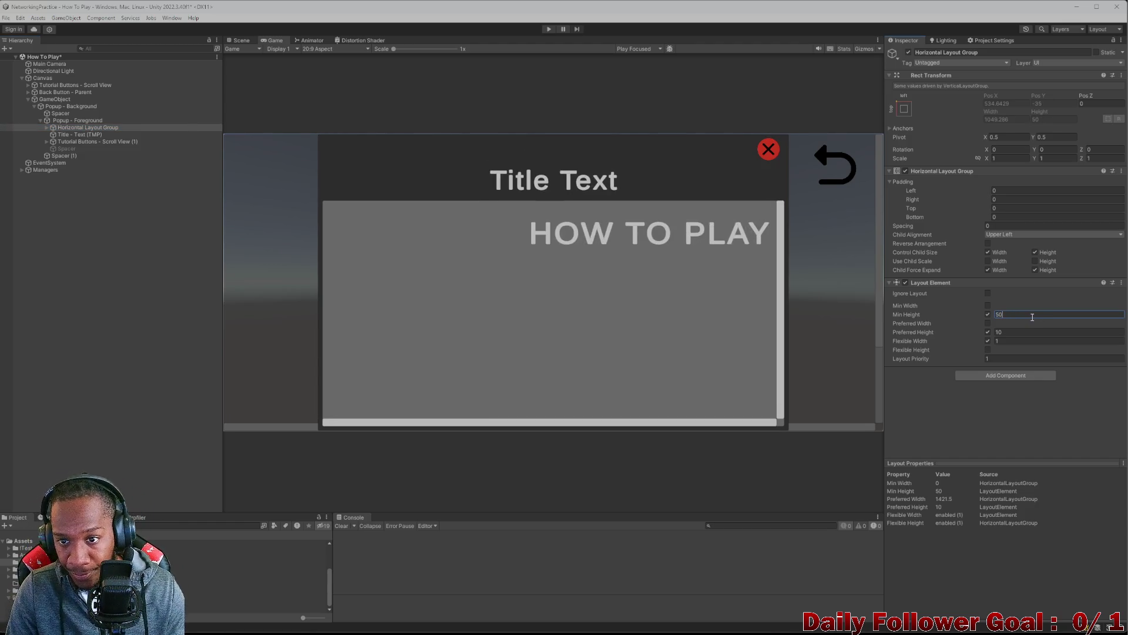
pyautogui.click(1032, 330)
pyautogui.write('50')
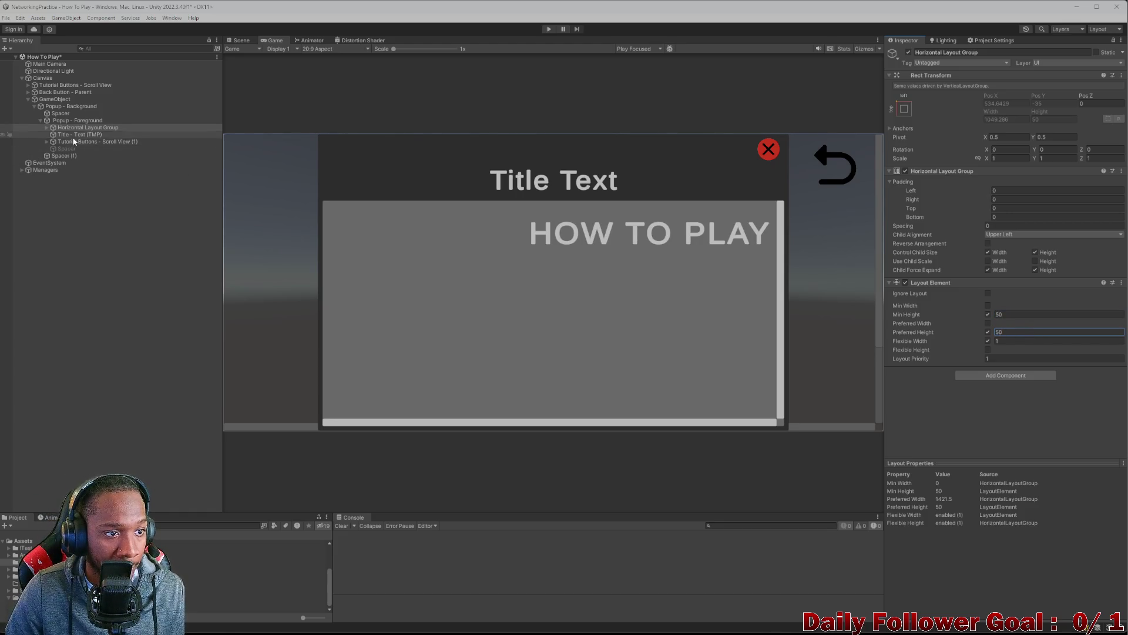
# - Set Popup - Foreground's Vertical Layout Group spacing to 20
pyautogui.click(68, 120)
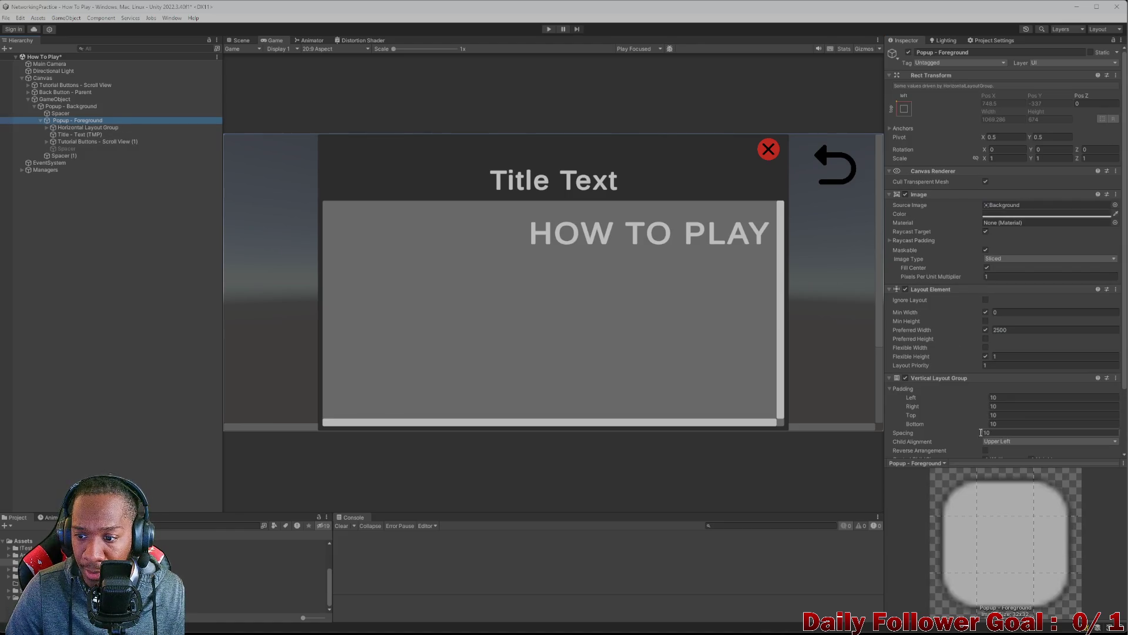
pyautogui.moveTo(914, 434); pyautogui.dragTo(946, 435)
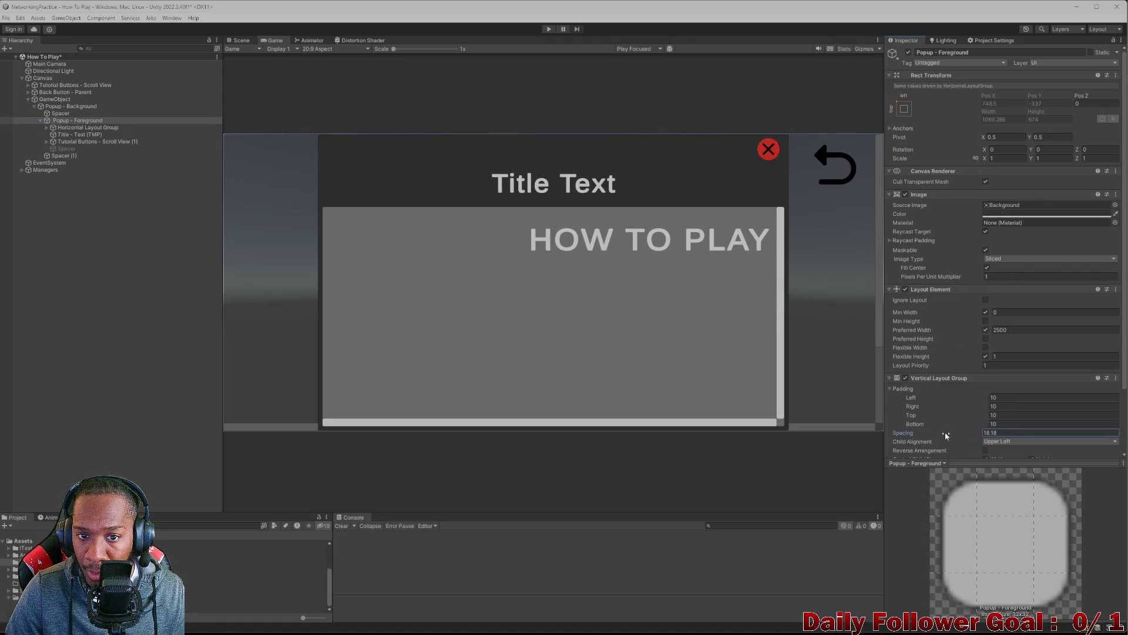
pyautogui.write('20')
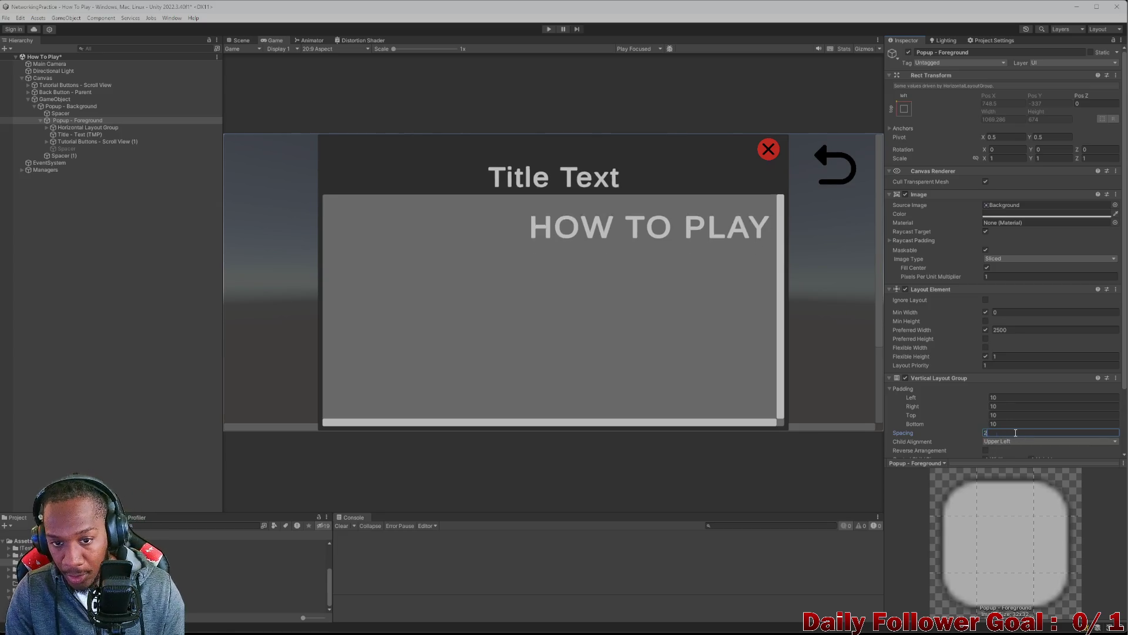
pyautogui.click(51, 142)
pyautogui.click(51, 142)
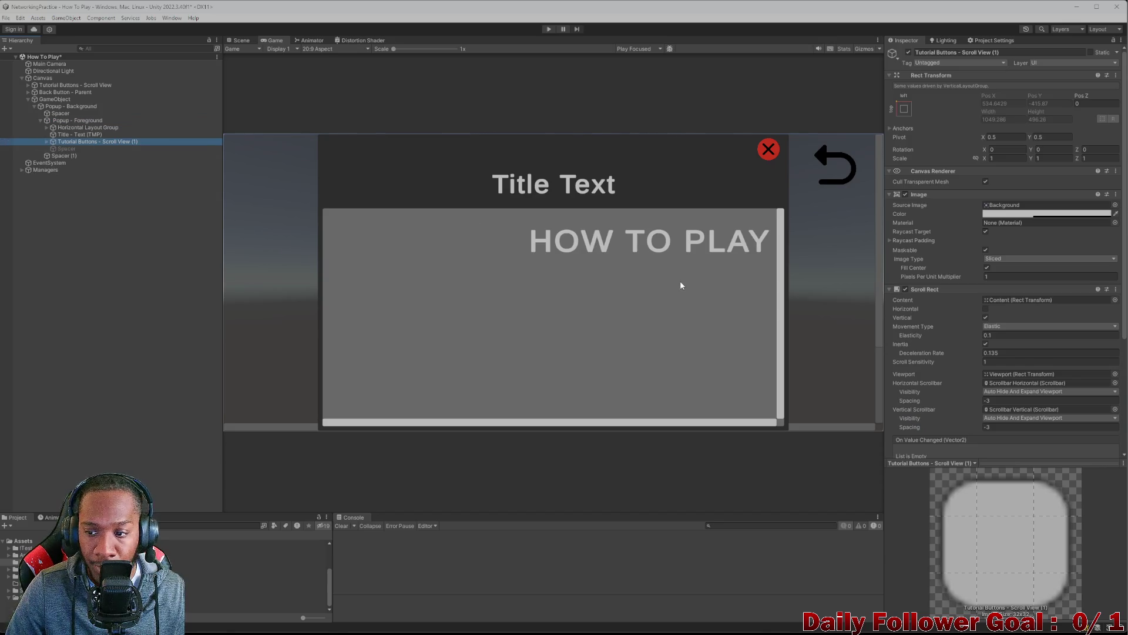
# - Move the scroll view's Layout Element up to sit just below Canvas Renderer
pyautogui.scroll(-3, 1012, 346)
pyautogui.click(1005, 369)
pyautogui.moveTo(1005, 369)
pyautogui.mouseDown()
pyautogui.moveTo(947, 78)
pyautogui.moveTo(955, 102)
pyautogui.mouseUp()
# - Set the Layout Element's preferred height to 600 and reselect the scroll view
pyautogui.scroll(3, 1026, 193)
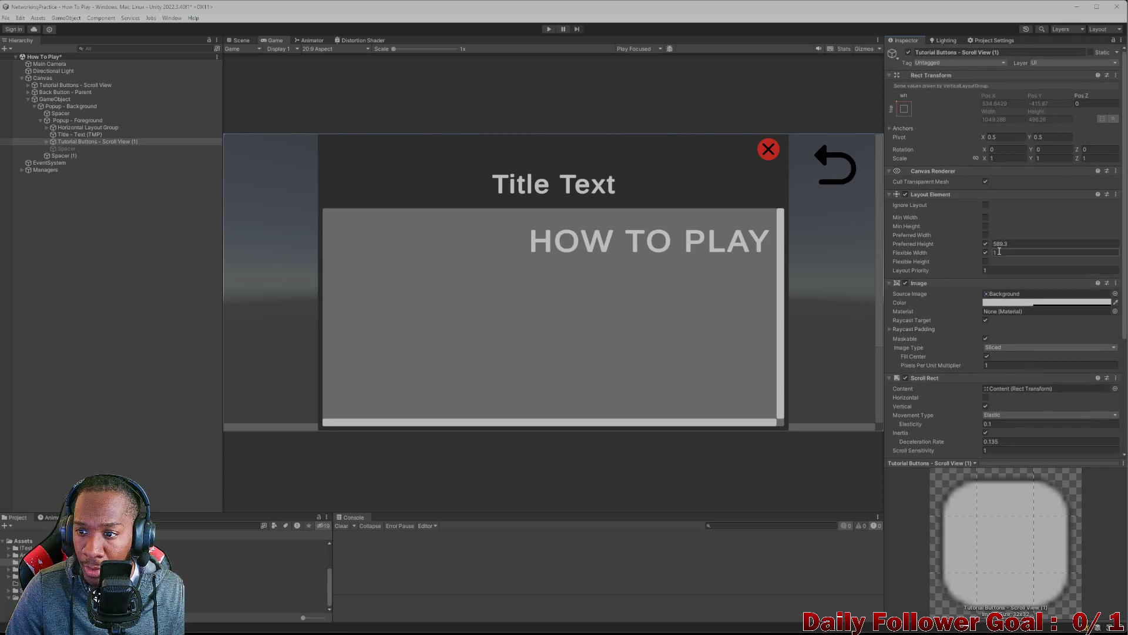
pyautogui.moveTo(989, 242)
pyautogui.mouseDown()
pyautogui.moveTo(1110, 249)
pyautogui.moveTo(1016, 244)
pyautogui.moveTo(1049, 249)
pyautogui.mouseUp()
pyautogui.write('5')
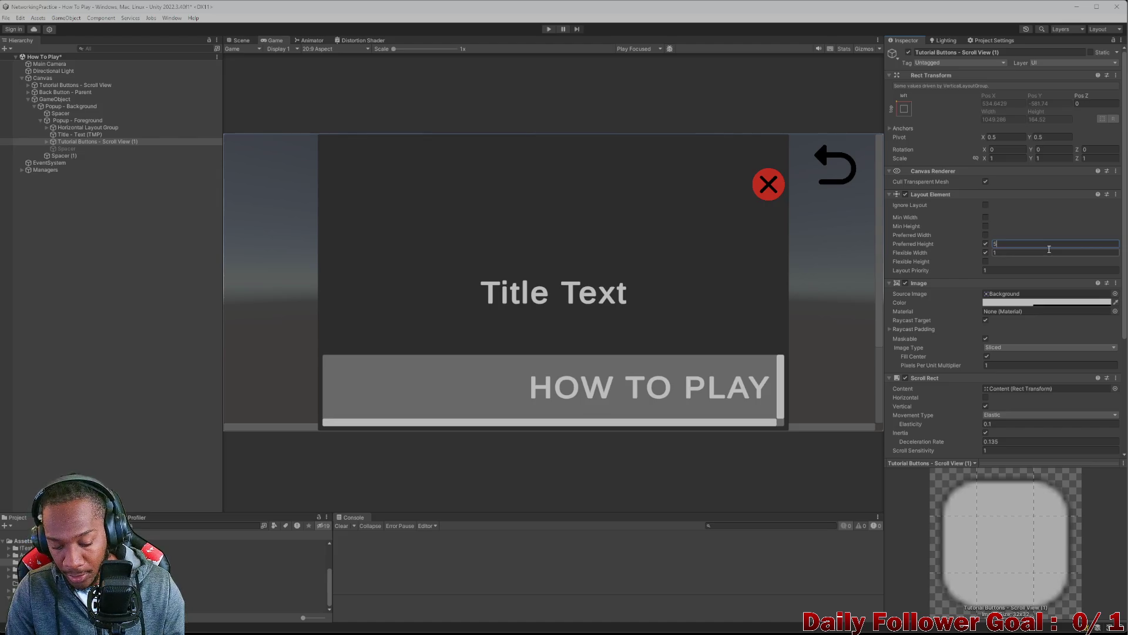
pyautogui.write('00')
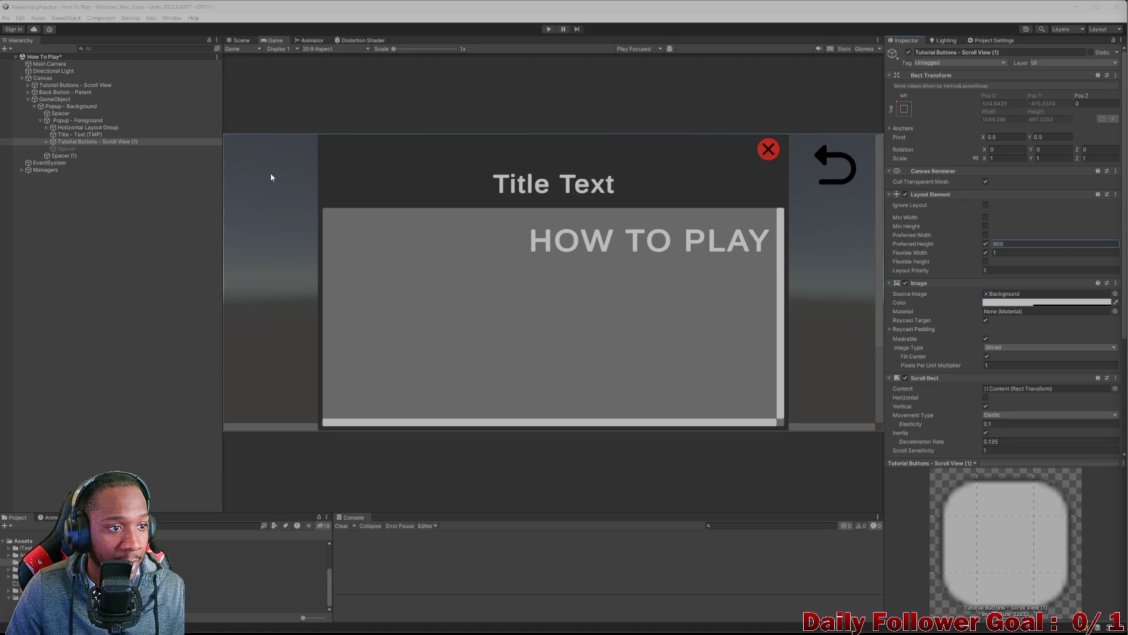
pyautogui.click(47, 141)
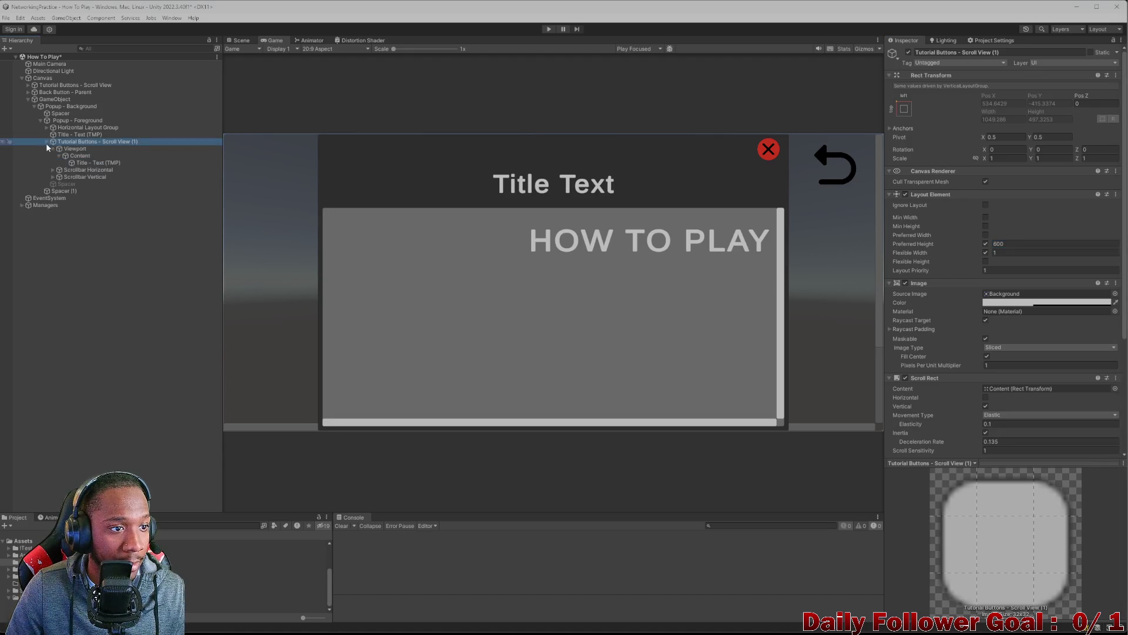
# - Inspect the HOW TO PLAY text and Content objects, then start Play mode
pyautogui.click(76, 162)
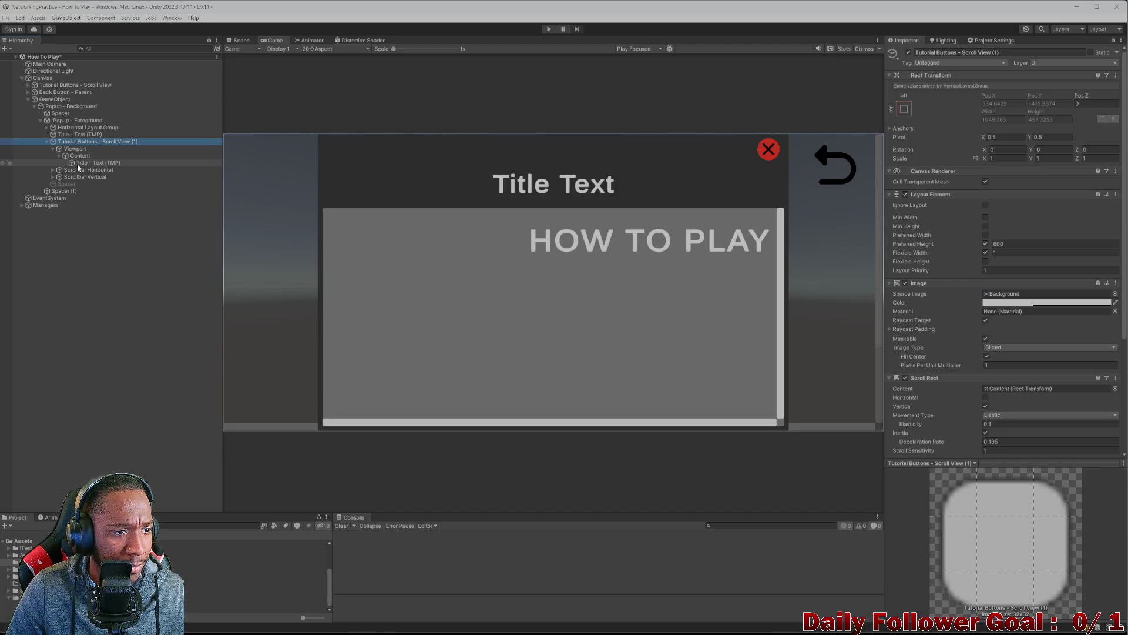
pyautogui.scroll(-3, 972, 337)
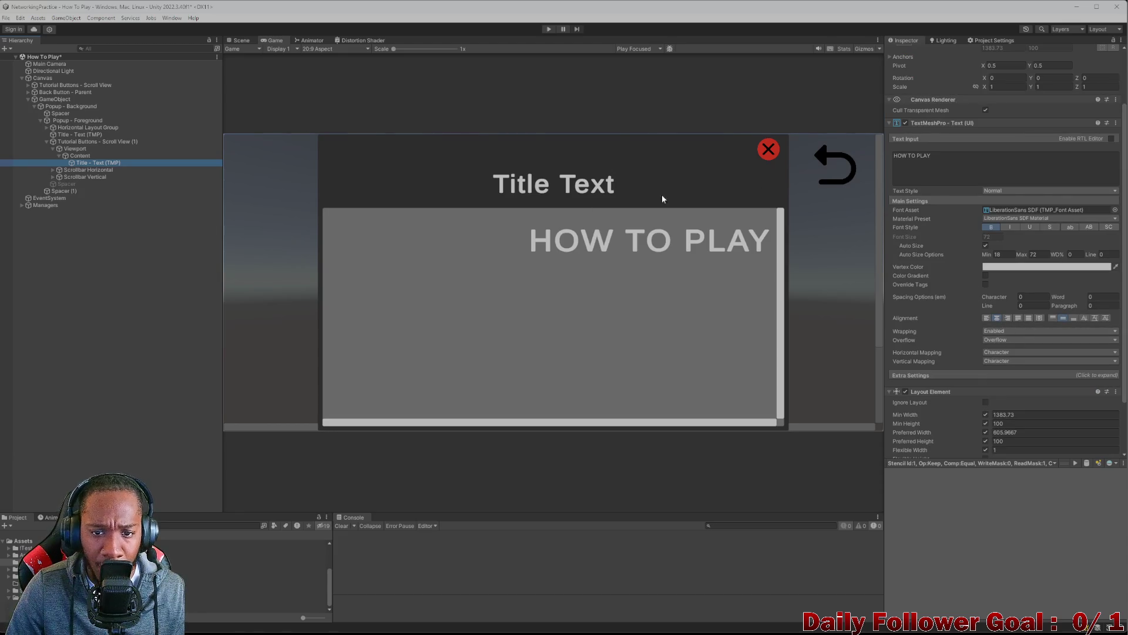
pyautogui.click(80, 156)
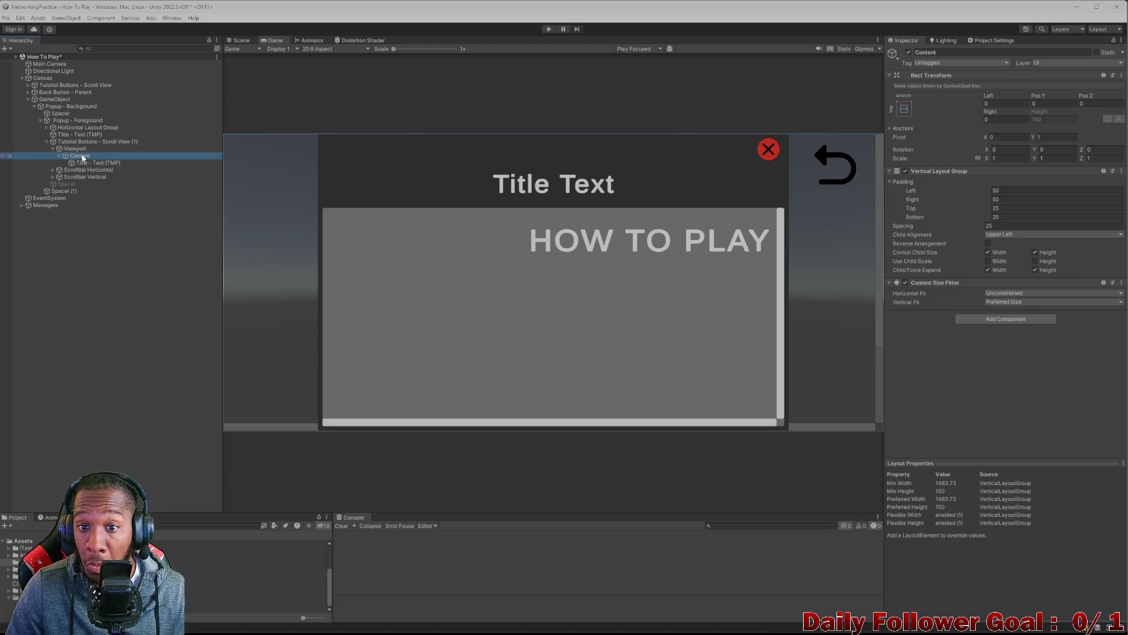
pyautogui.click(76, 162)
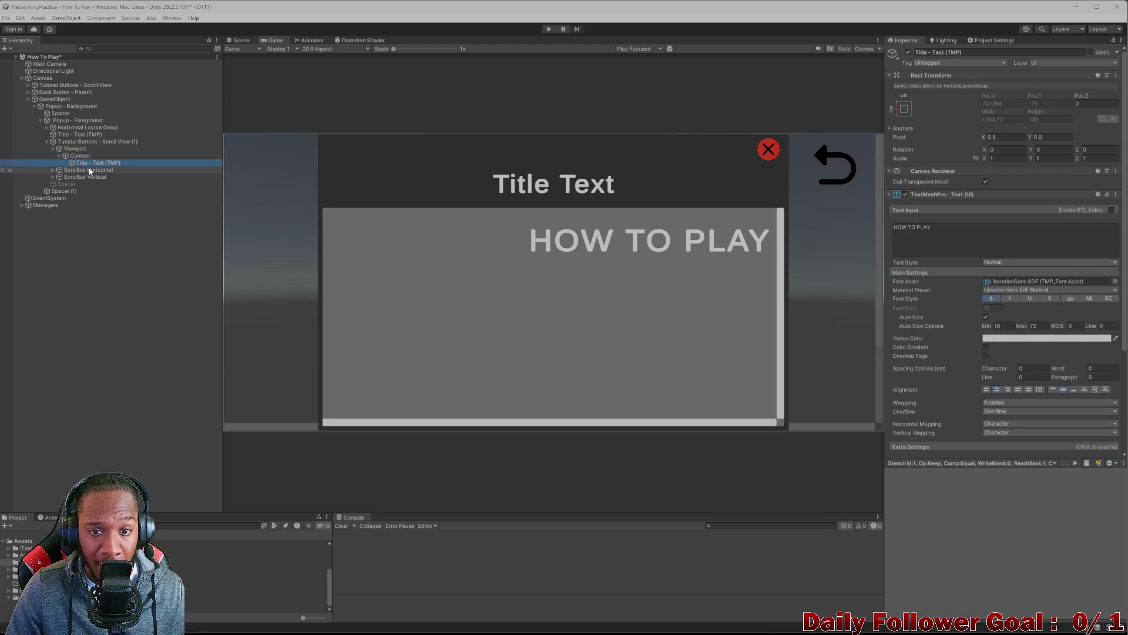
pyautogui.click(549, 30)
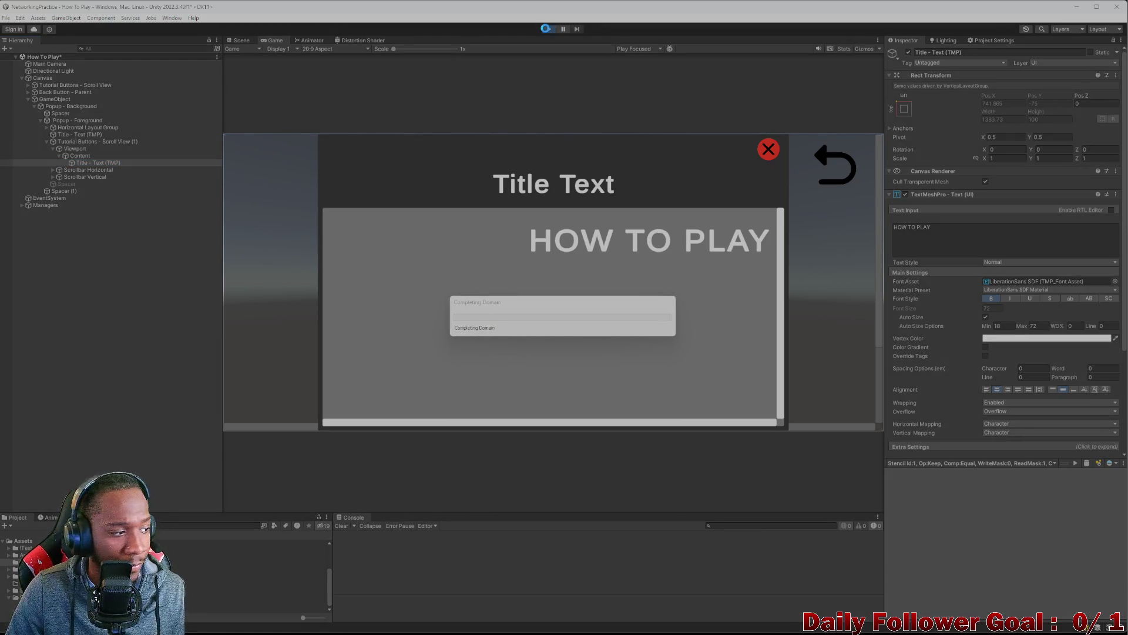
# - Stop Play mode, run the scene again to re-test the popup, then stop it
pyautogui.click(548, 29)
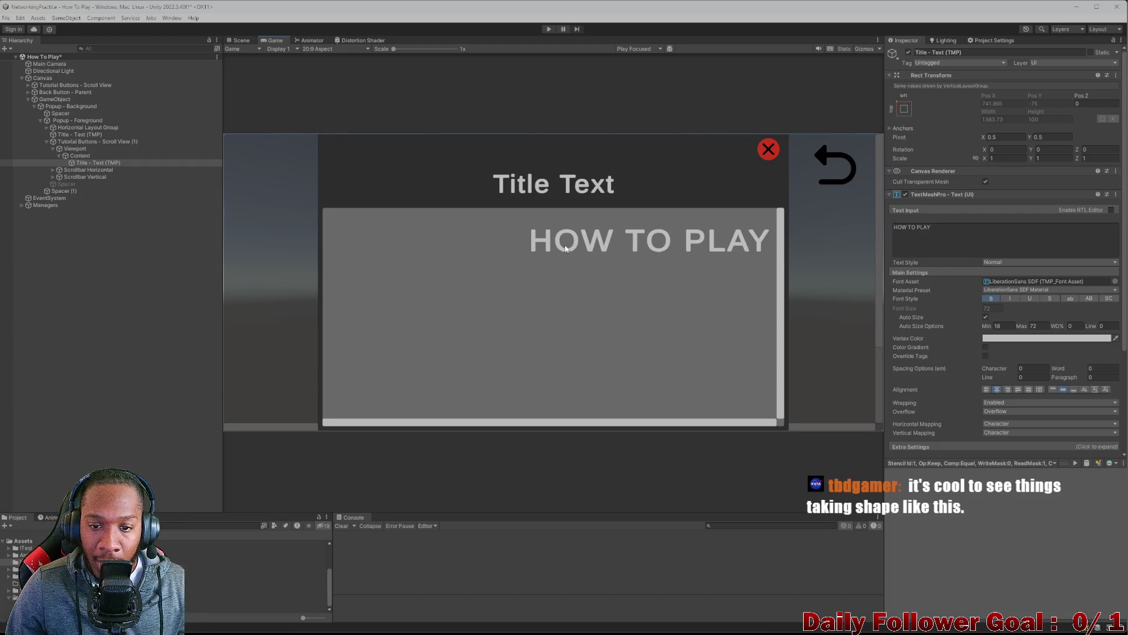
pyautogui.click(550, 30)
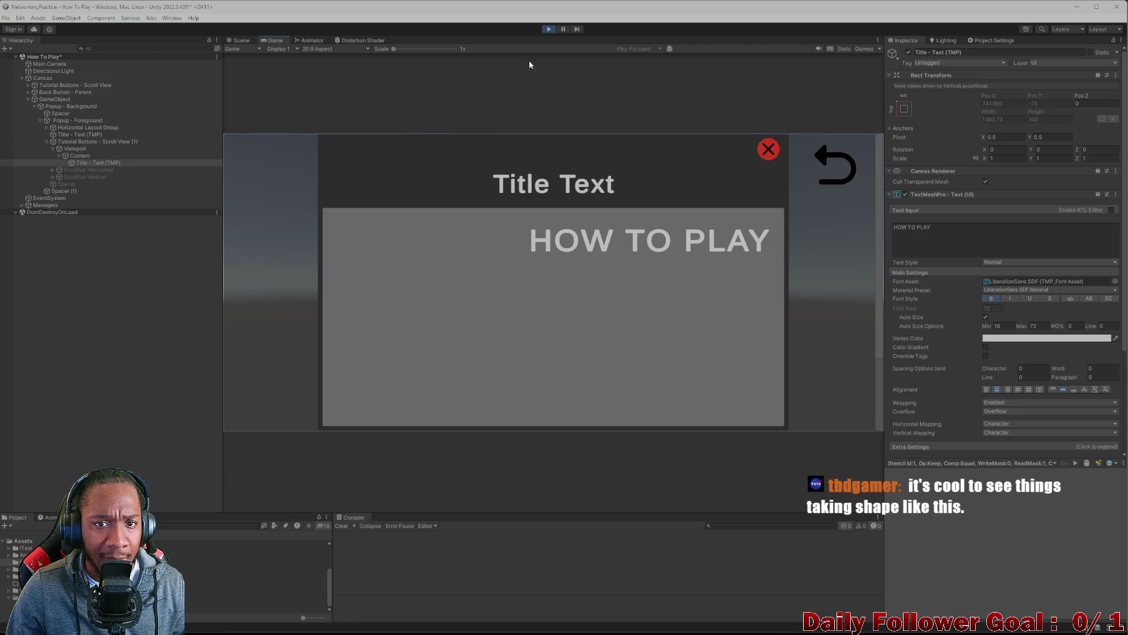
pyautogui.click(547, 29)
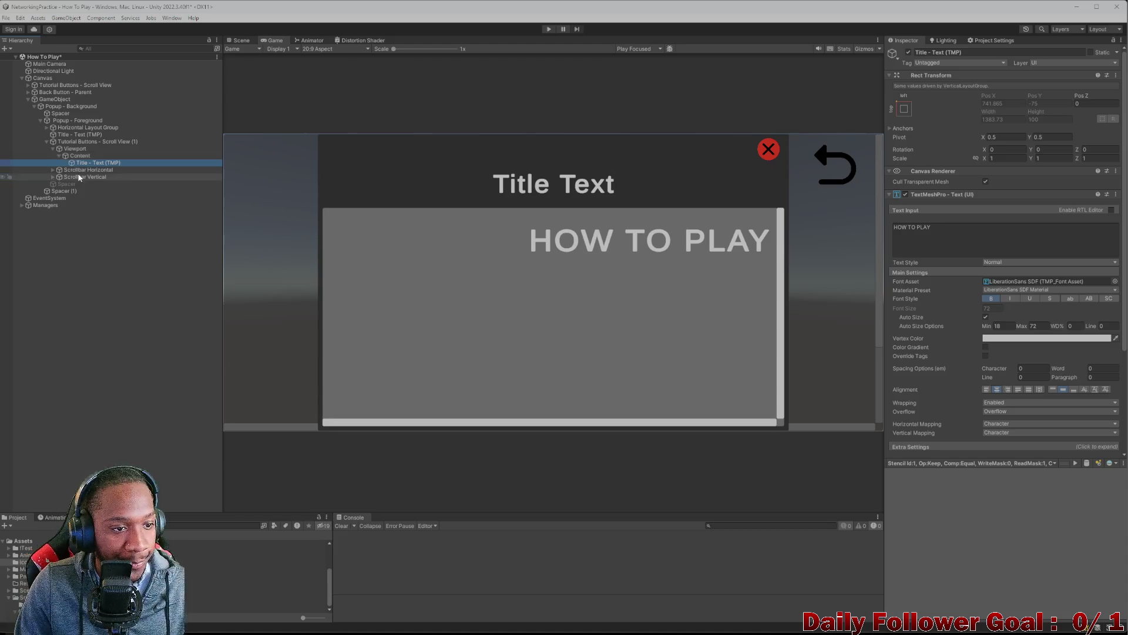
pyautogui.click(76, 154)
pyautogui.click(82, 163)
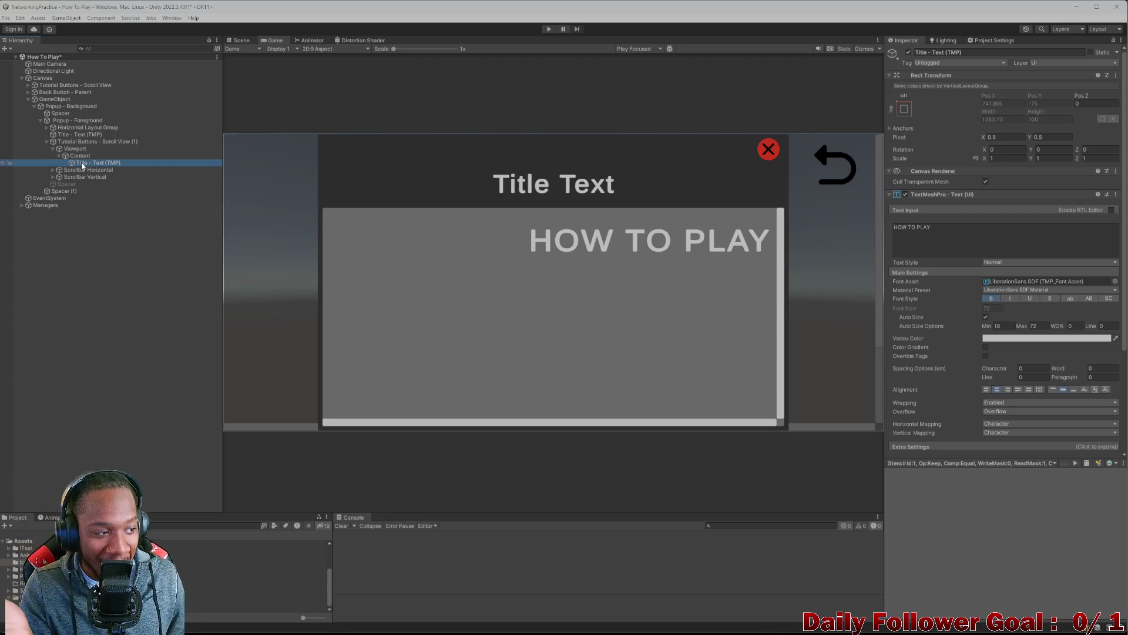
pyautogui.press('Up')
pyautogui.press('Down')
pyautogui.scroll(-5, 961, 239)
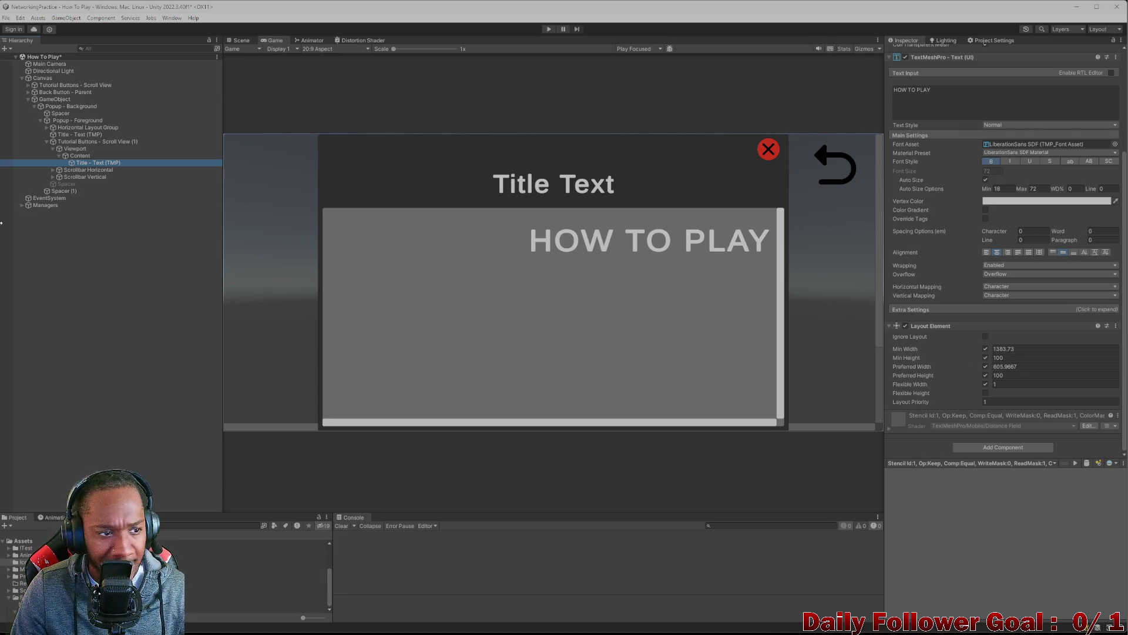
pyautogui.press('Up')
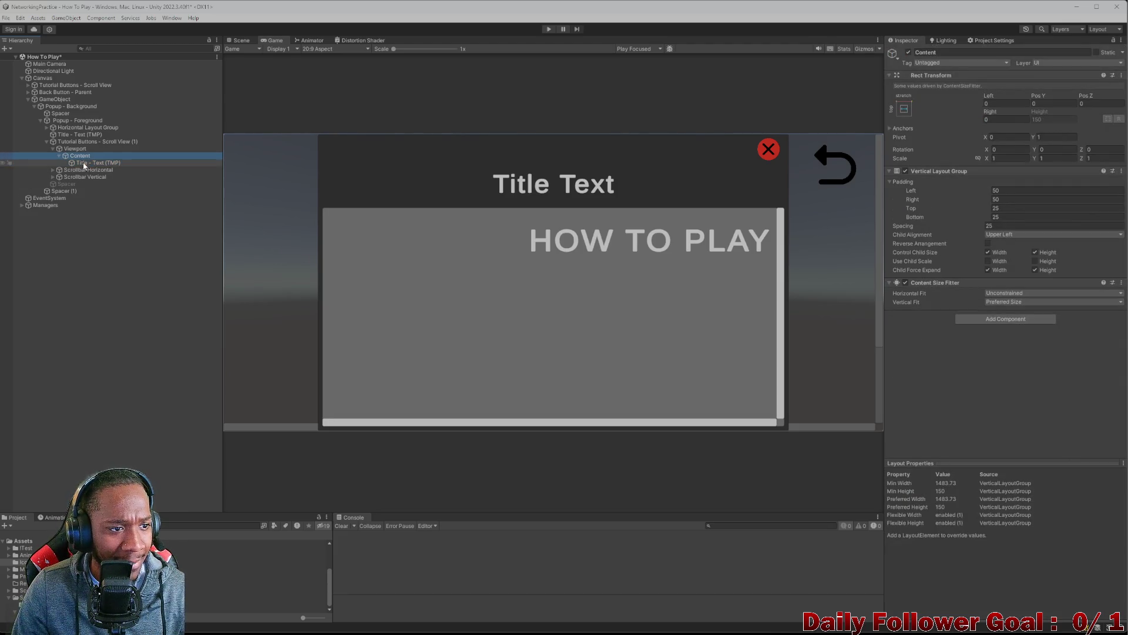
pyautogui.click(84, 163)
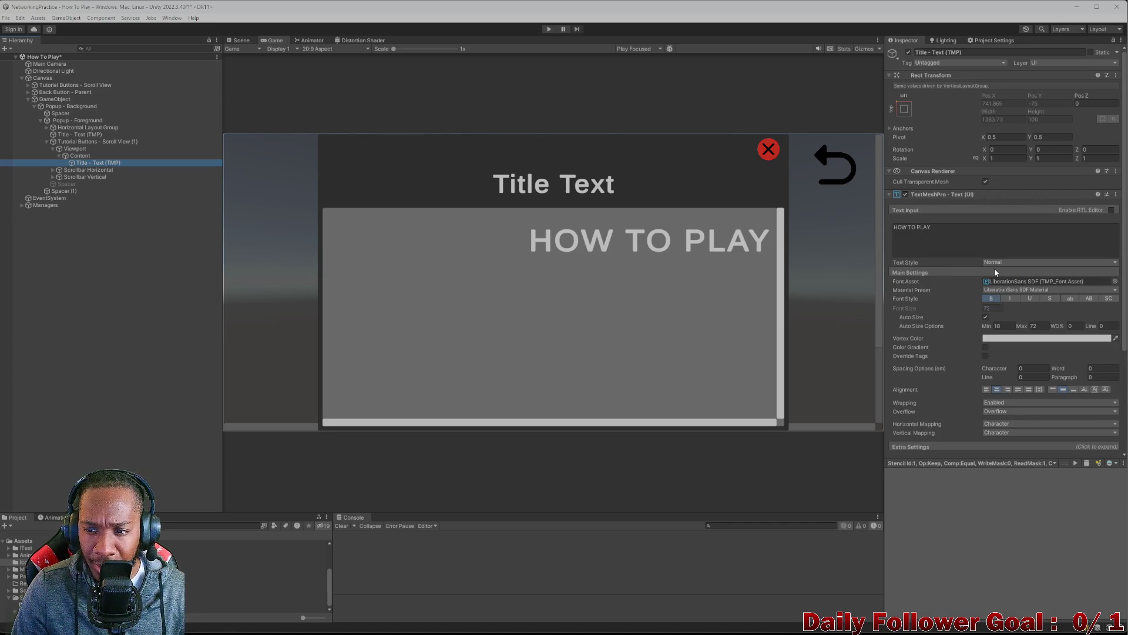
pyautogui.scroll(-5, 968, 307)
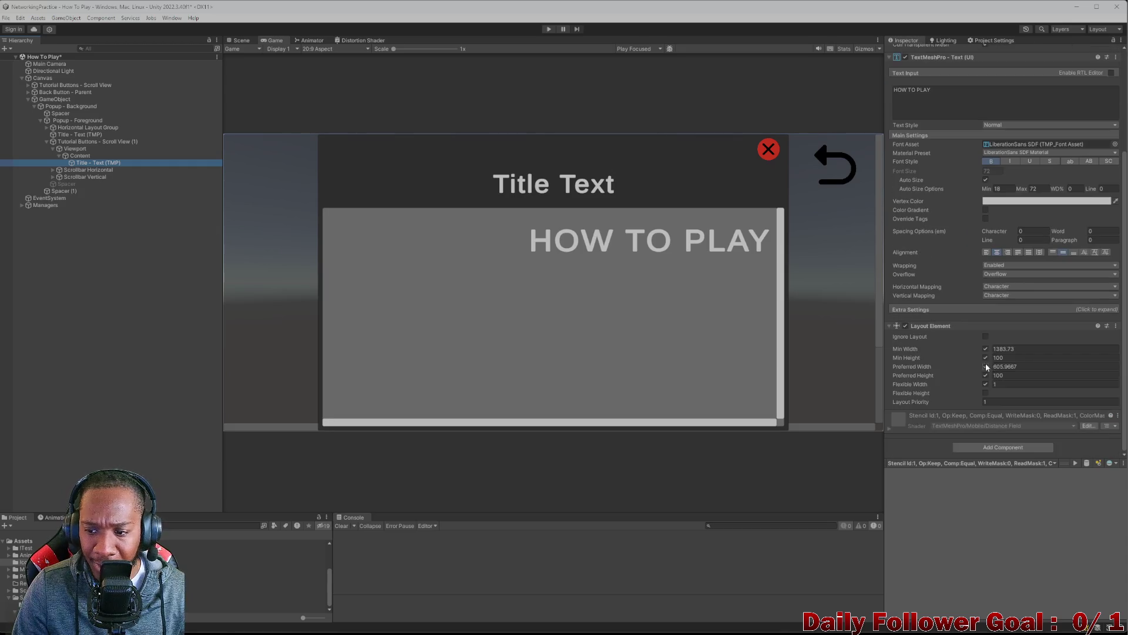
# - Disable and remove the Layout Element on Title - Text (TMP), then recheck Content and the text
pyautogui.click(905, 326)
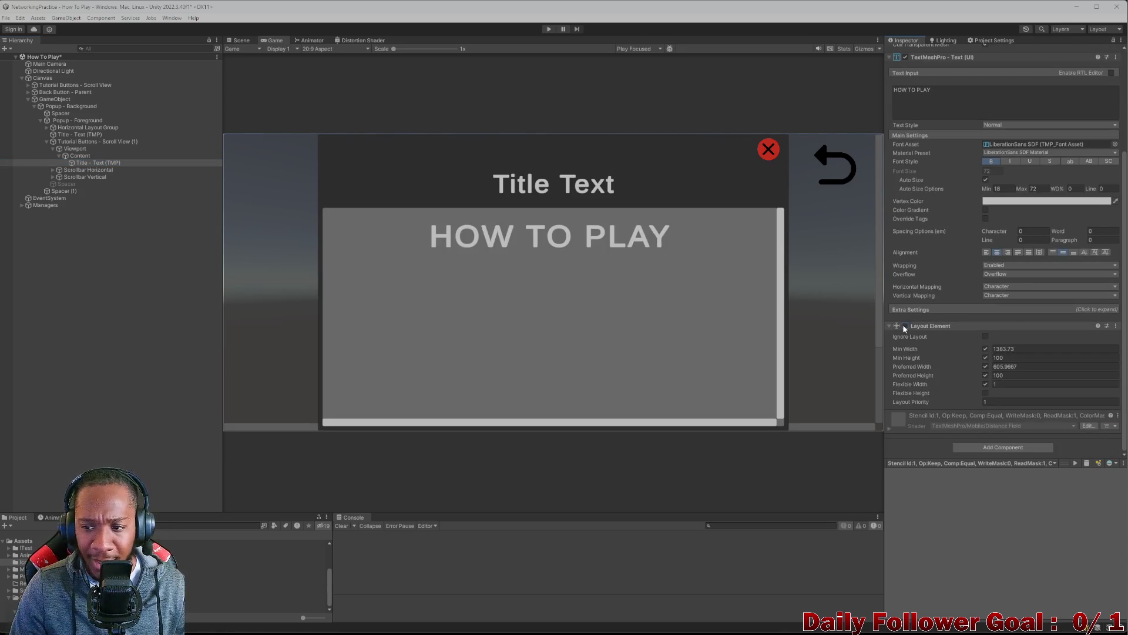
pyautogui.click(1116, 326)
pyautogui.click(1120, 343)
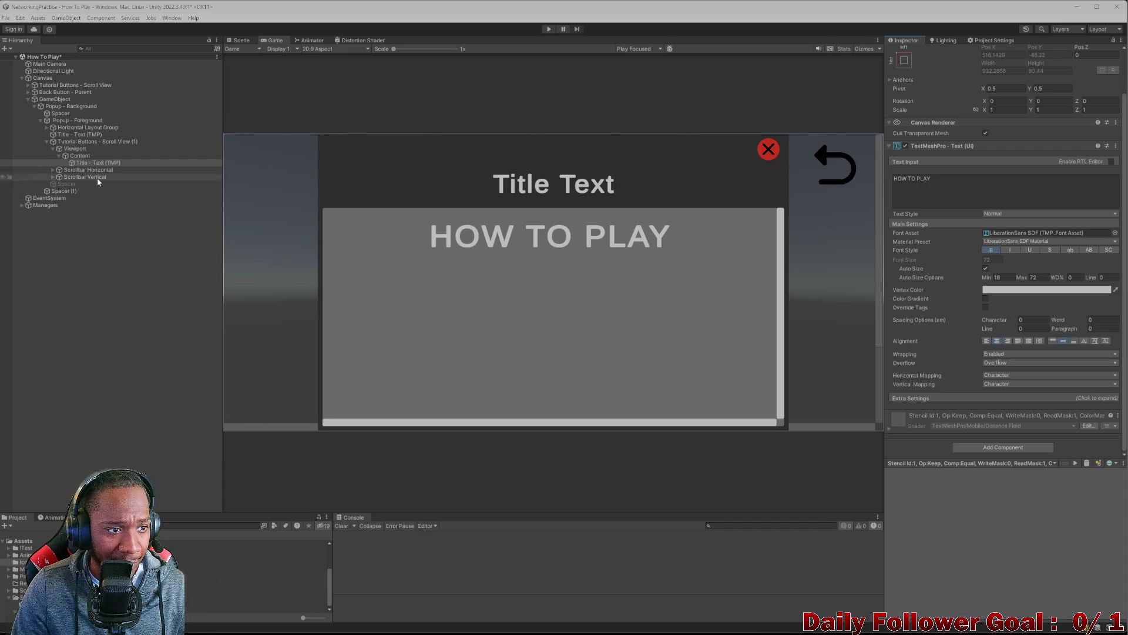
pyautogui.click(83, 157)
pyautogui.click(84, 161)
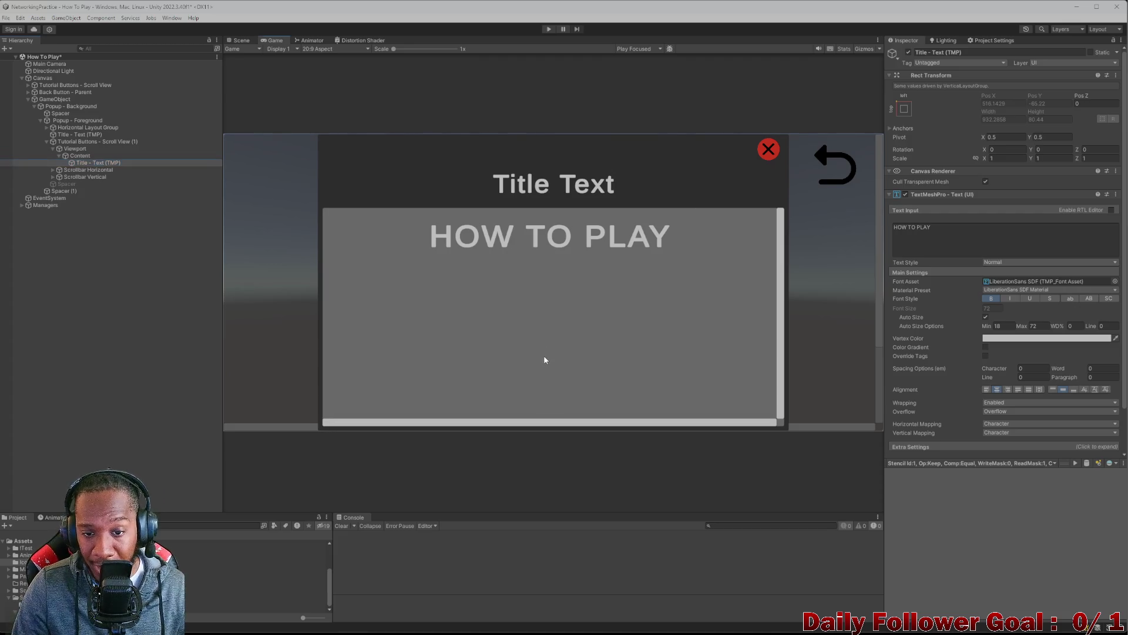
# - Add an Image under Content and compare it with the Content and HOW TO PLAY objects
pyautogui.rightClick(77, 156)
pyautogui.moveTo(135, 477)
pyautogui.click(201, 478)
pyautogui.click(82, 162)
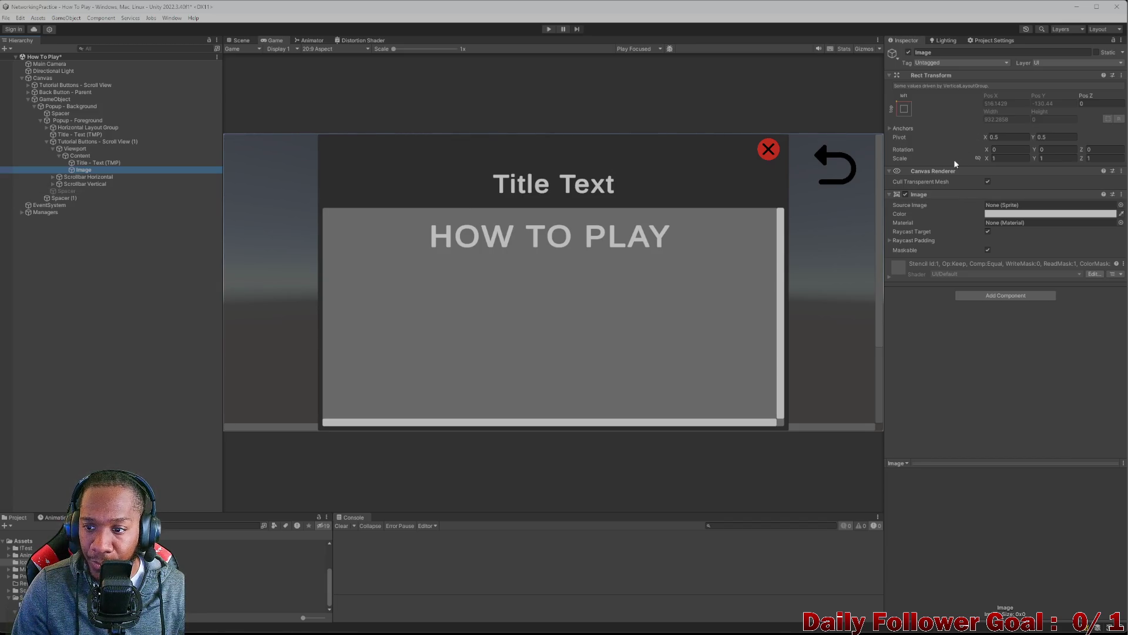
pyautogui.click(66, 155)
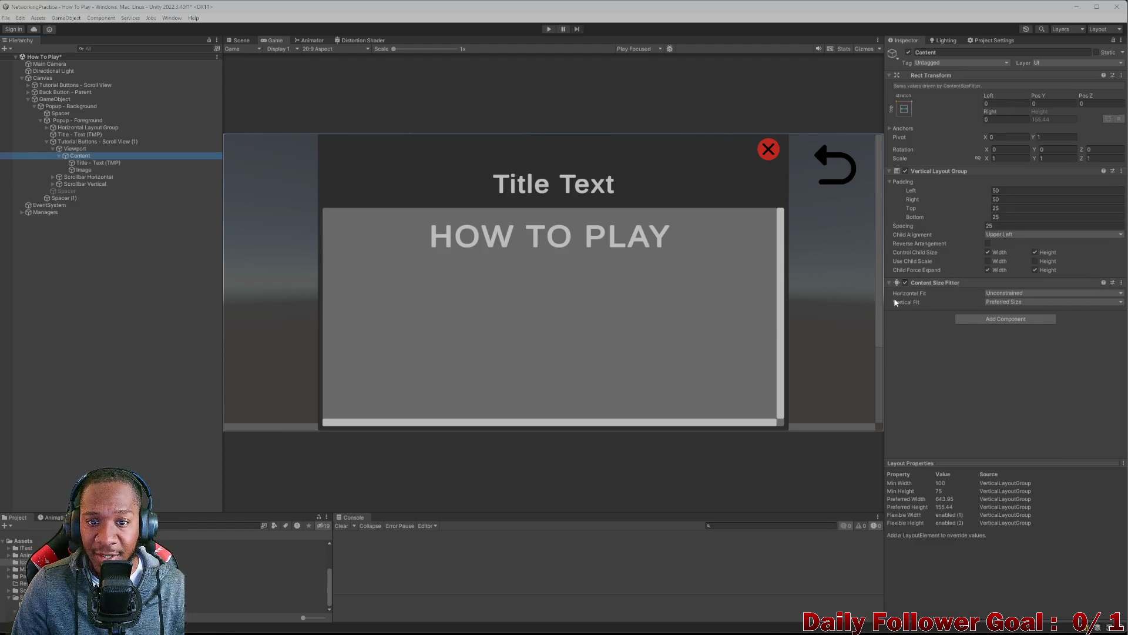
pyautogui.click(83, 162)
pyautogui.click(83, 170)
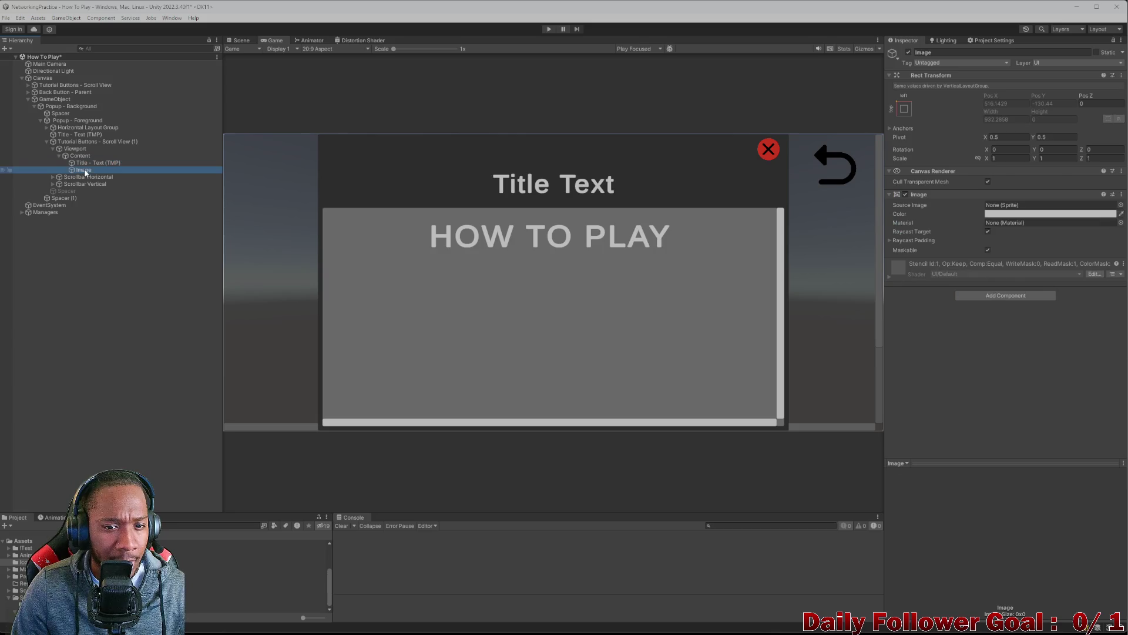
pyautogui.click(88, 163)
# - In the Scene view, step through Viewport, Content and HOW TO PLAY to select the new Image
pyautogui.click(240, 40)
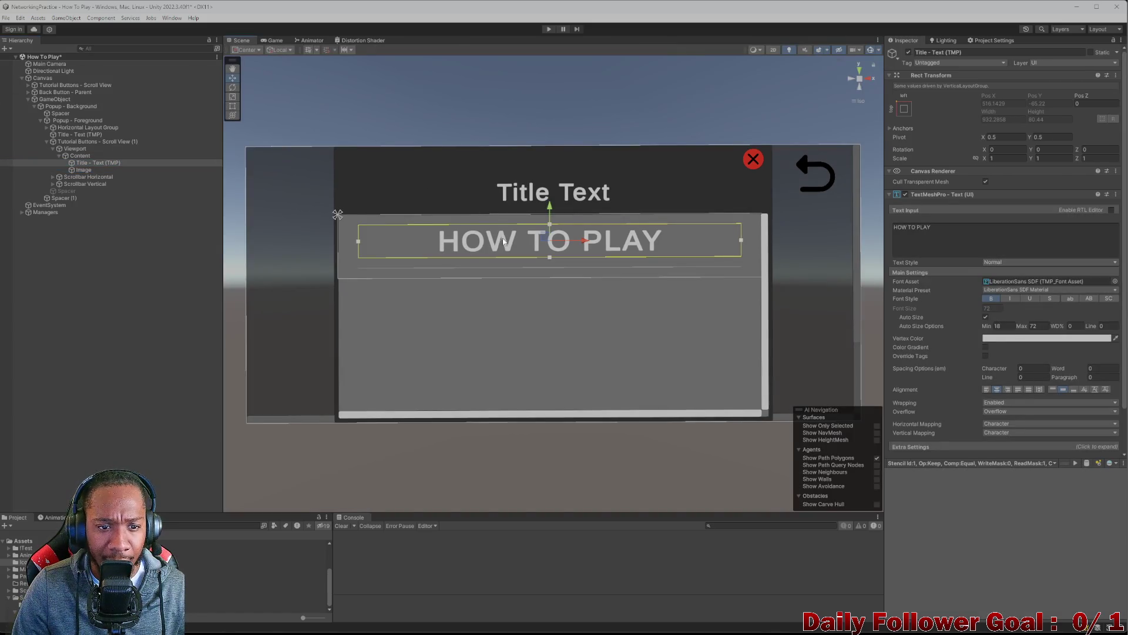
pyautogui.scroll(-2, 504, 241)
pyautogui.click(75, 156)
pyautogui.moveTo(82, 163)
pyautogui.mouseDown()
pyautogui.moveTo(82, 173)
pyautogui.moveTo(78, 149)
pyautogui.mouseUp()
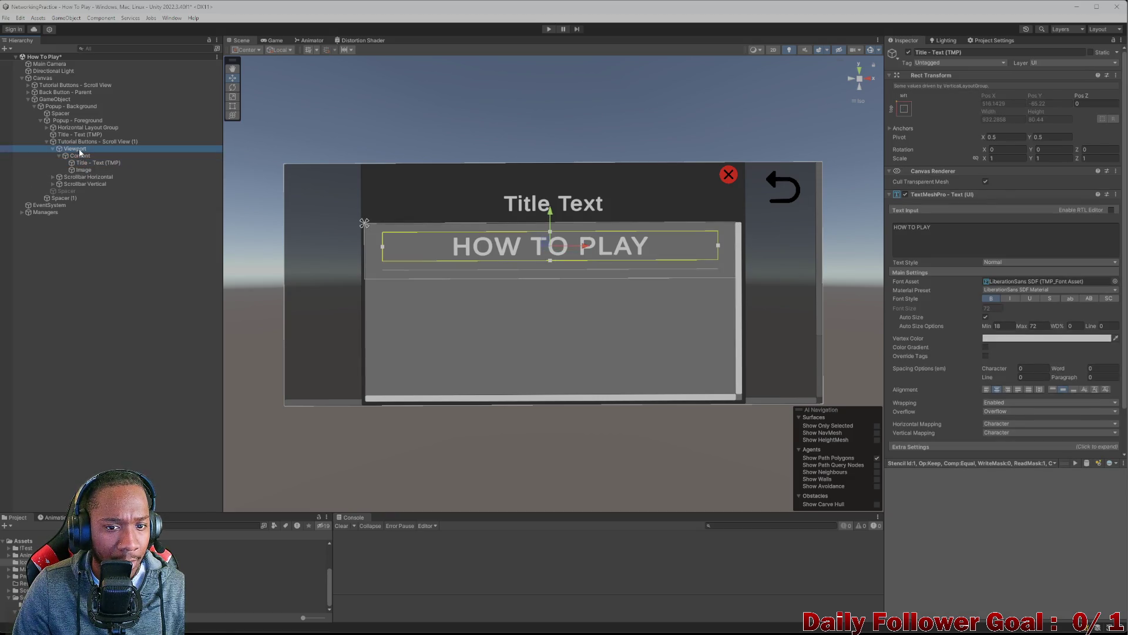
pyautogui.click(79, 149)
pyautogui.click(76, 156)
pyautogui.click(83, 164)
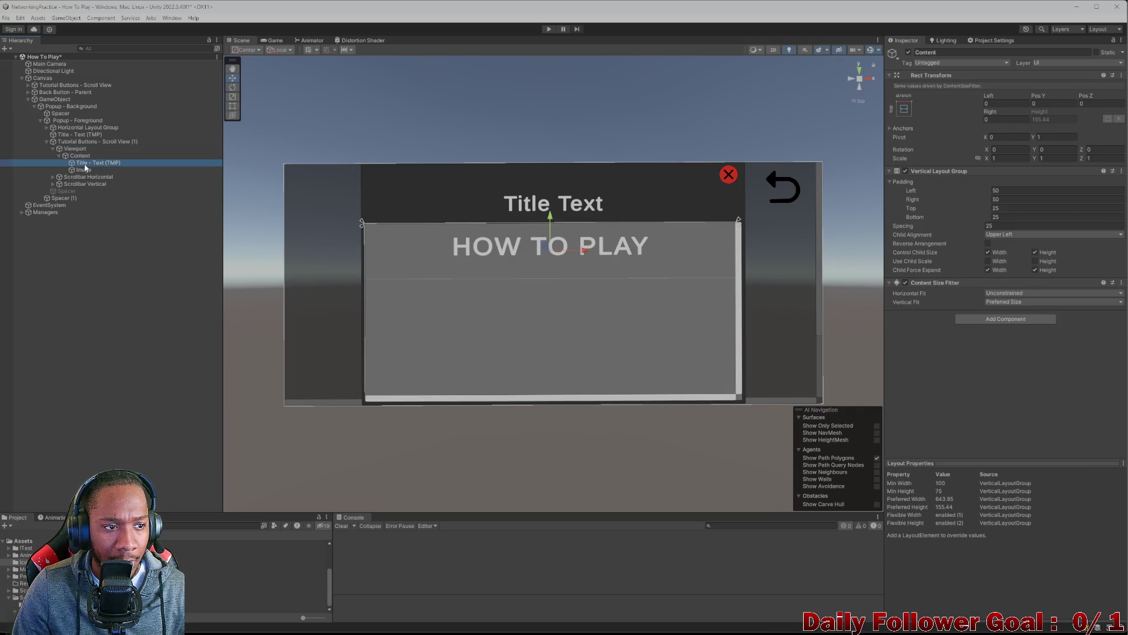
pyautogui.hotkey('ctrl', 'z')
pyautogui.click(89, 164)
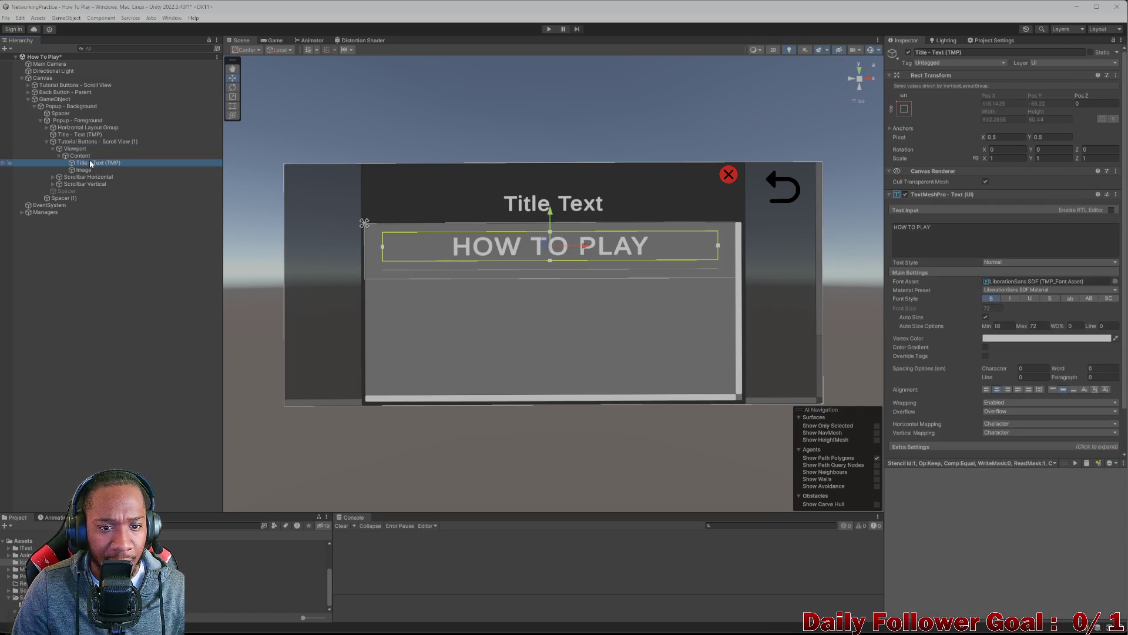
pyautogui.click(86, 171)
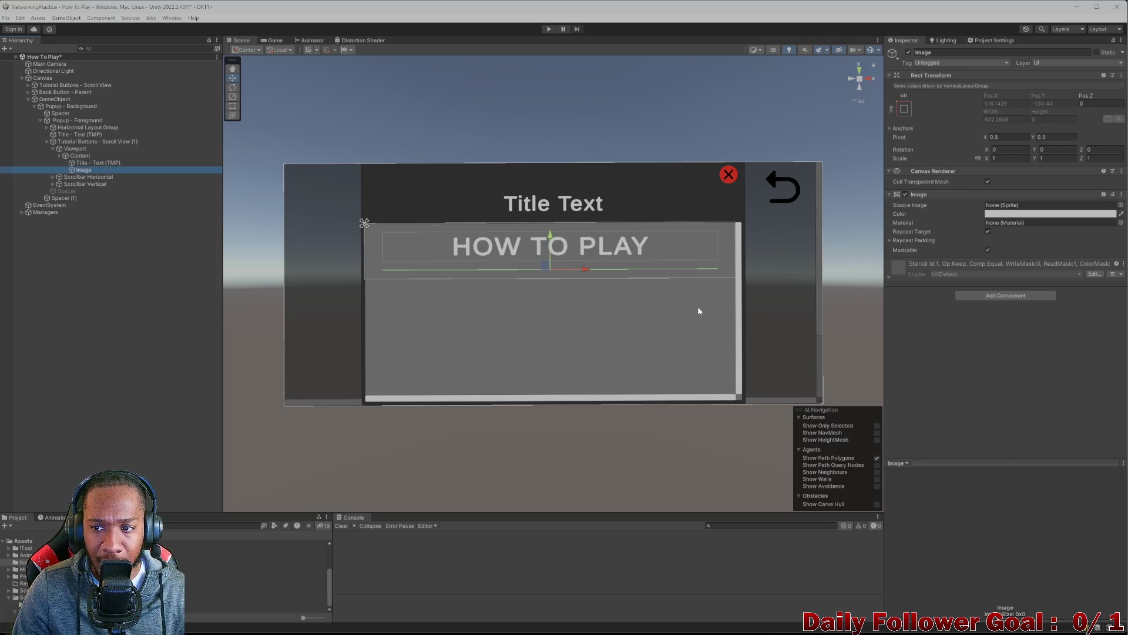
# - Add a Layout Element to the Image with preferred height 536.59 and preview it in Game view
pyautogui.click(1005, 295)
pyautogui.click(988, 330)
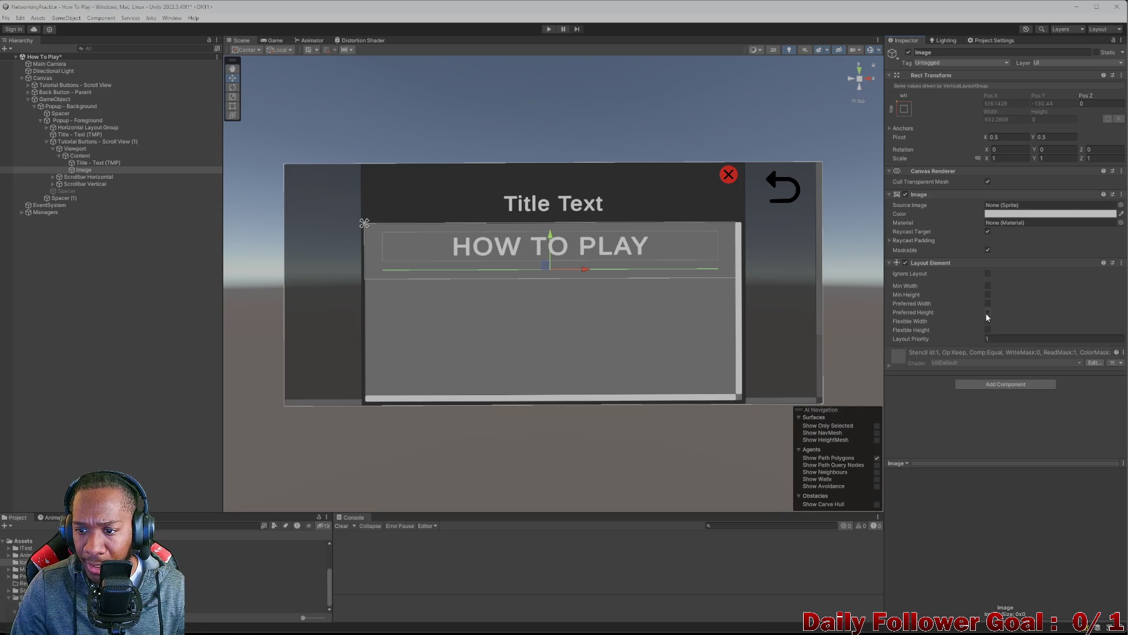
pyautogui.click(987, 312)
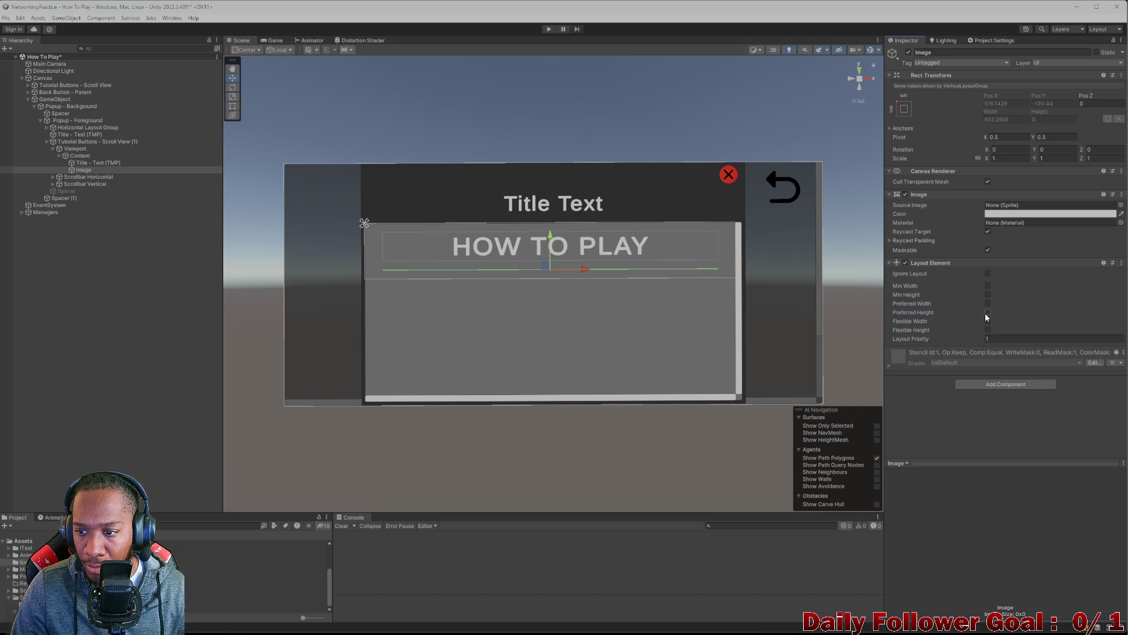
pyautogui.moveTo(993, 310); pyautogui.dragTo(1116, 346)
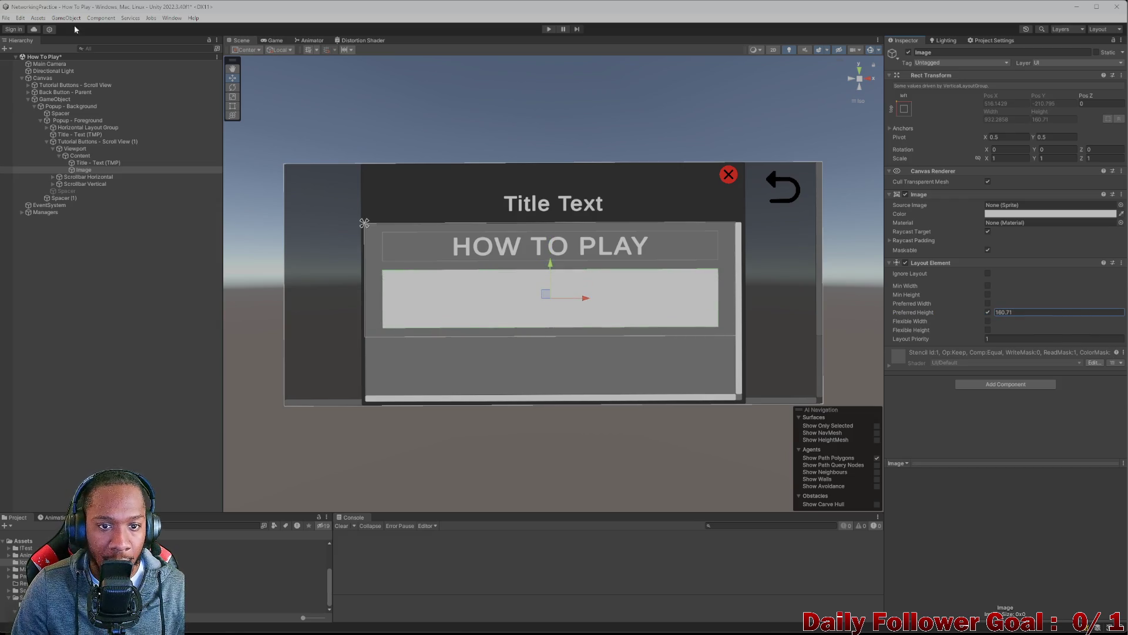
pyautogui.doubleClick(1031, 310)
pyautogui.moveTo(993, 313); pyautogui.dragTo(940, 488)
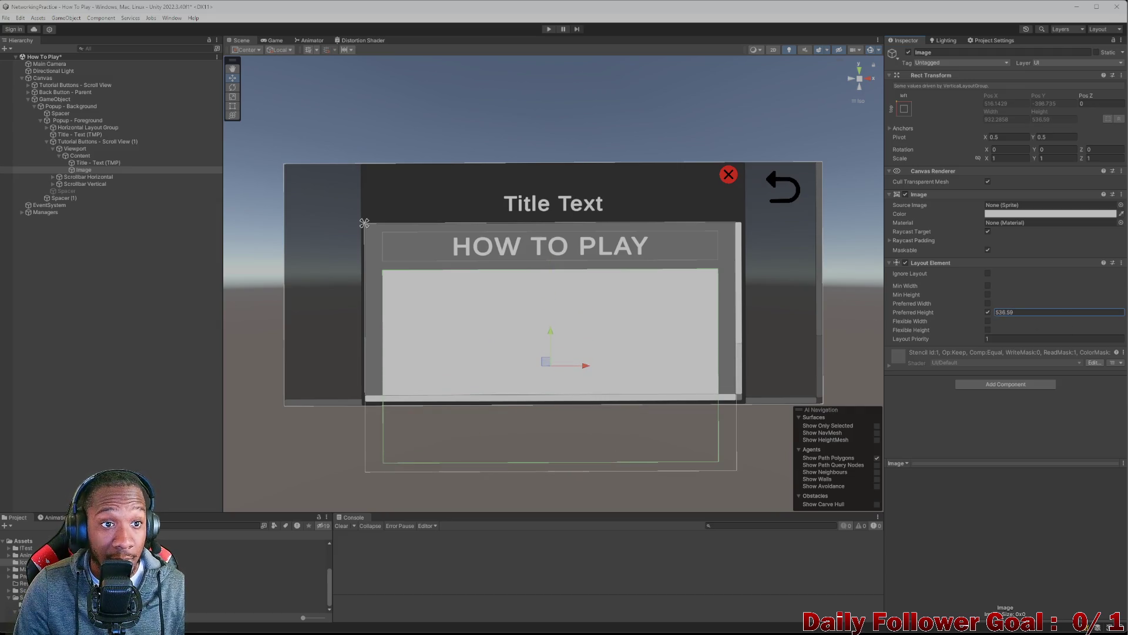
pyautogui.click(270, 40)
pyautogui.click(548, 29)
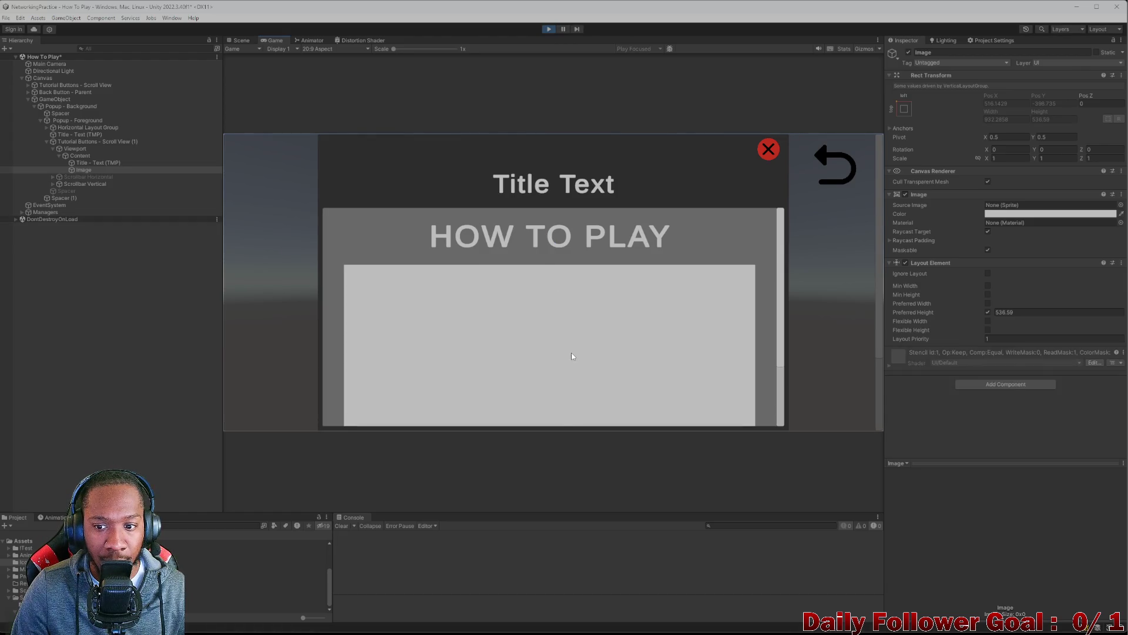
pyautogui.scroll(-2, 573, 356)
pyautogui.scroll(3, 579, 382)
pyautogui.moveTo(576, 425)
pyautogui.mouseDown()
pyautogui.moveTo(566, 269)
pyautogui.moveTo(578, 470)
pyautogui.moveTo(559, 202)
pyautogui.moveTo(602, 410)
pyautogui.moveTo(619, 239)
pyautogui.moveTo(614, 366)
pyautogui.moveTo(608, 271)
pyautogui.mouseUp()
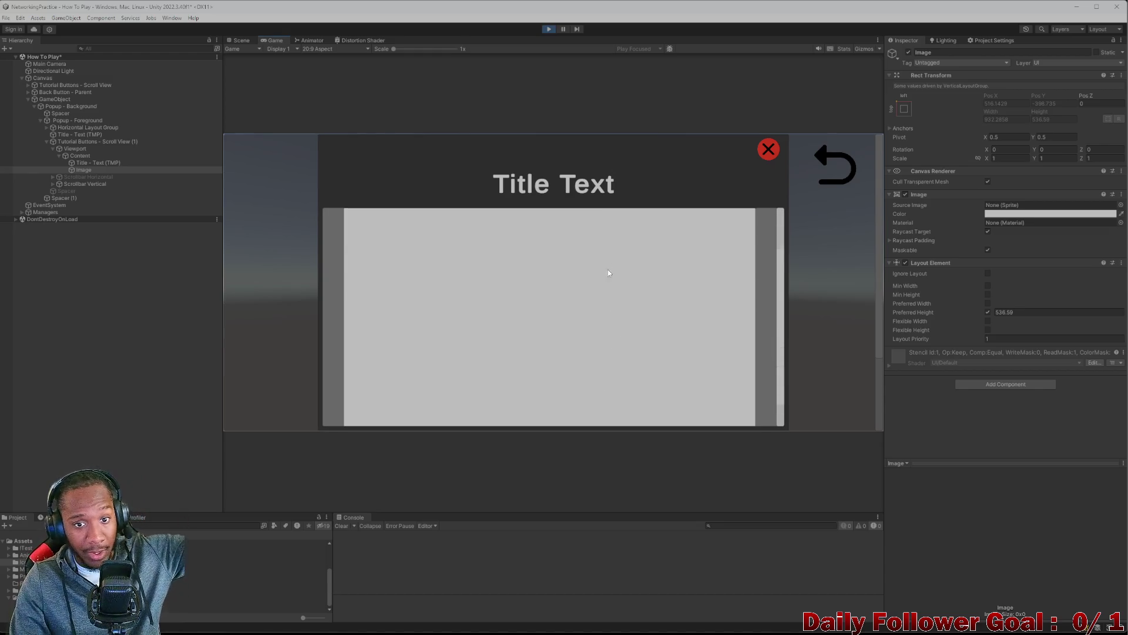
pyautogui.scroll(2, 607, 246)
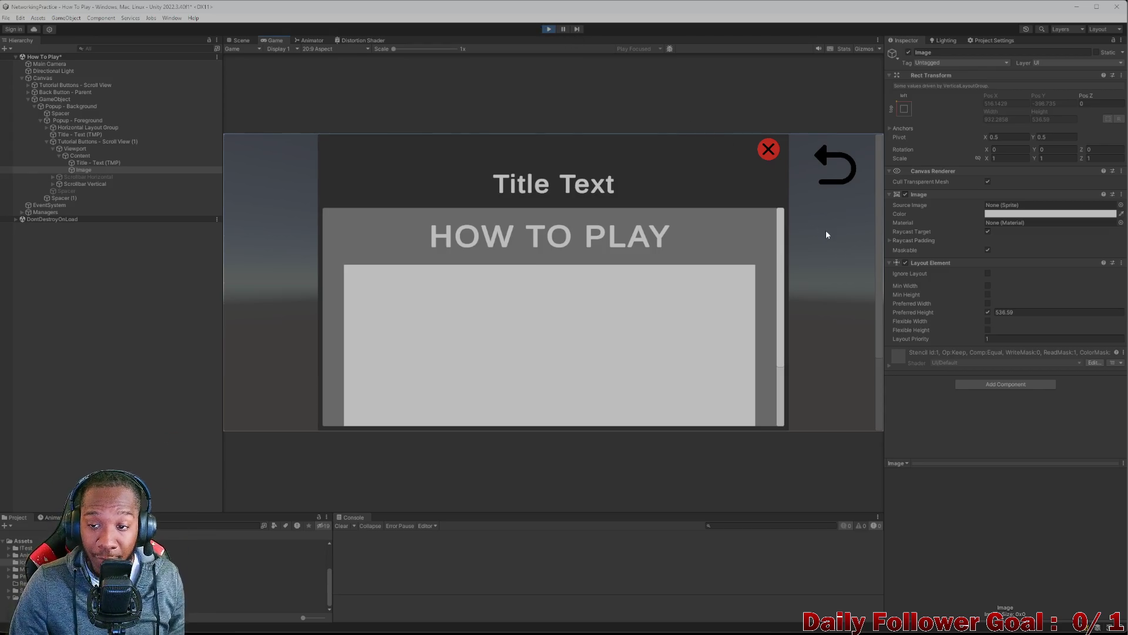
pyautogui.click(549, 29)
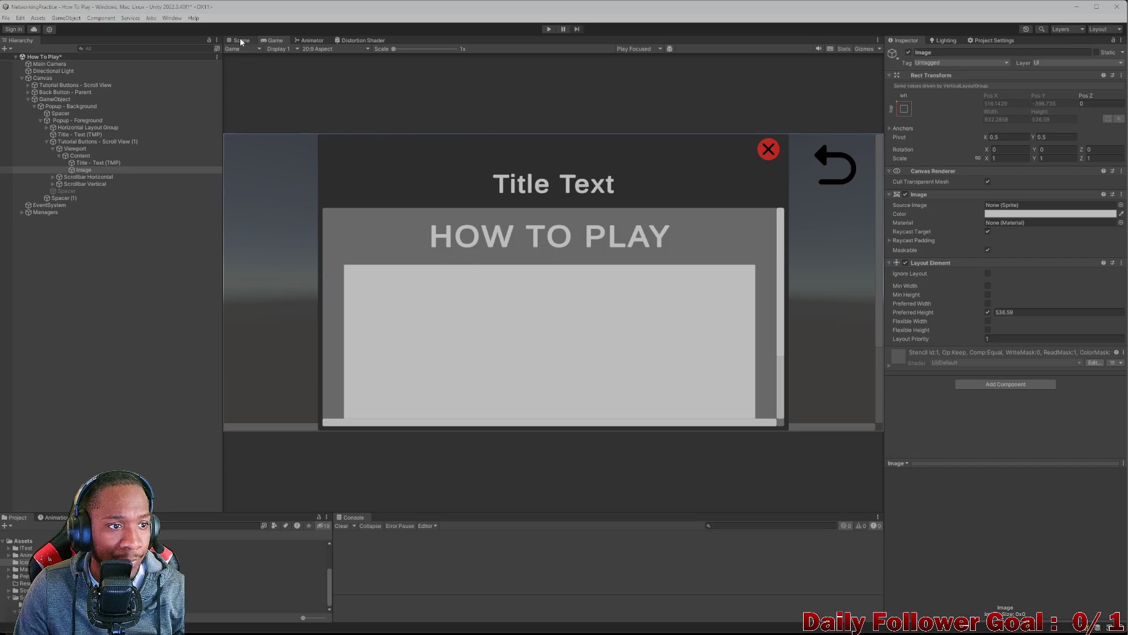
# - Expand the Tutorial Buttons - Scroll View (1) hierarchy and return to the Scene view
pyautogui.click(82, 154)
pyautogui.click(81, 147)
pyautogui.click(82, 142)
pyautogui.click(47, 142)
pyautogui.click(47, 141)
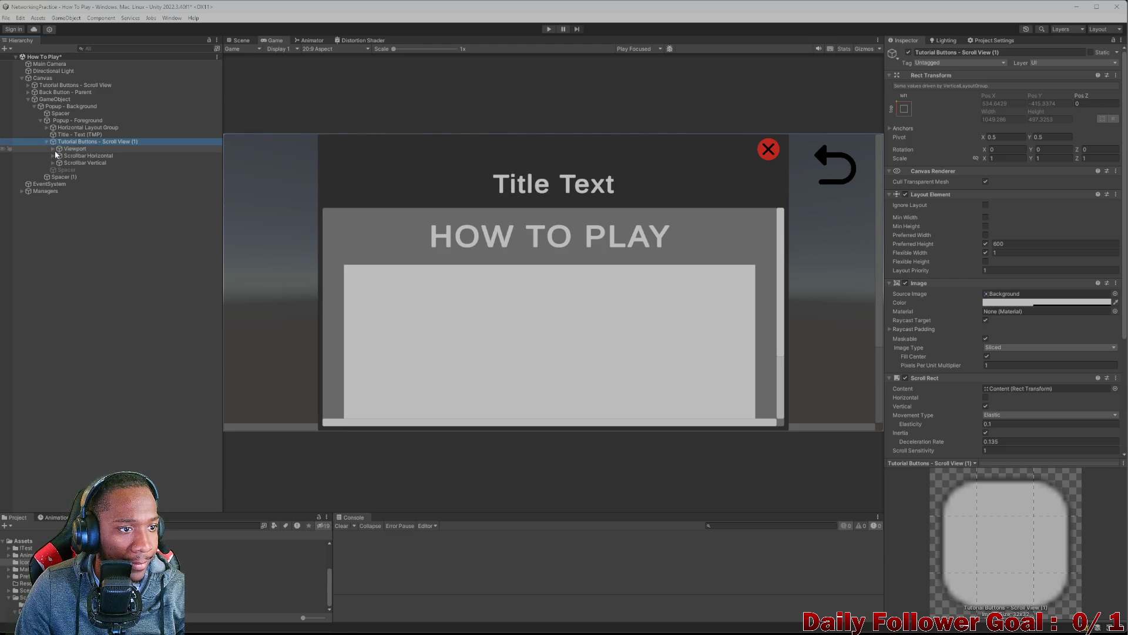
pyautogui.click(744, 147)
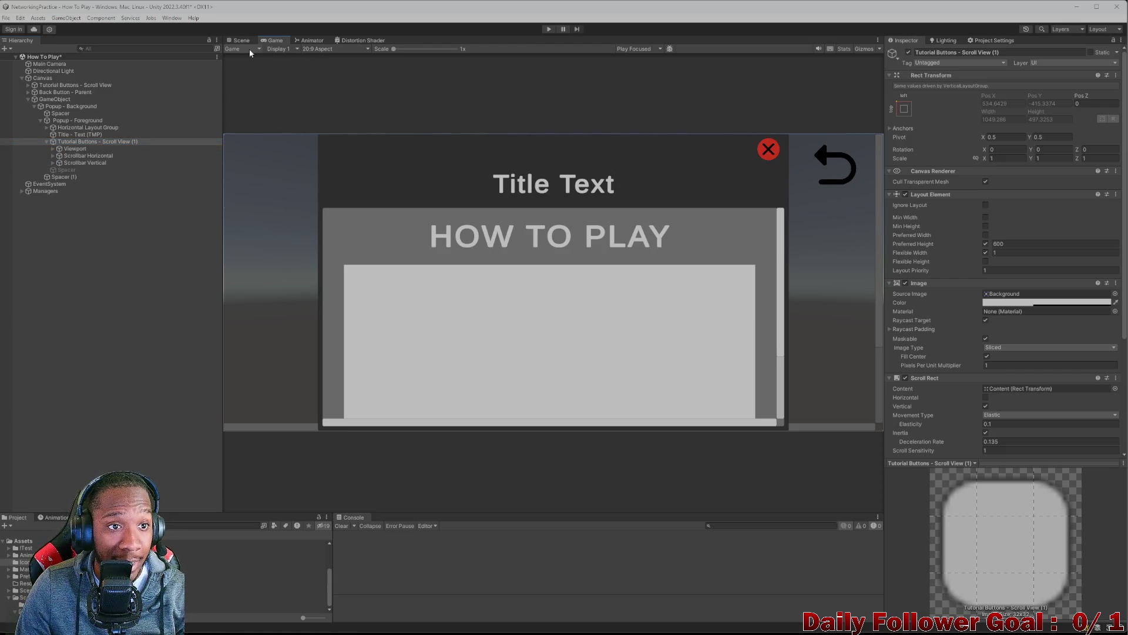
pyautogui.click(241, 40)
# - Select the popup's red close button and rename it 'X - Button'
pyautogui.click(729, 175)
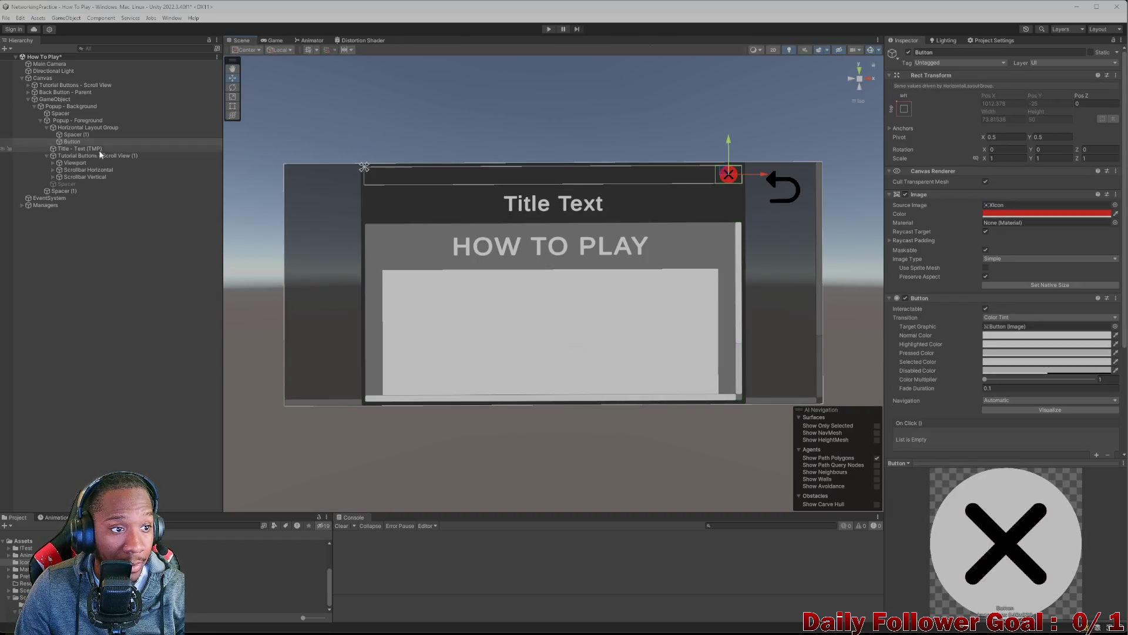
pyautogui.click(964, 53)
pyautogui.press('Home')
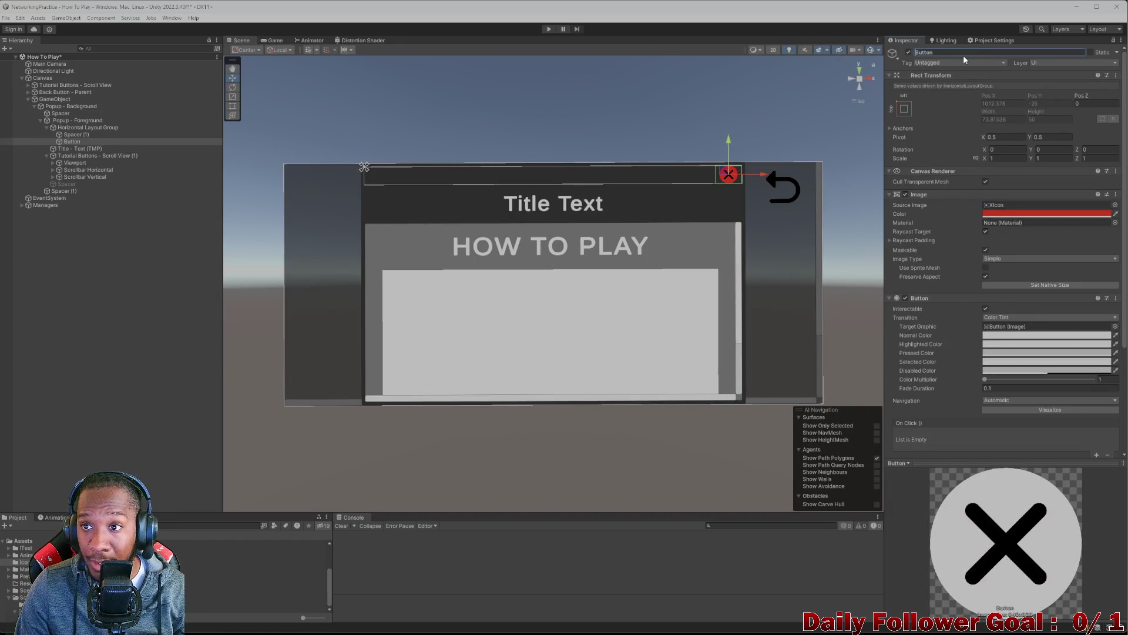
pyautogui.write('Xx')
pyautogui.press('BackSpace')
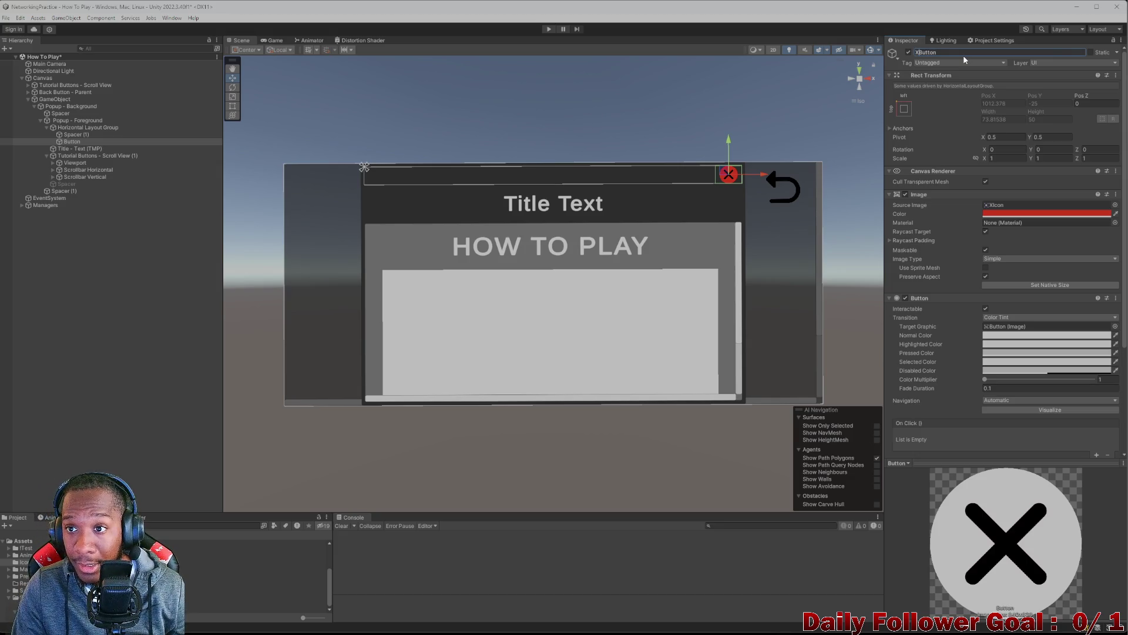
pyautogui.write('-')
pyautogui.press('Return')
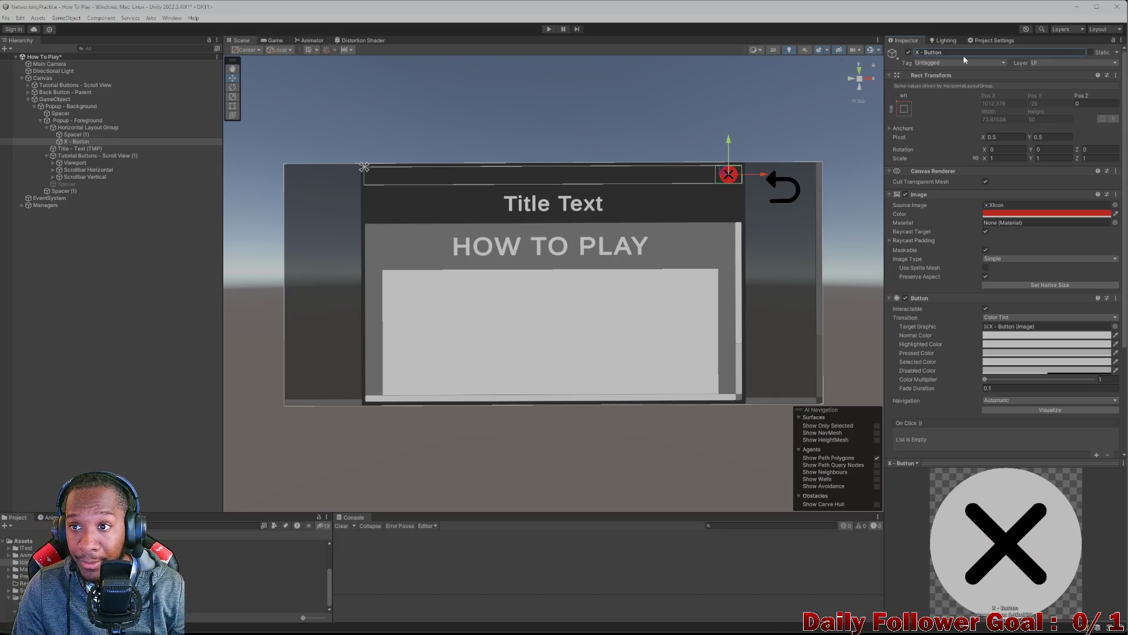
# - Add an On Click entry on the button calling GameObject.SetActive on Popup - Background
pyautogui.scroll(-3, 1061, 368)
pyautogui.click(1097, 360)
pyautogui.moveTo(77, 142)
pyautogui.mouseDown()
pyautogui.moveTo(88, 120)
pyautogui.moveTo(64, 111)
pyautogui.moveTo(113, 129)
pyautogui.moveTo(81, 108)
pyautogui.moveTo(523, 282)
pyautogui.moveTo(999, 365)
pyautogui.moveTo(938, 444)
pyautogui.mouseUp()
pyautogui.click(997, 438)
pyautogui.moveTo(1014, 458)
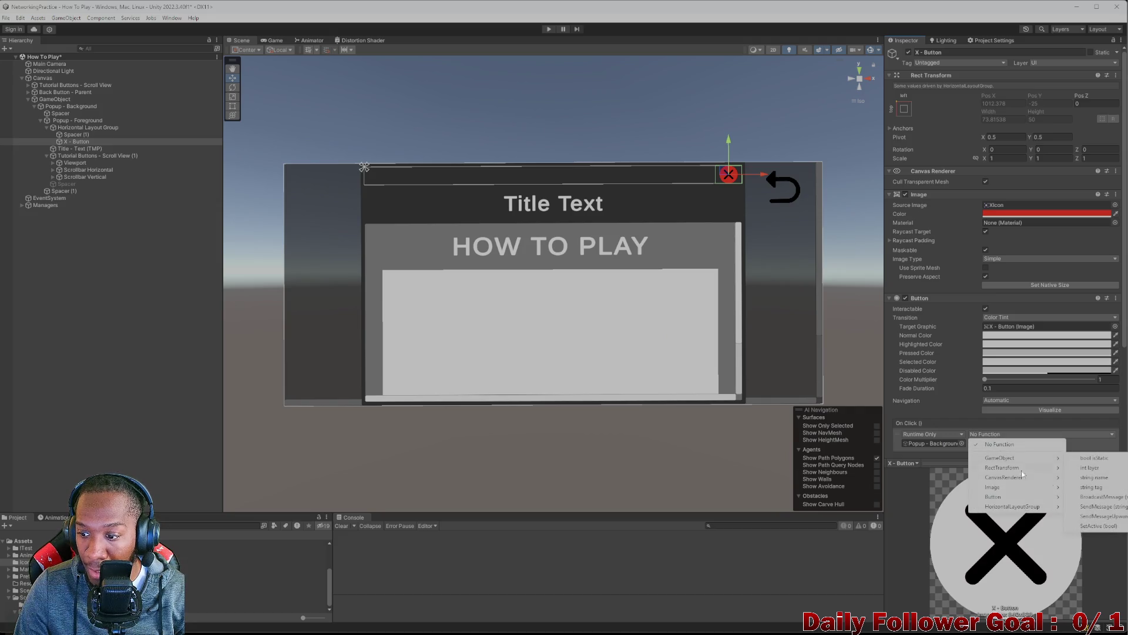
pyautogui.click(1097, 526)
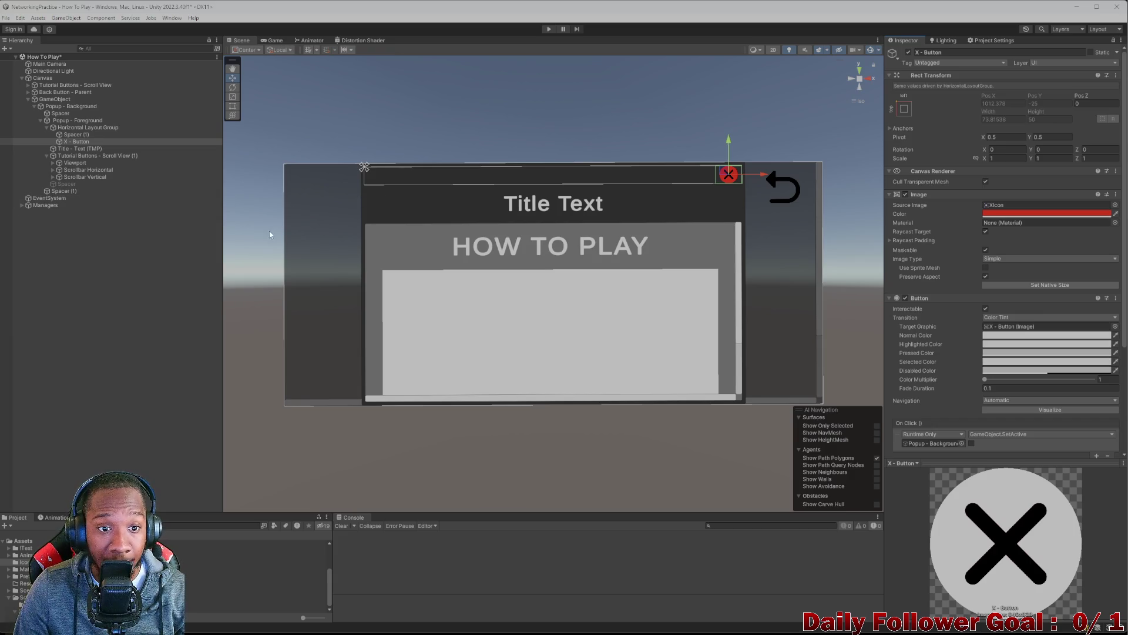
pyautogui.click(74, 106)
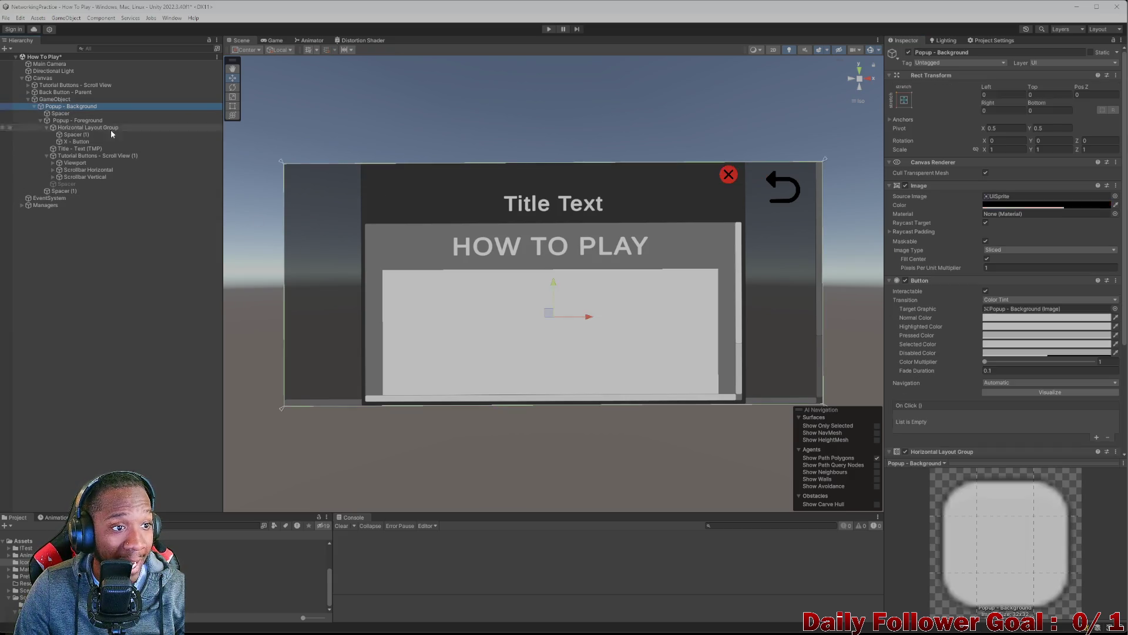
# - Give Popup - Background an On Click entry calling GameObject.SetActive on itself
pyautogui.scroll(-5, 946, 339)
pyautogui.click(1096, 319)
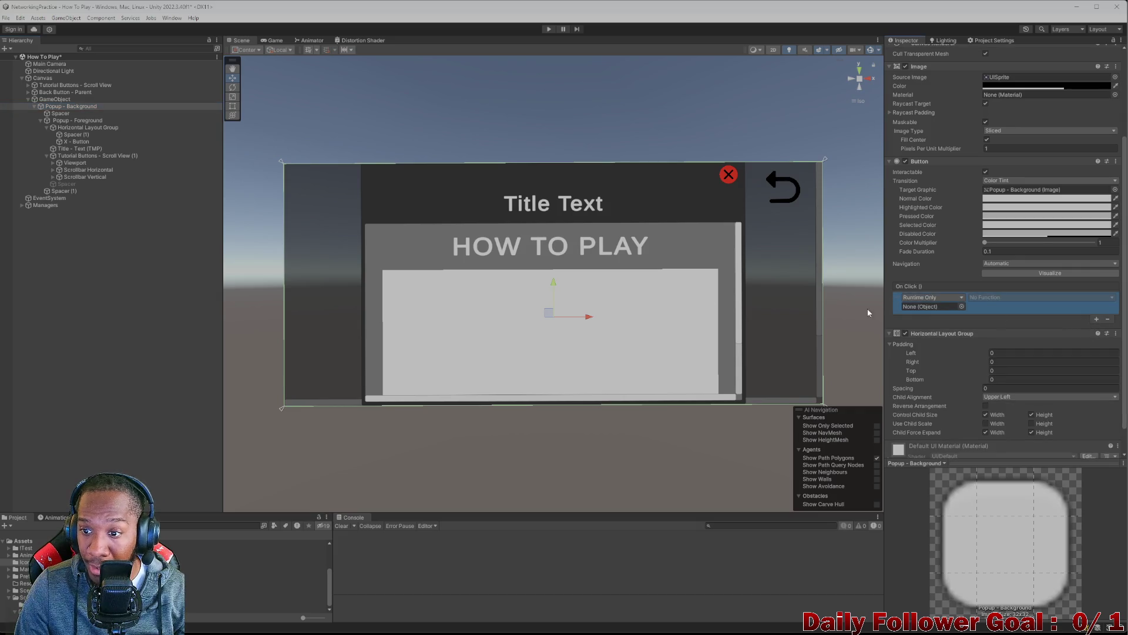
pyautogui.moveTo(71, 108); pyautogui.dragTo(955, 315)
pyautogui.click(993, 298)
pyautogui.moveTo(1007, 325)
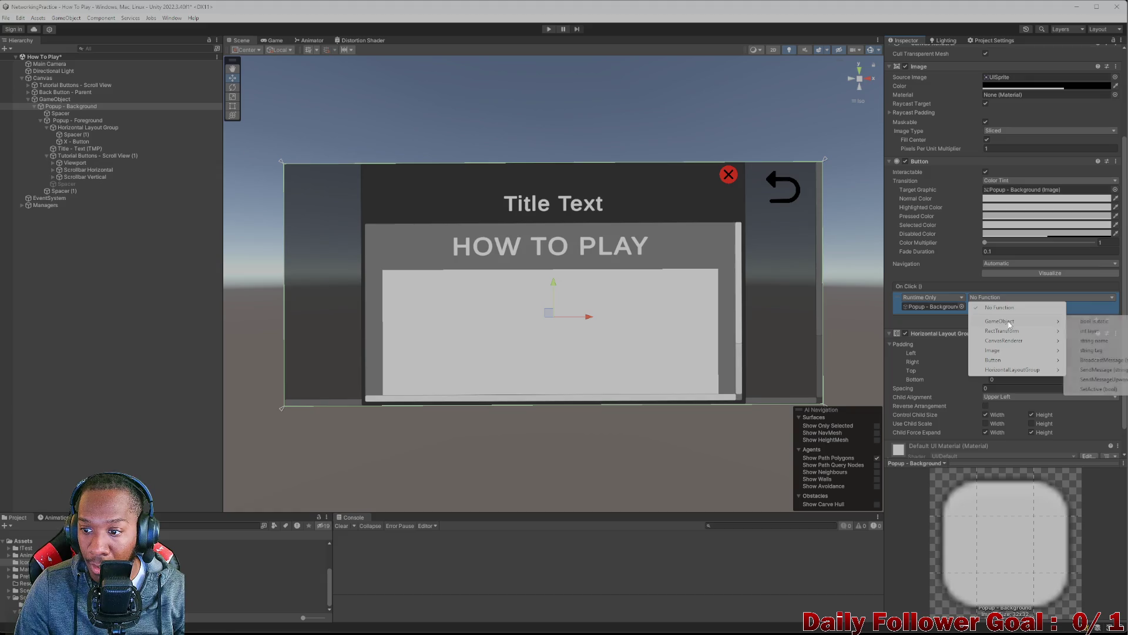
pyautogui.click(1095, 389)
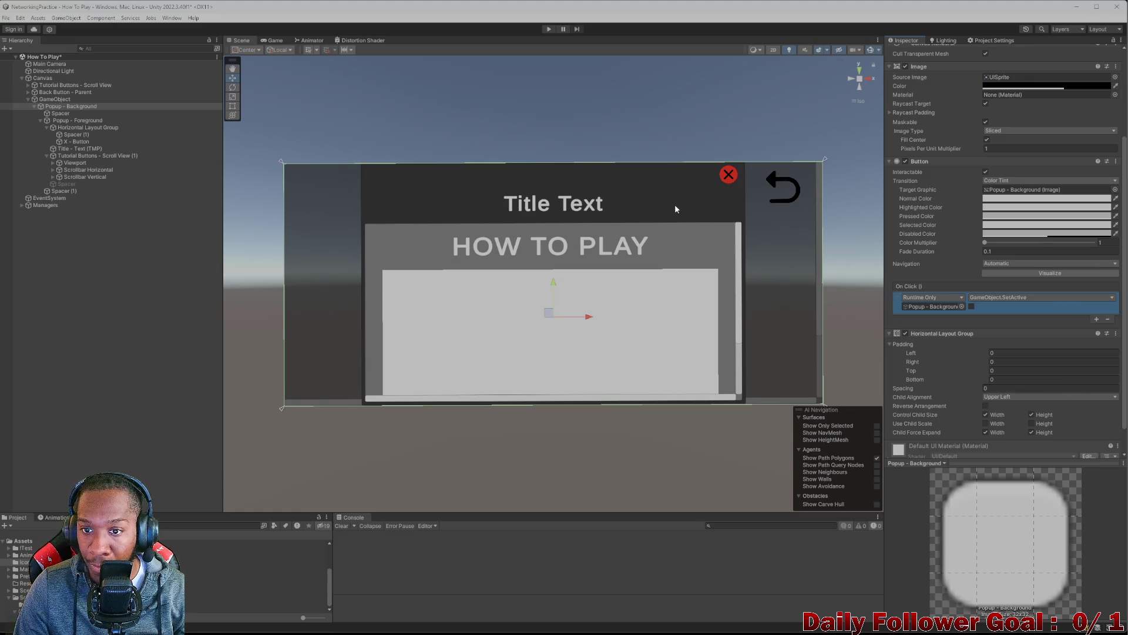
# - Test in Play mode that the red cross closes the popup, then stop and reselect Popup - Background
pyautogui.click(549, 29)
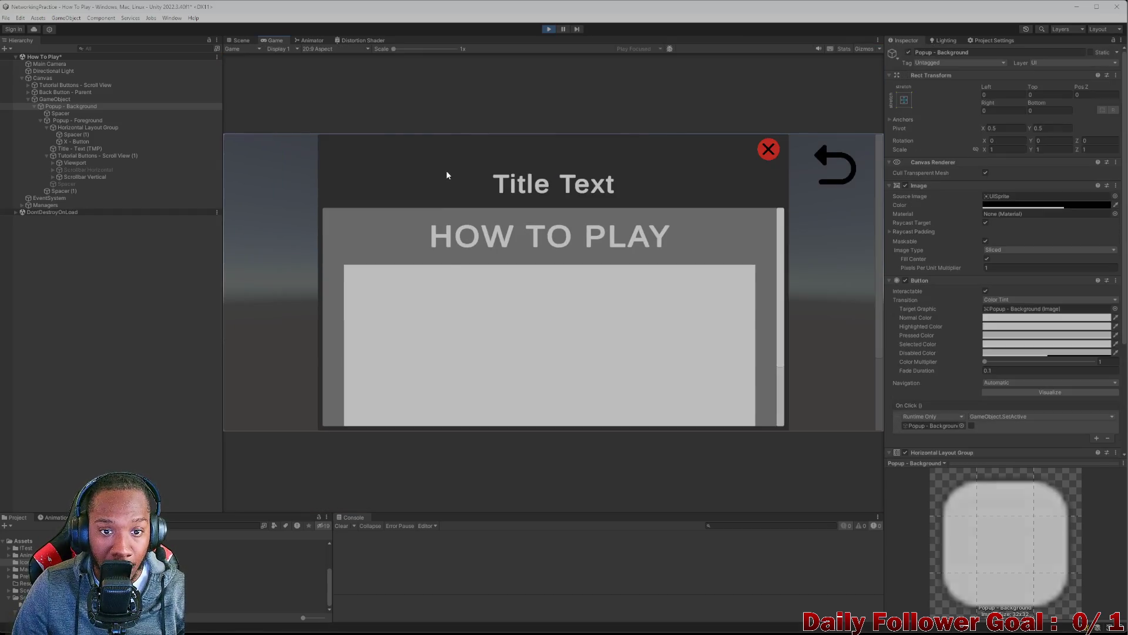
pyautogui.click(447, 175)
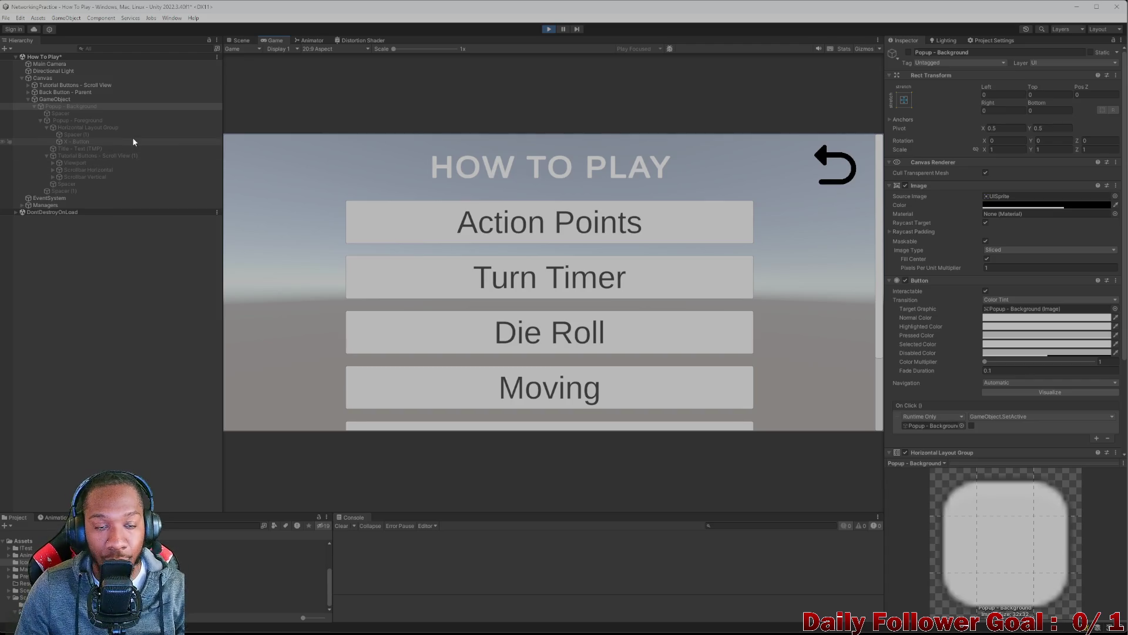
pyautogui.click(544, 32)
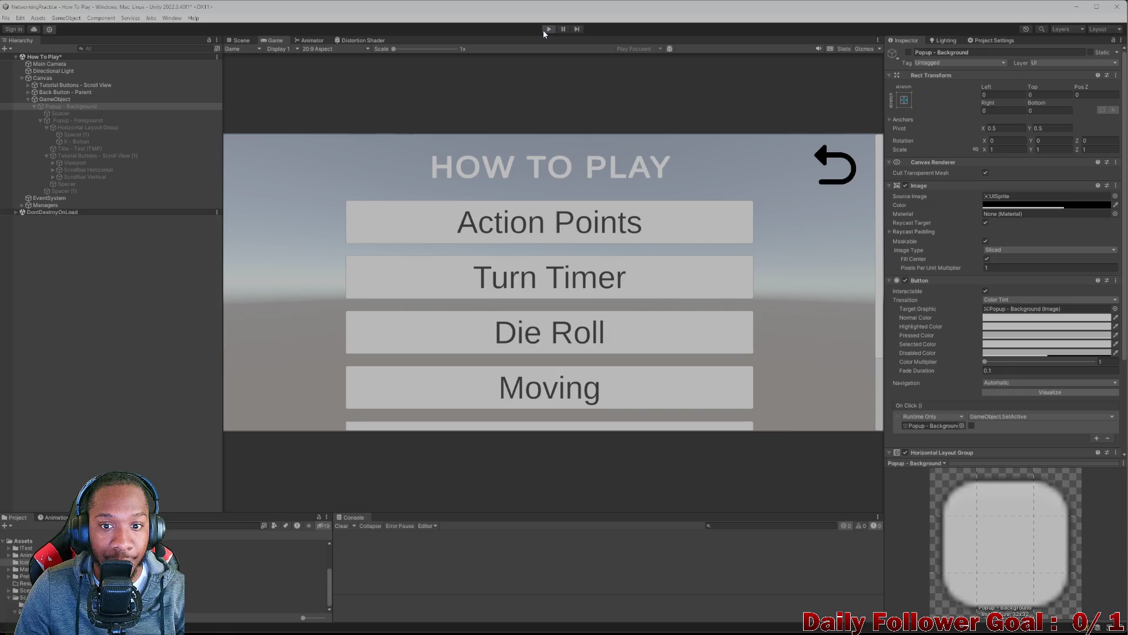
pyautogui.click(66, 120)
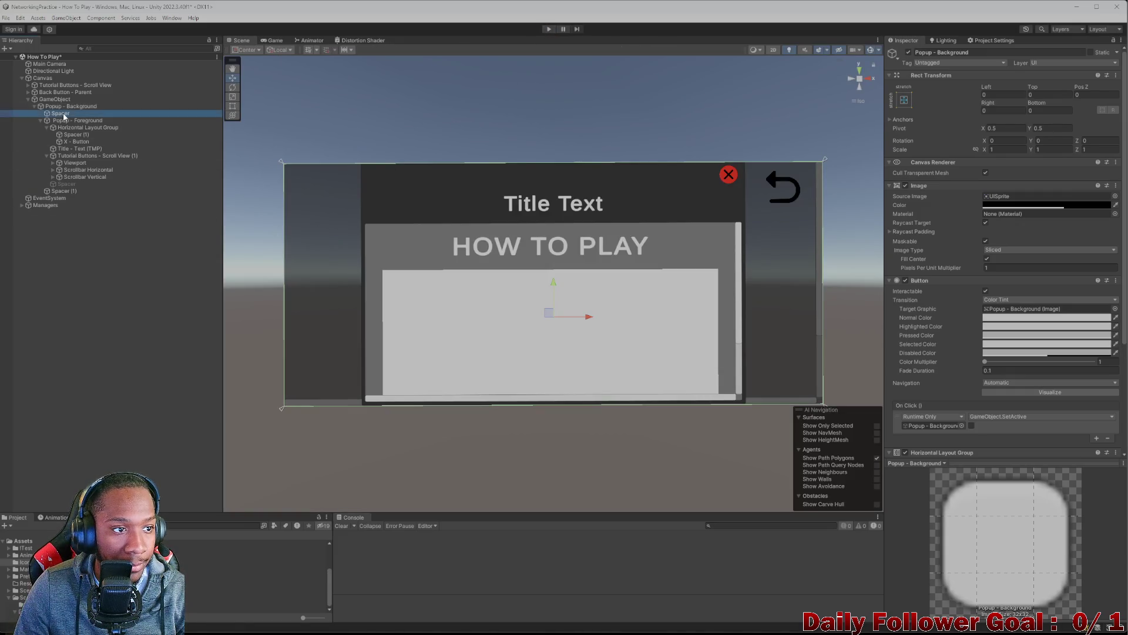
pyautogui.click(68, 107)
pyautogui.click(66, 121)
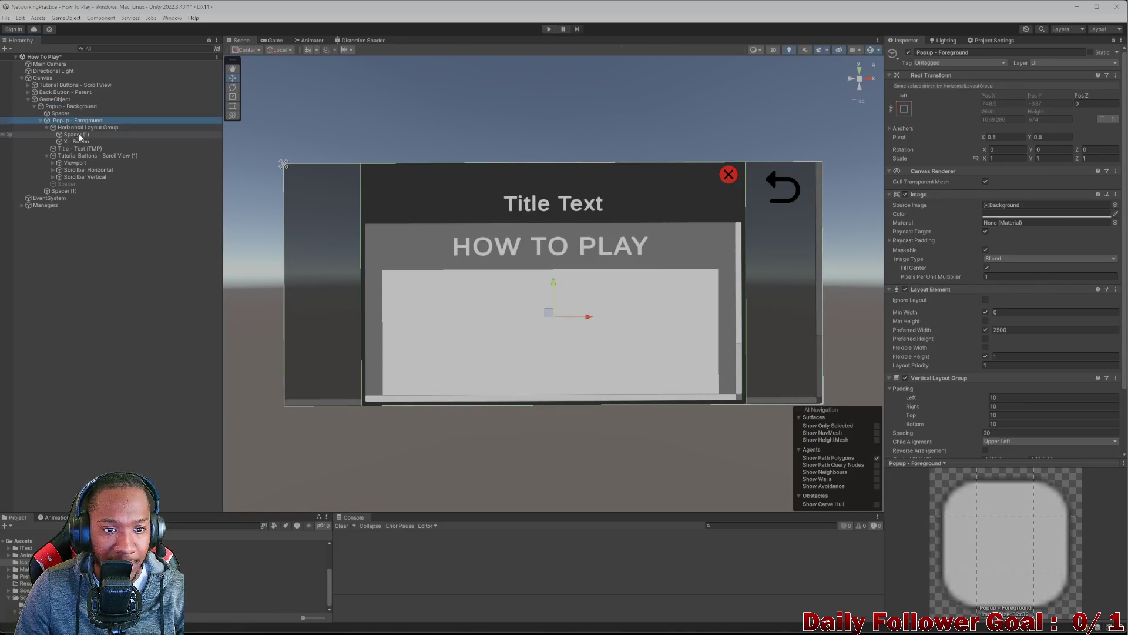
pyautogui.click(890, 241)
pyautogui.click(890, 241)
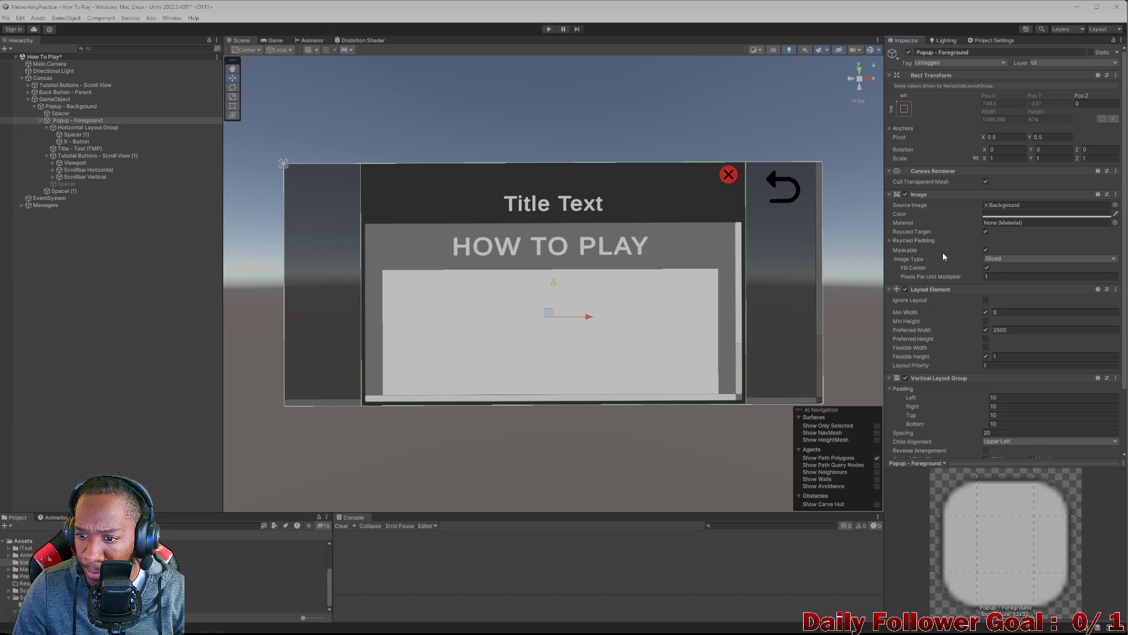
pyautogui.scroll(-3, 946, 264)
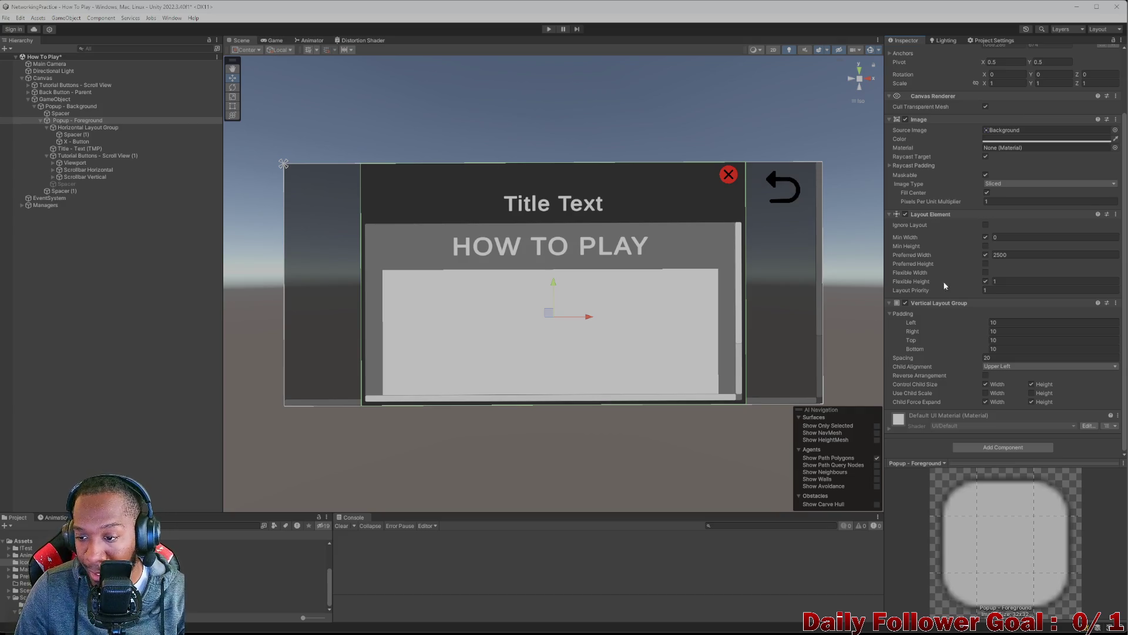
pyautogui.scroll(3, 1036, 245)
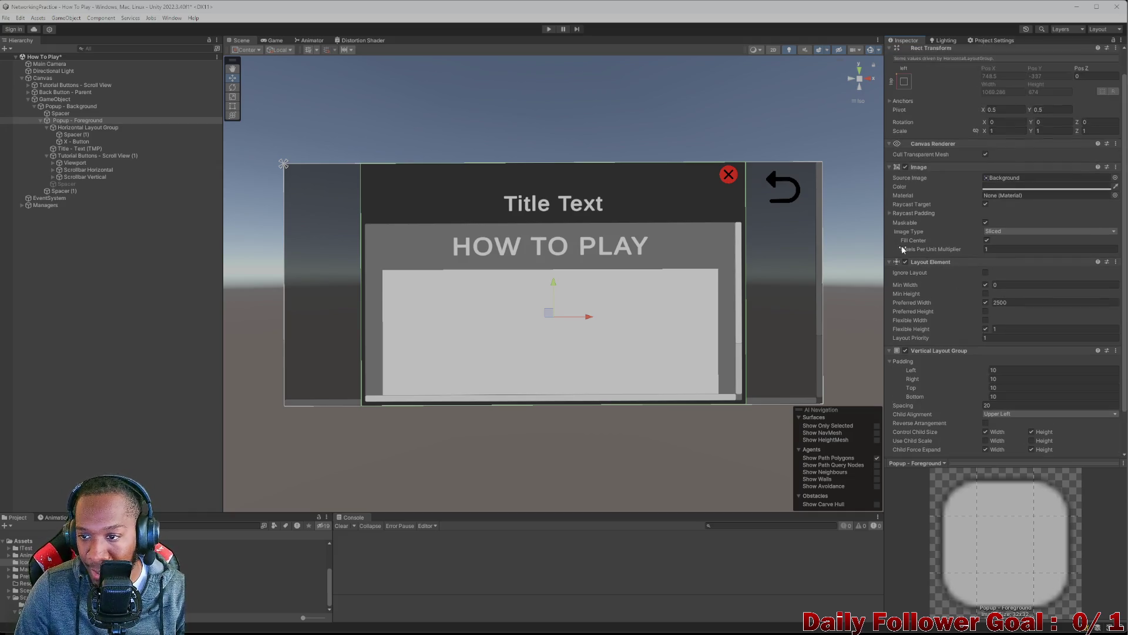
pyautogui.click(549, 29)
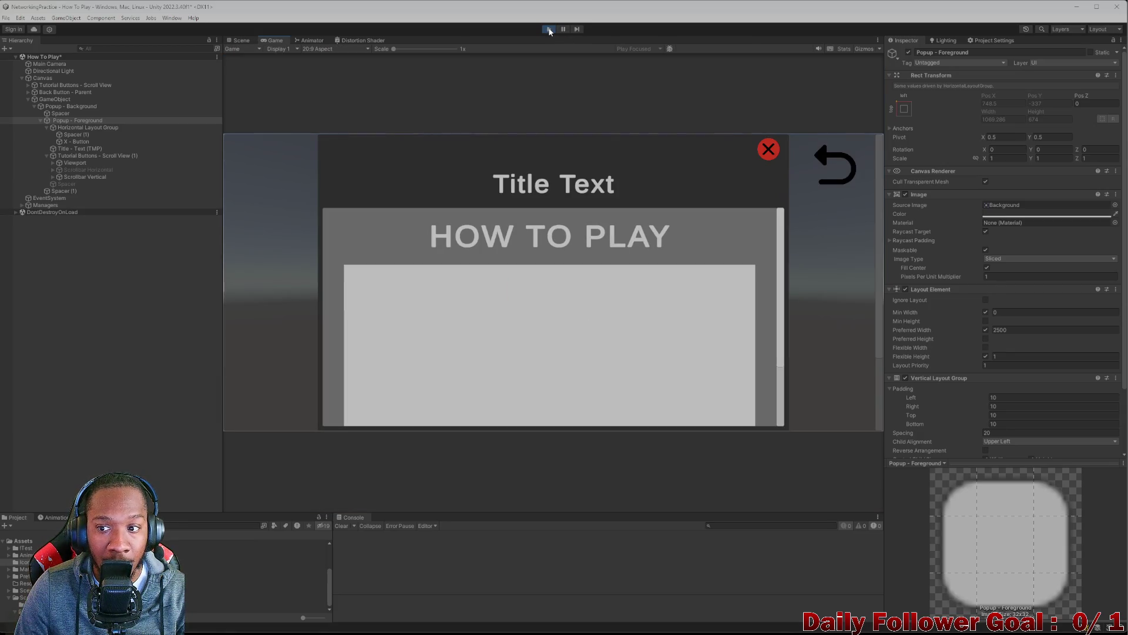
pyautogui.click(549, 29)
pyautogui.scroll(-3, 1036, 411)
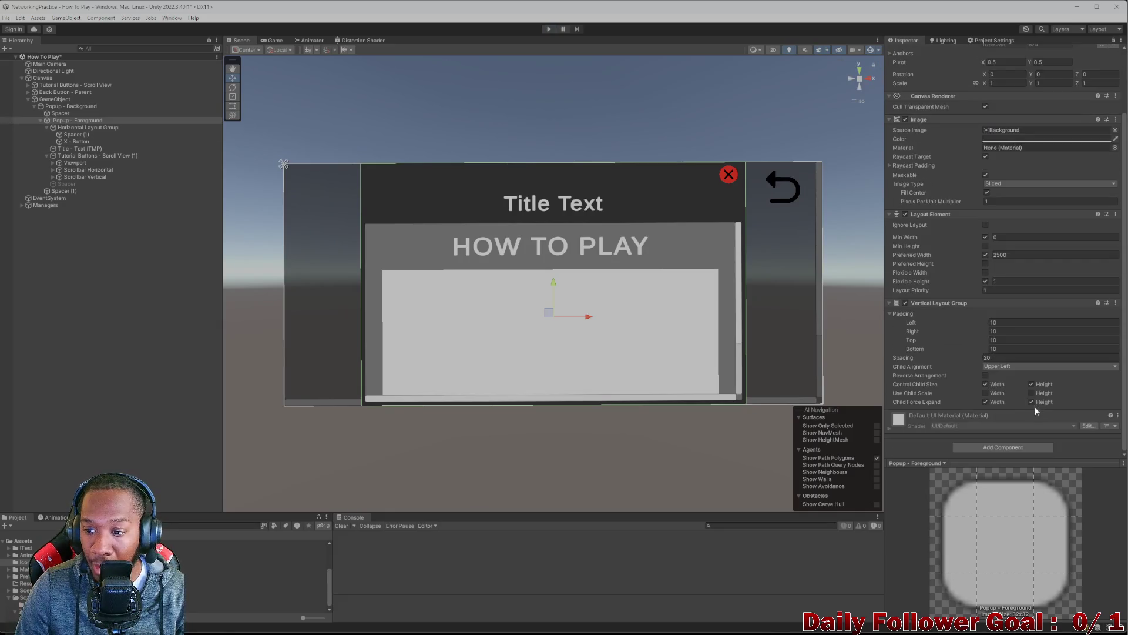